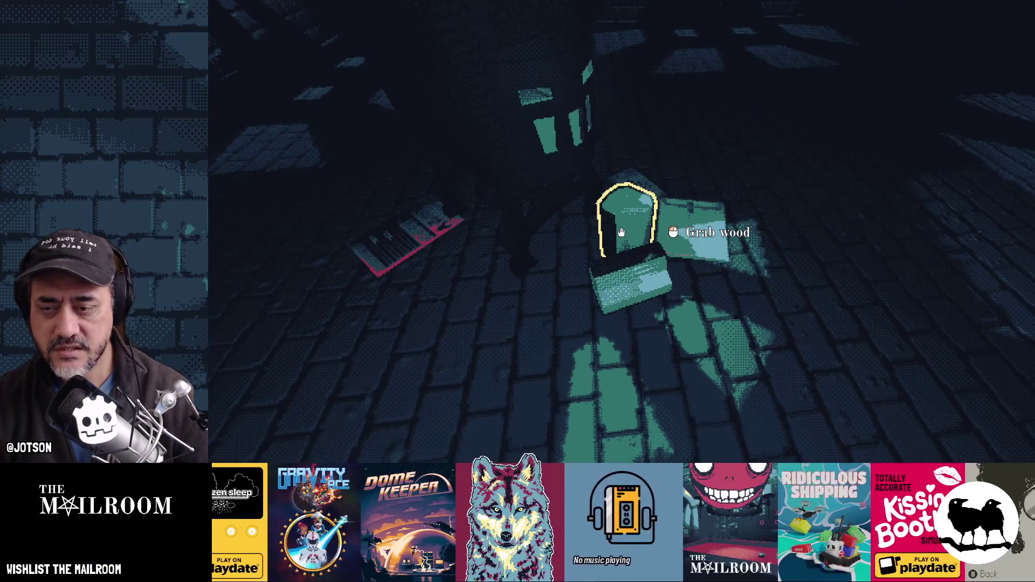
# Return to the editor and open main.gd at the Day2DeliveryEvent search result, scrolling up to the queue code.
pyautogui.press('Escape')
pyautogui.press('F8')
pyautogui.click(485, 375)
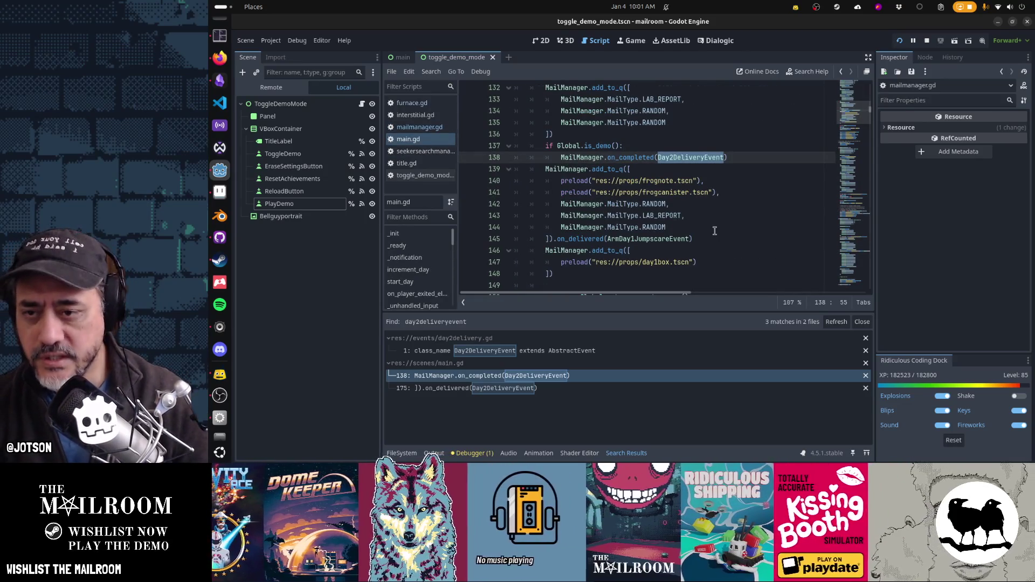
pyautogui.scroll(3, 602, 241)
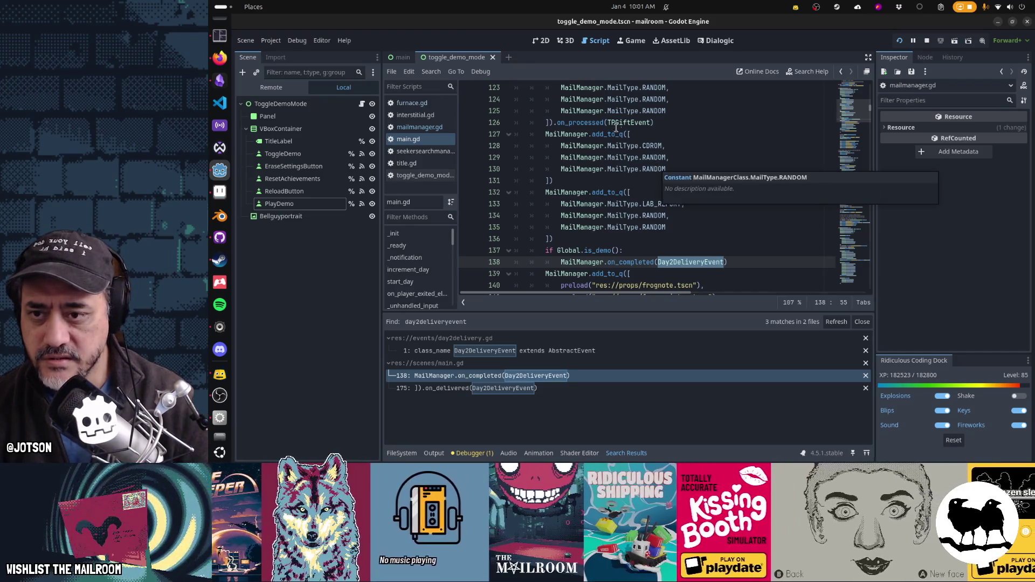
pyautogui.moveTo(658, 165)
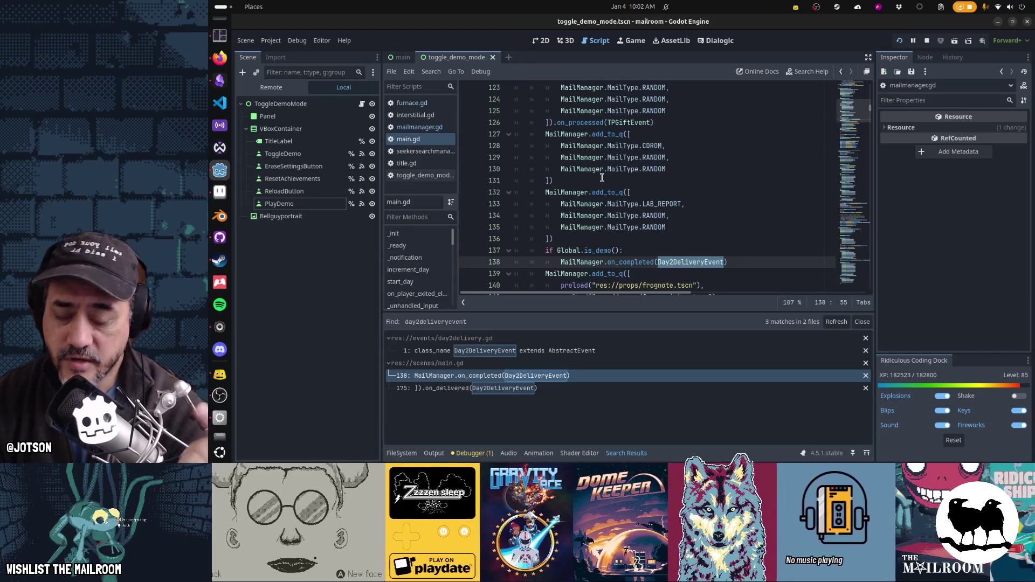
pyautogui.click(636, 183)
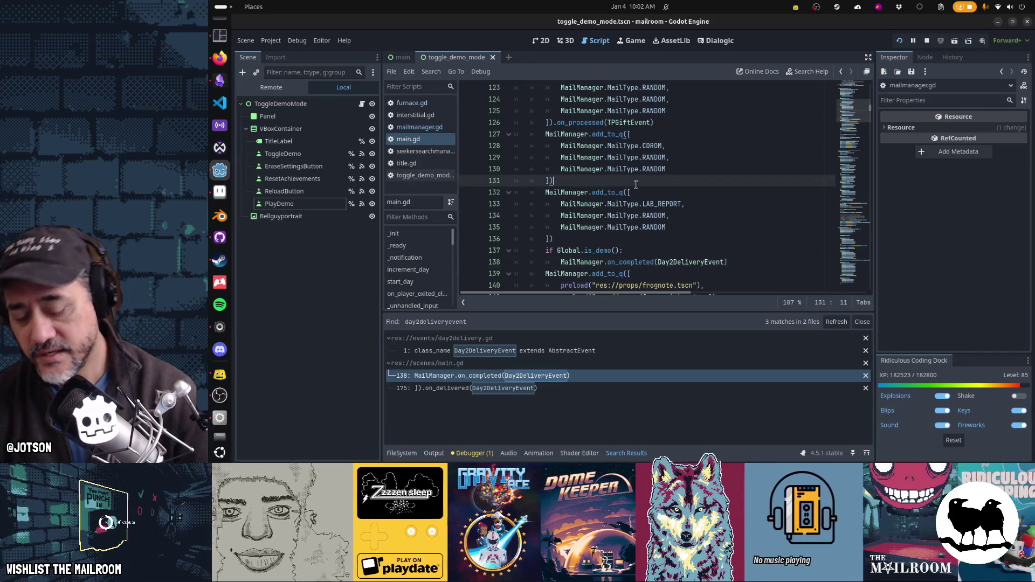
# Quick-open mailbundle.gd by searching 'bundle' and go to the notification call in interaction_open.
pyautogui.hotkey('alt', 'shift', 'o')
pyautogui.write('bundle')
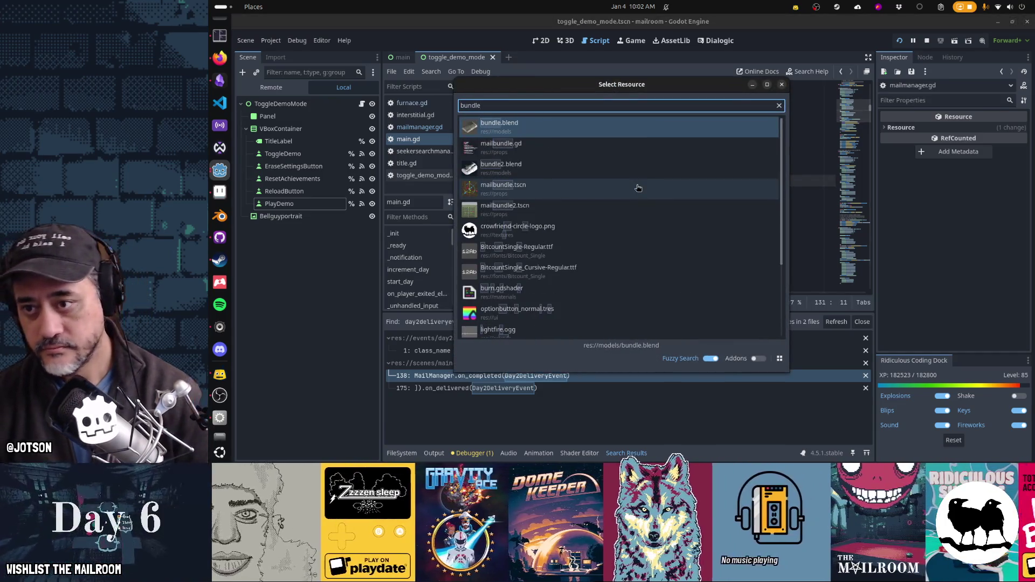
pyautogui.press('Down')
pyautogui.press('Return')
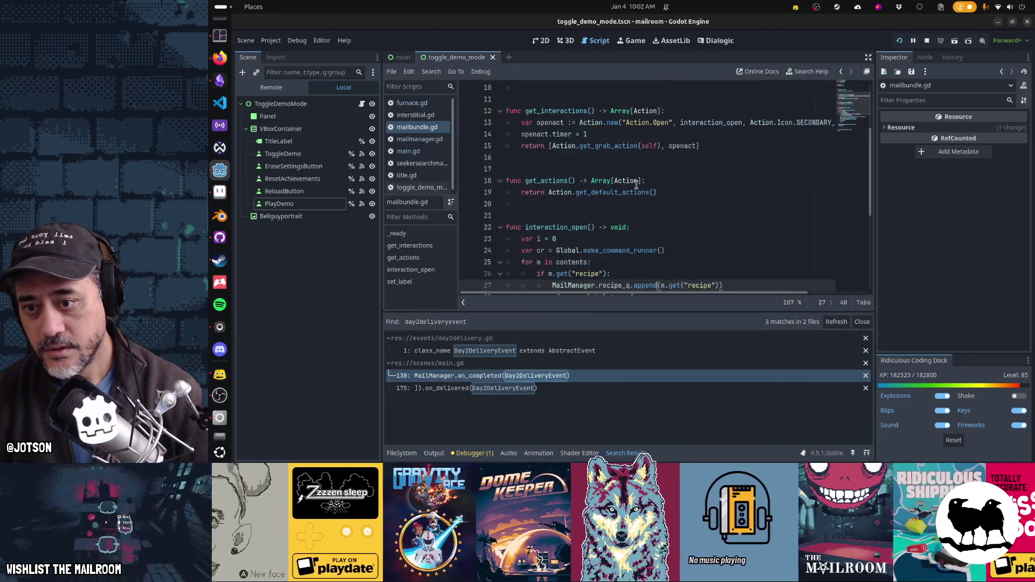
pyautogui.scroll(-5, 650, 237)
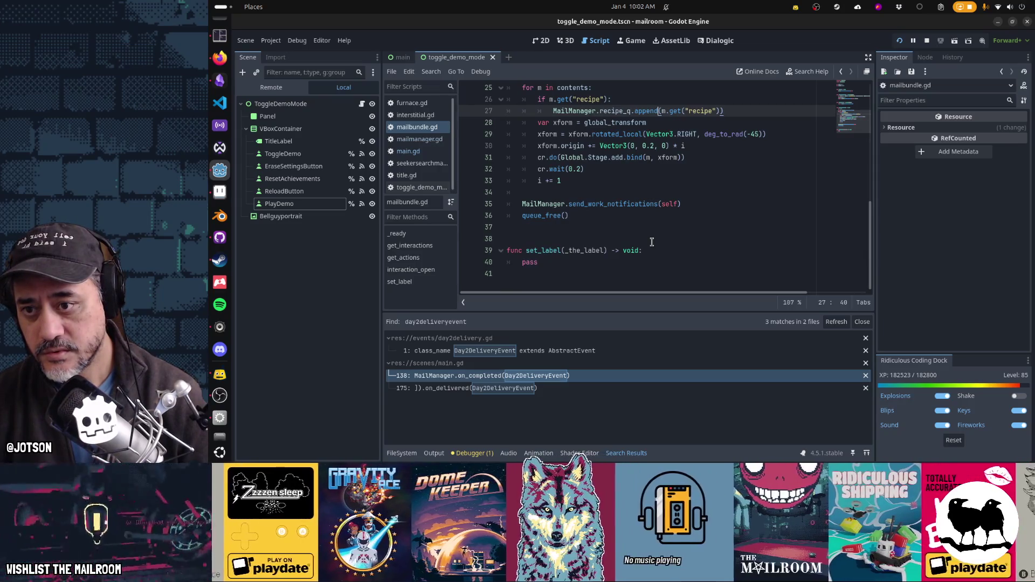
pyautogui.scroll(1, 652, 242)
pyautogui.click(651, 242)
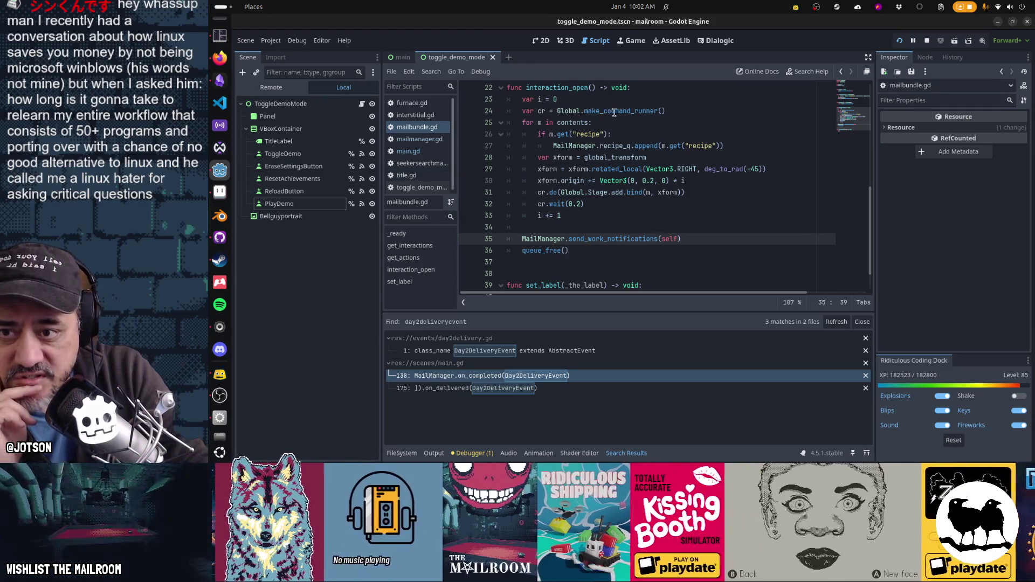
pyautogui.click(540, 111)
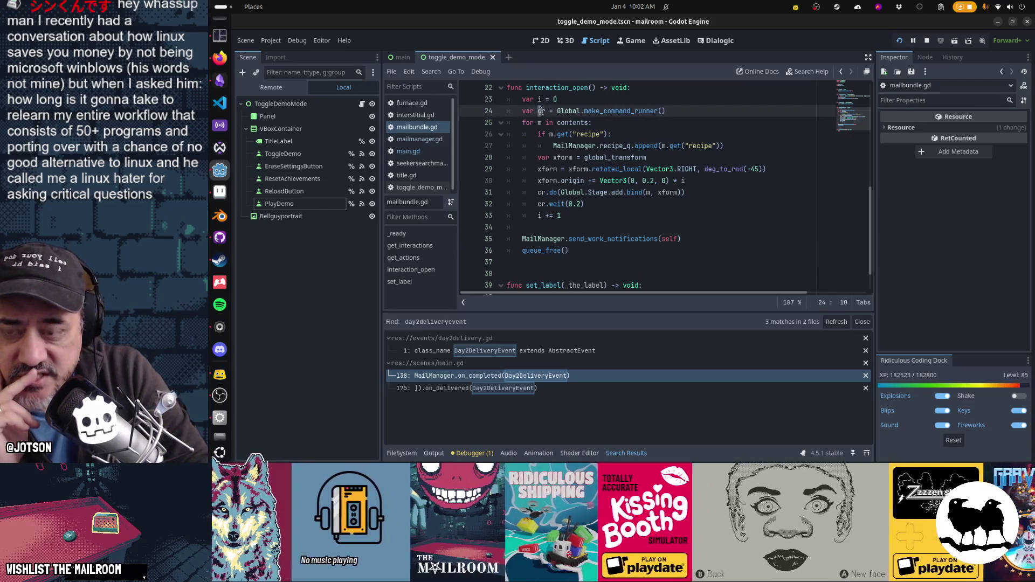
# Review the wait loop and the send_work_notifications call, checking its documentation.
pyautogui.moveTo(540, 110); pyautogui.dragTo(662, 112)
pyautogui.moveTo(545, 194); pyautogui.dragTo(667, 183)
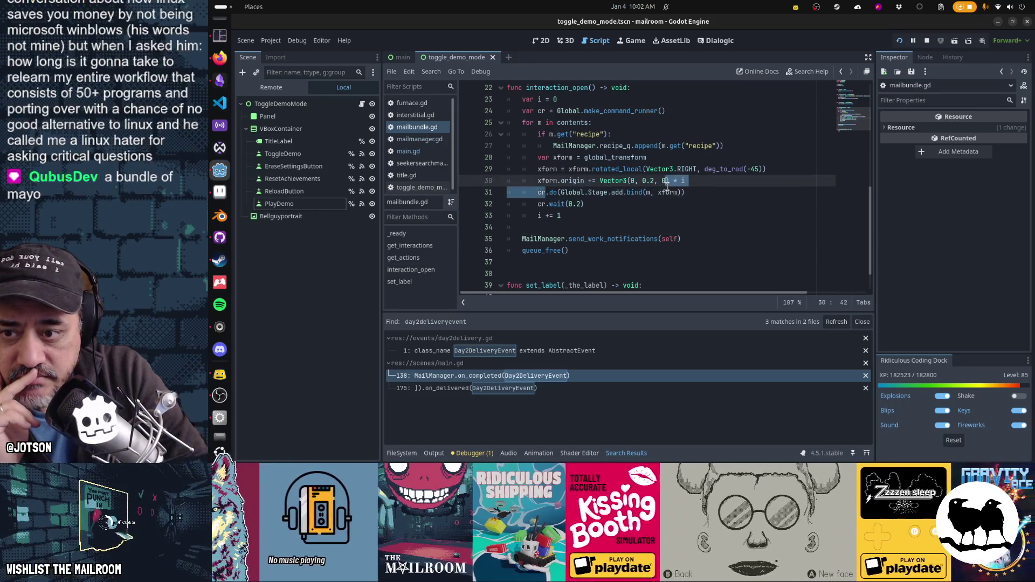
pyautogui.moveTo(549, 204); pyautogui.dragTo(592, 201)
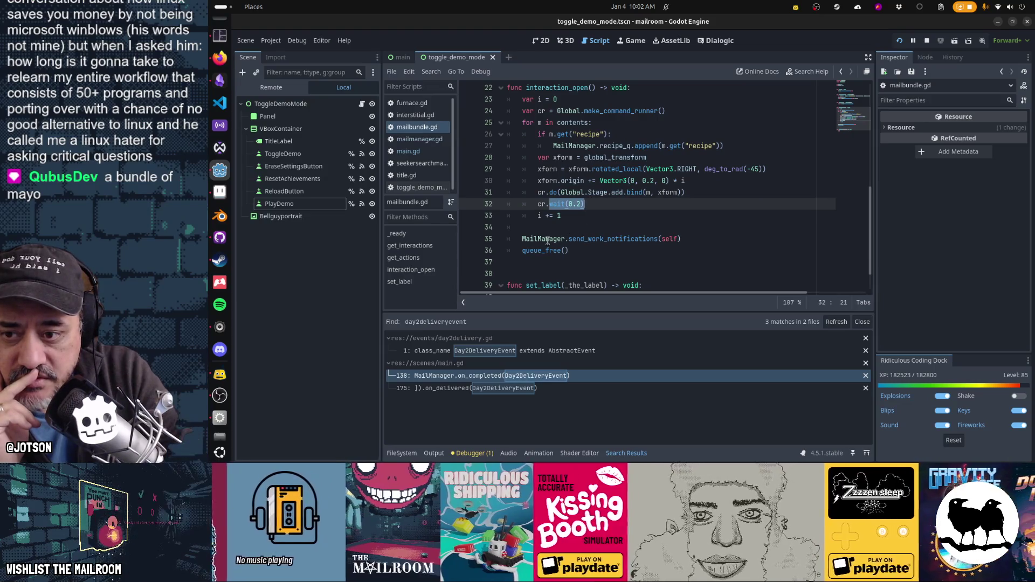
pyautogui.moveTo(547, 239); pyautogui.dragTo(715, 240)
pyautogui.moveTo(589, 159)
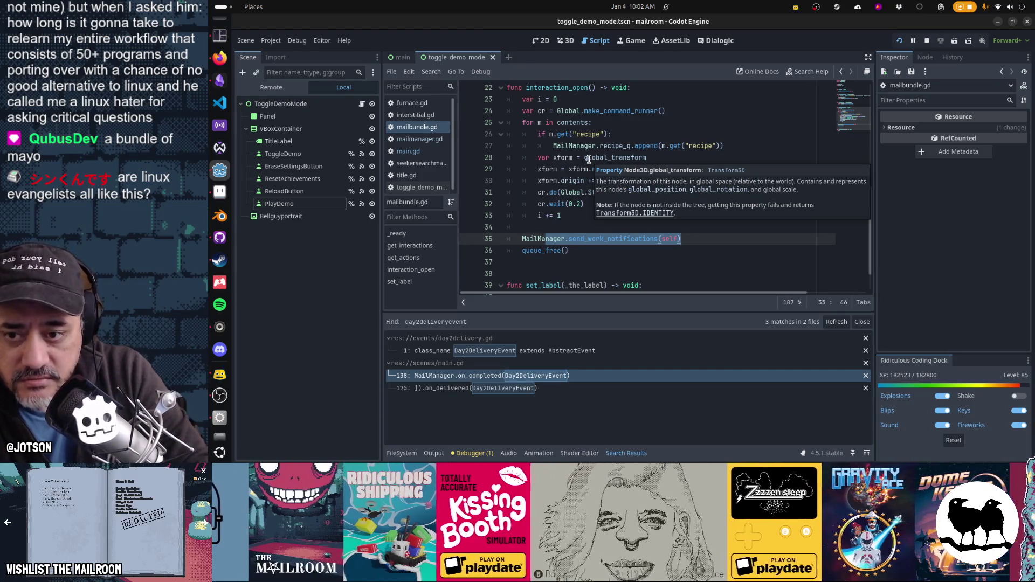
pyautogui.click(584, 239)
pyautogui.moveTo(601, 238)
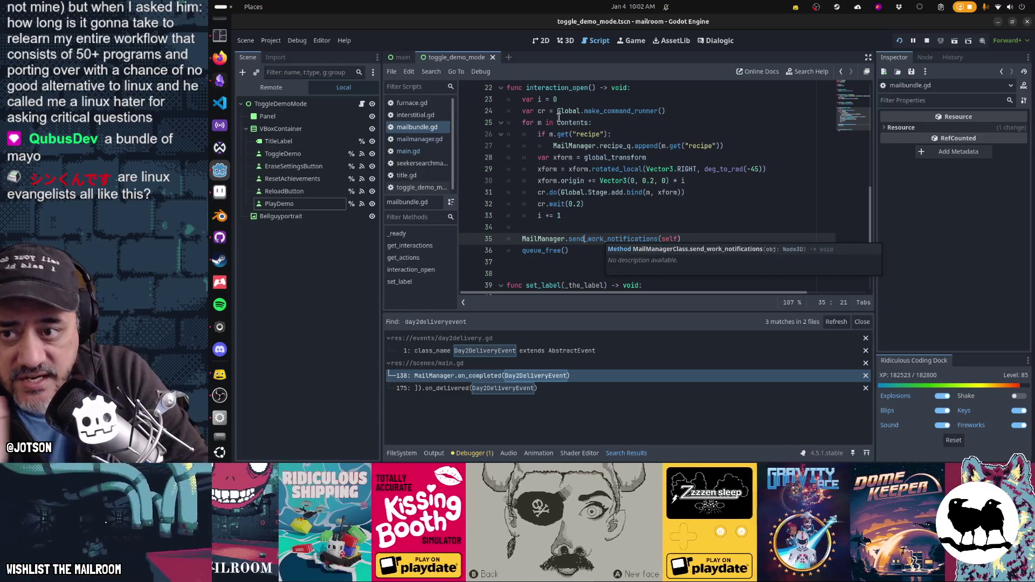
pyautogui.moveTo(554, 100)
pyautogui.mouseDown()
pyautogui.moveTo(571, 136)
pyautogui.moveTo(578, 210)
pyautogui.mouseUp()
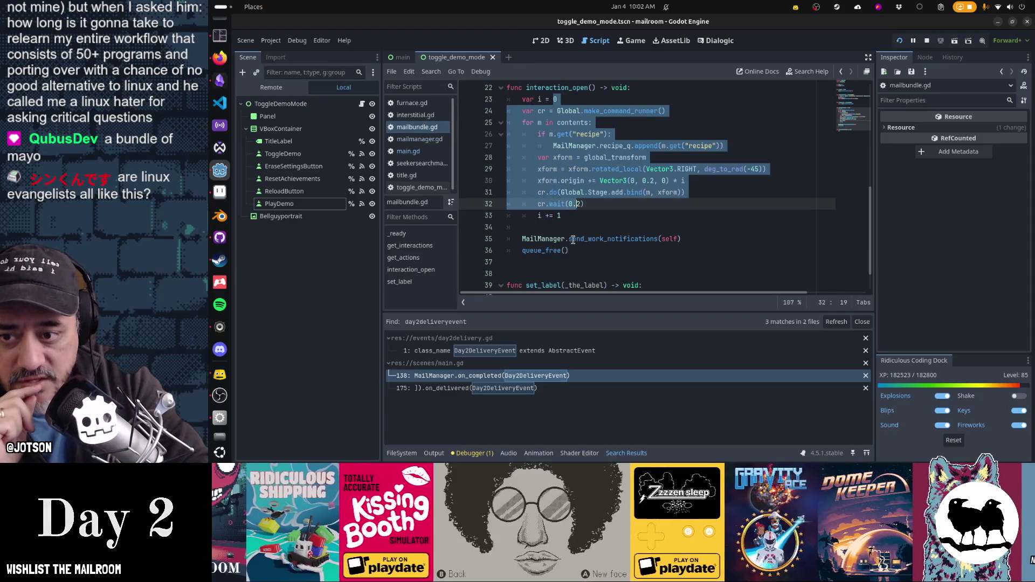
pyautogui.click(570, 239)
pyautogui.click(546, 204)
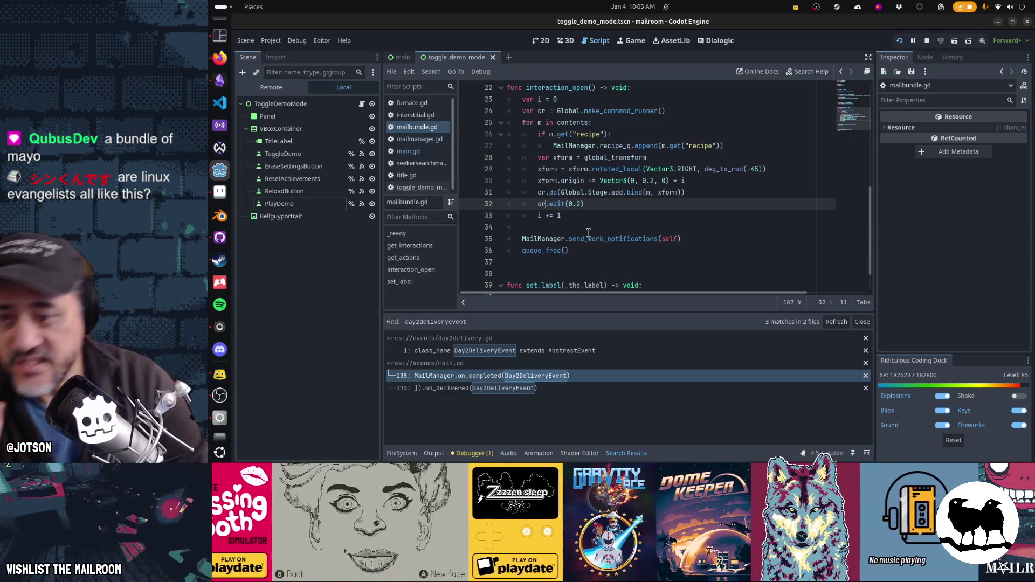
# Rewrite line 35 as cr.do(MailManager.send_work_notifications.bind(self)).
pyautogui.press('Up')
pyautogui.press('Down')
pyautogui.press('Down')
pyautogui.press('Down')
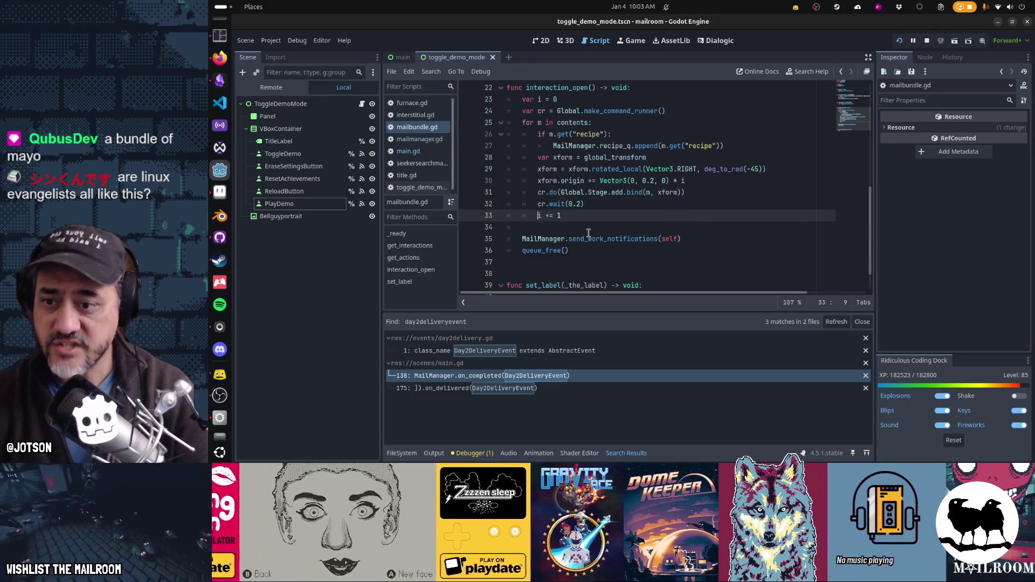
pyautogui.write('cr.do(')
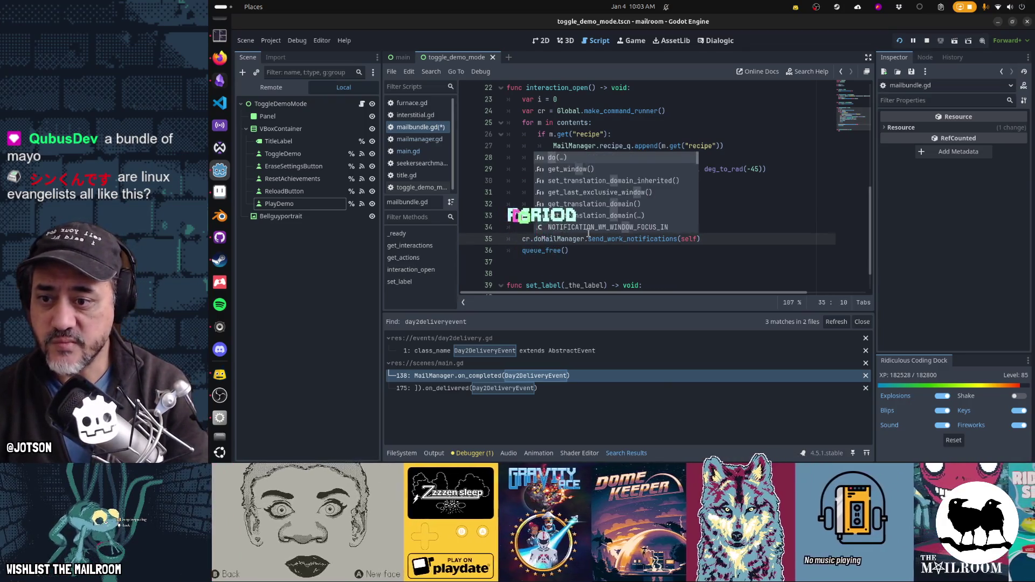
pyautogui.press('End')
pyautogui.write(')')
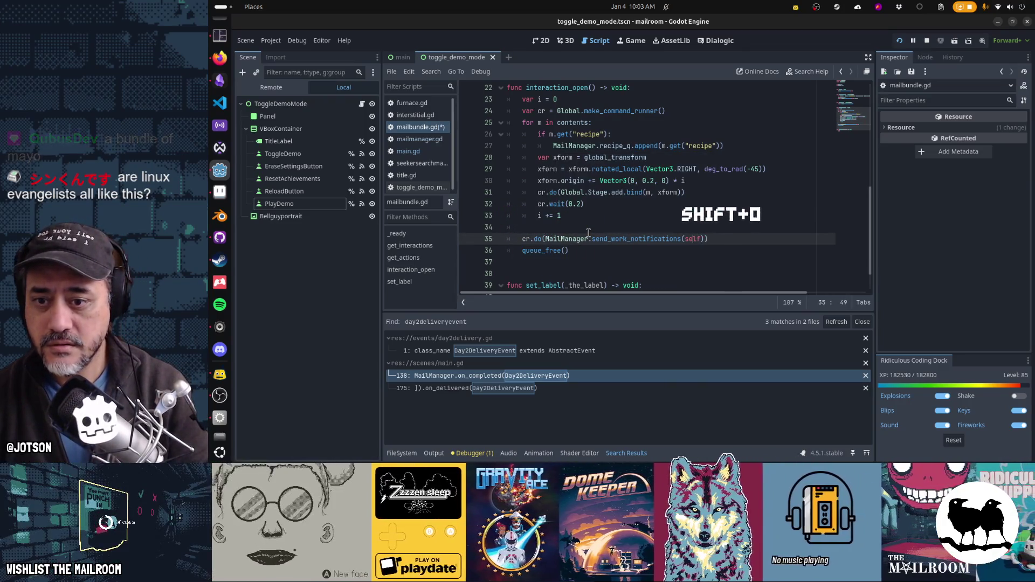
pyautogui.press('Left')
pyautogui.press('Left')
pyautogui.press('Left')
pyautogui.write('.bind')
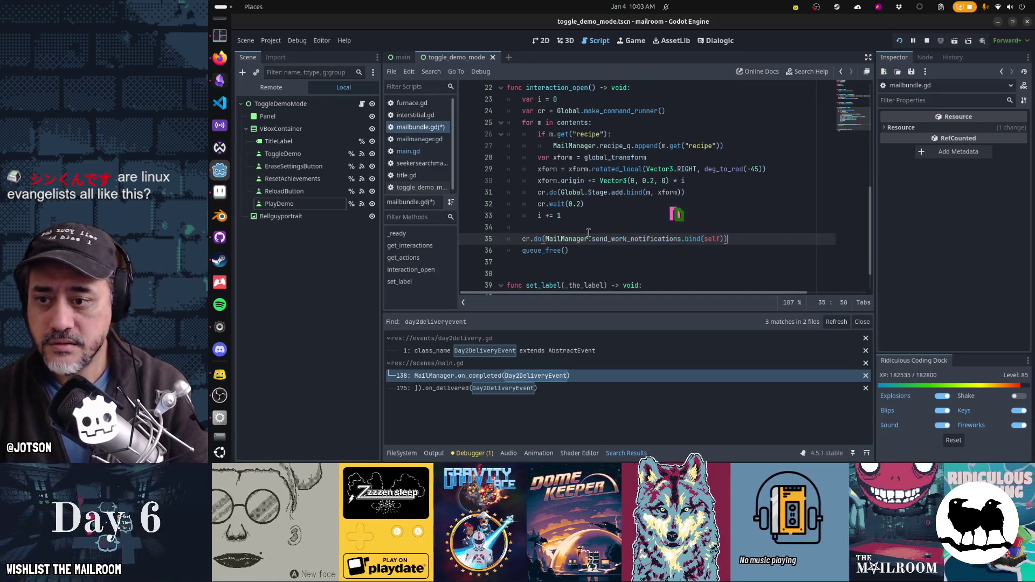
# Tidy the blank lines around the cr.do call and save mailbundle.gd.
pyautogui.press('Up')
pyautogui.hotkey('ctrl', 'shift', 'k')
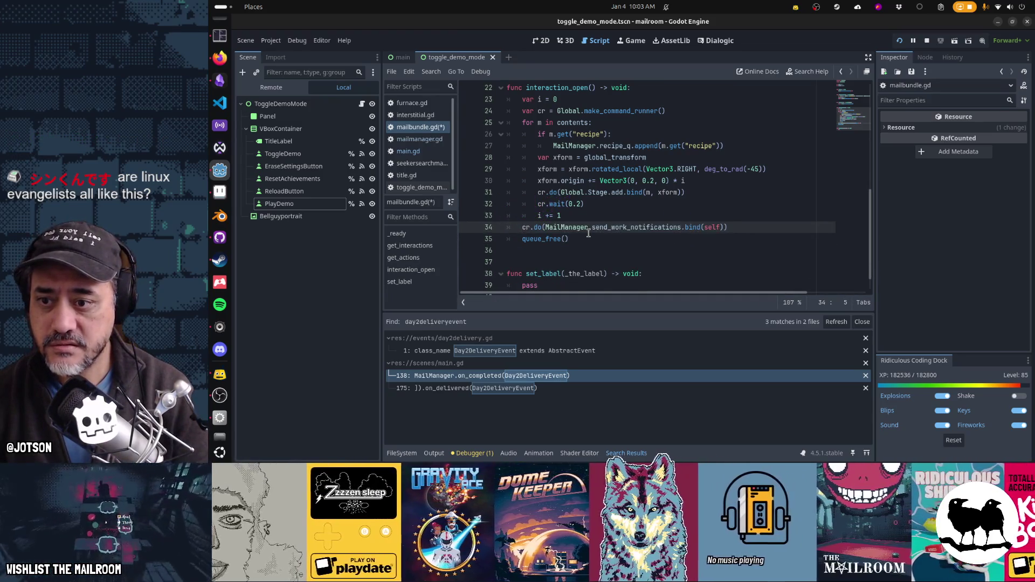
pyautogui.press('Return')
pyautogui.press('Down')
pyautogui.press('Down')
pyautogui.hotkey('ctrl', 's')
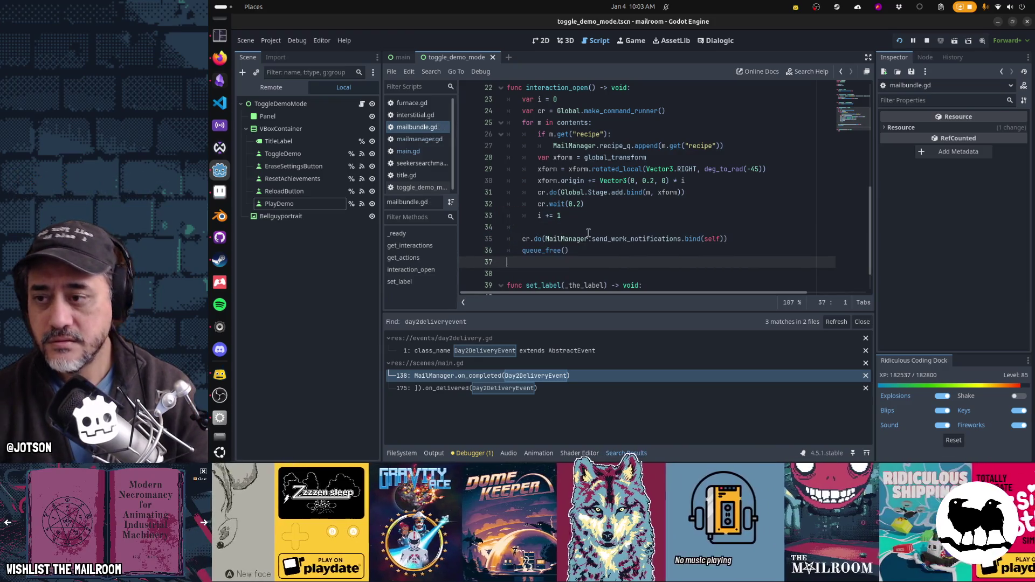
pyautogui.hotkey('alt', 'Tab')
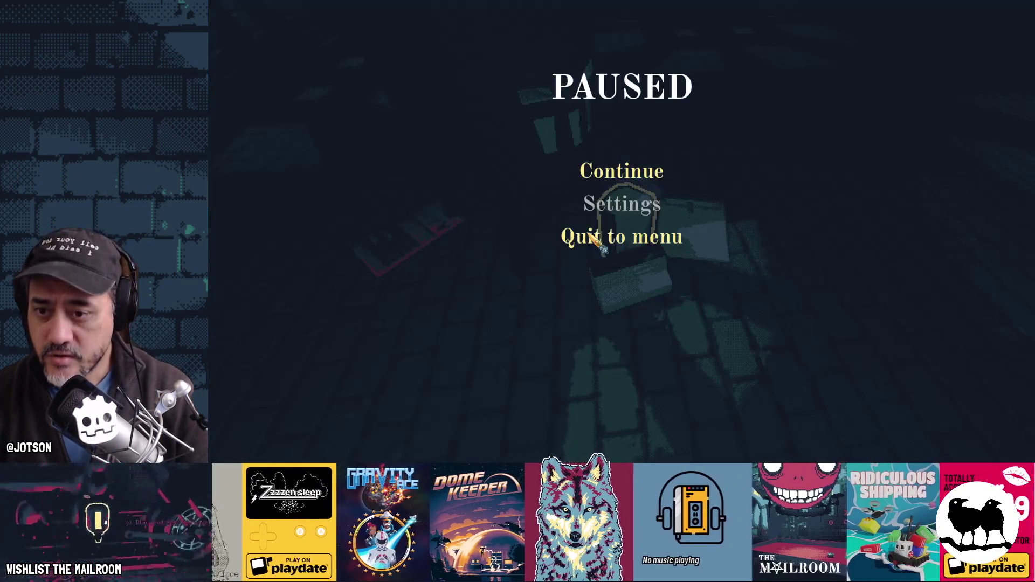
# Resume the game, walk back to the red table and drop the stone mortar on it.
pyautogui.click(619, 170)
pyautogui.press('w')
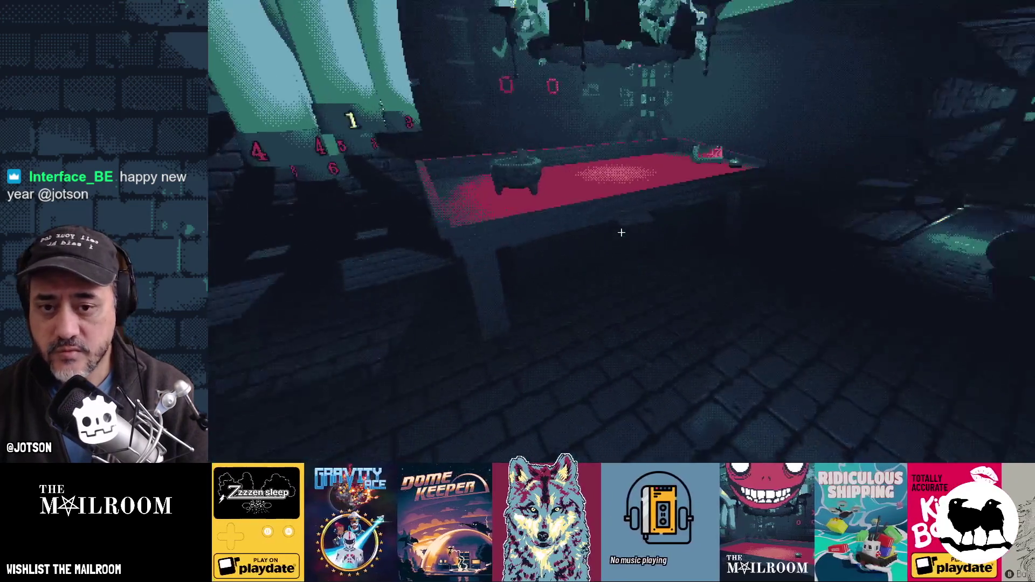
pyautogui.press('w')
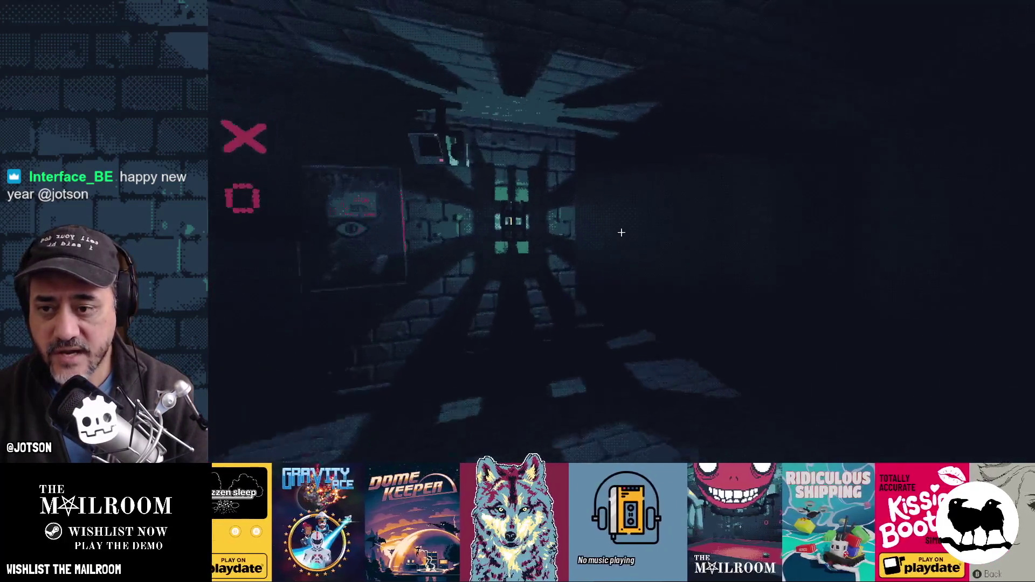
pyautogui.press('w')
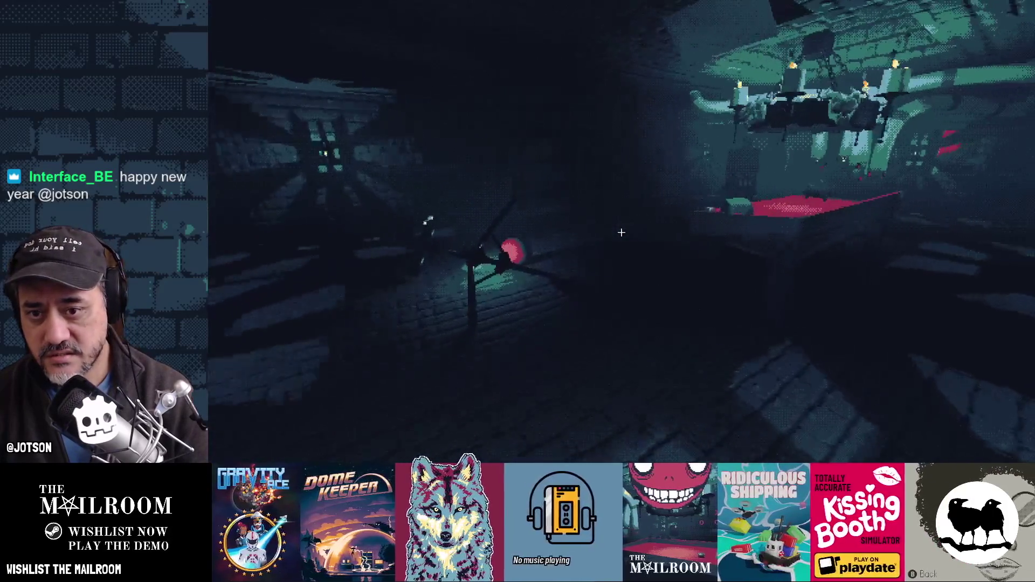
pyautogui.press('w')
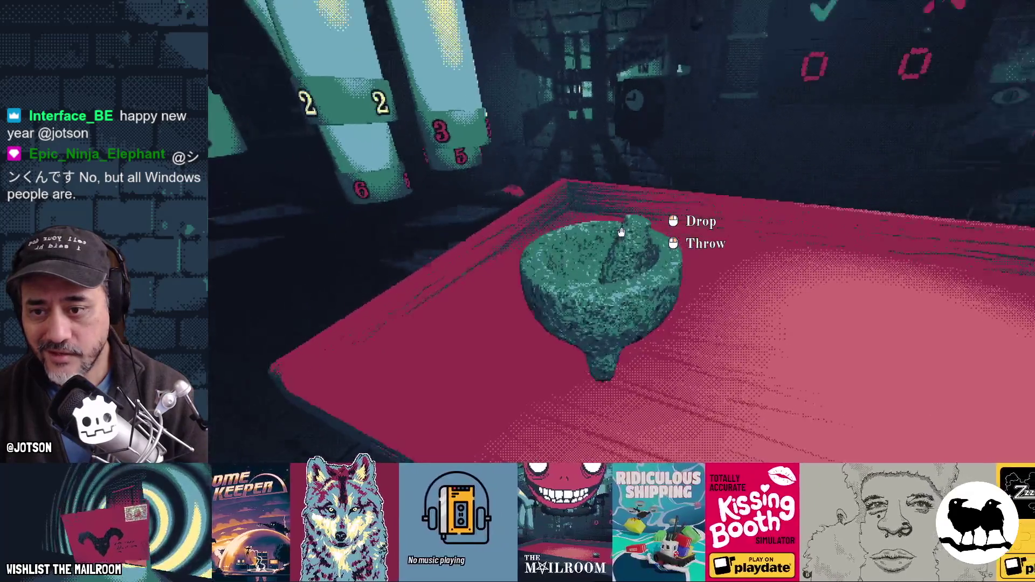
pyautogui.click(621, 232)
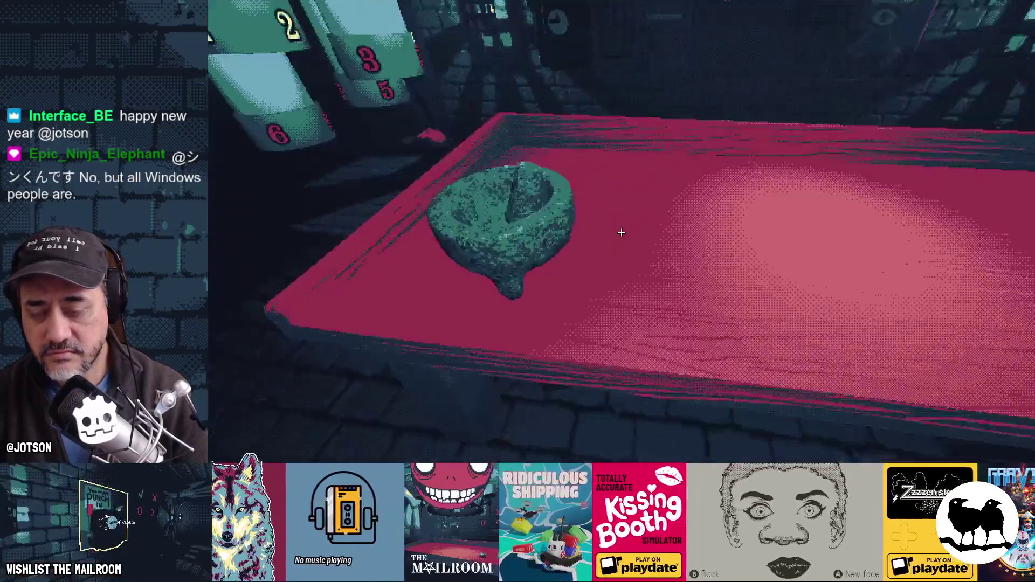
pyautogui.click(621, 232)
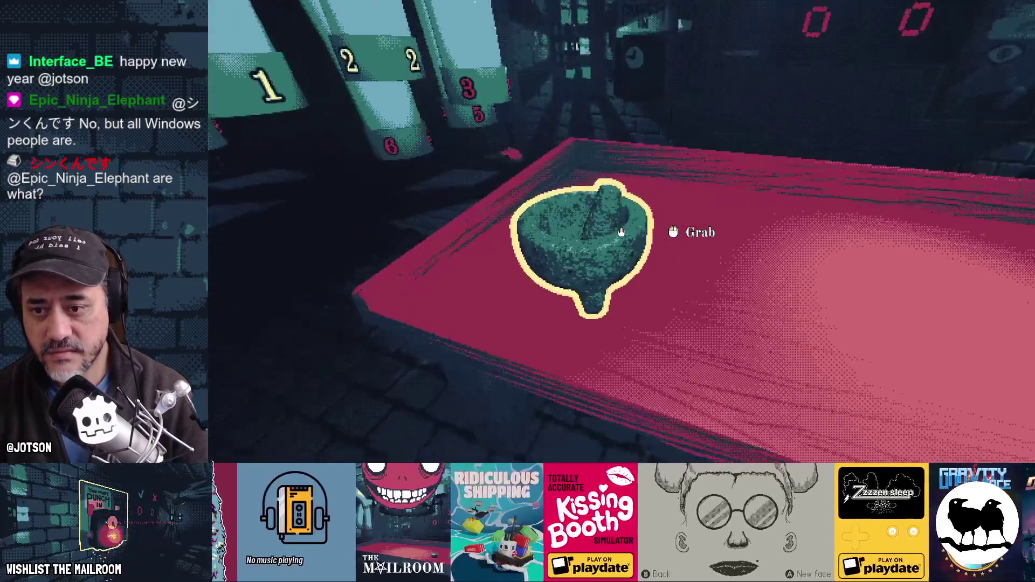
pyautogui.click(621, 232)
pyautogui.click(621, 231)
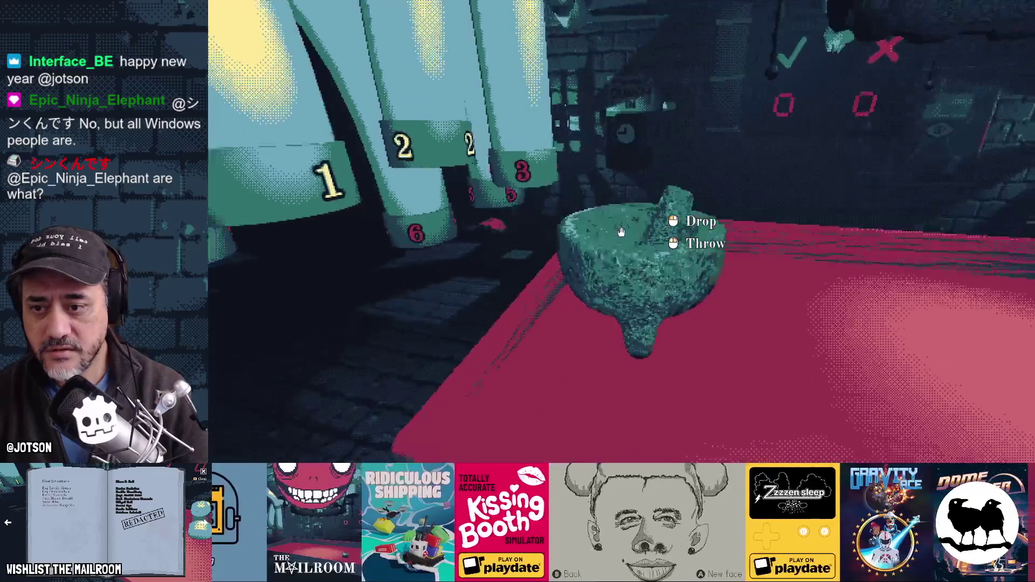
pyautogui.click(621, 232)
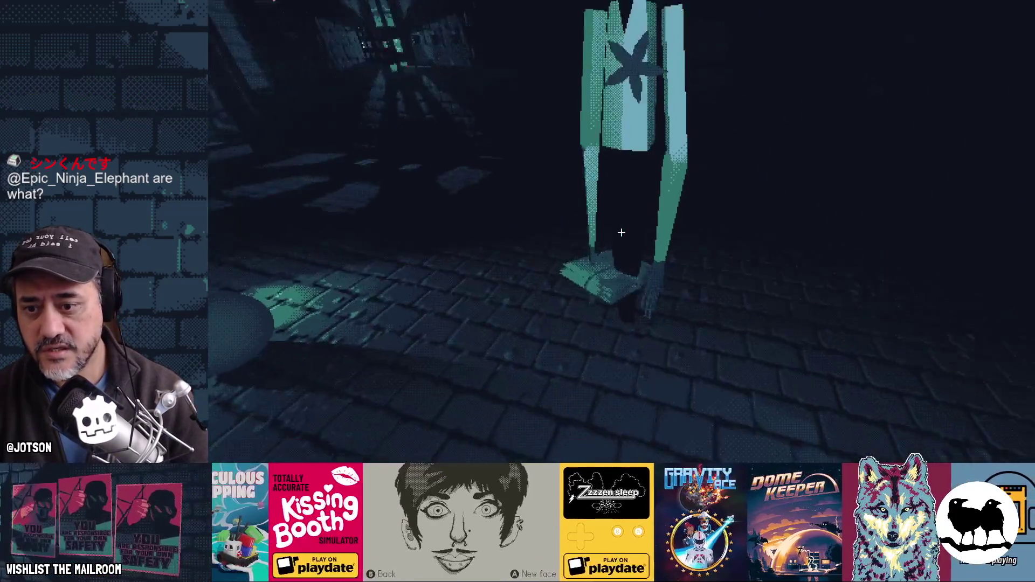
# Take the package from the green figure, set it and the mortar on the red table, then stop the game.
pyautogui.click(621, 232)
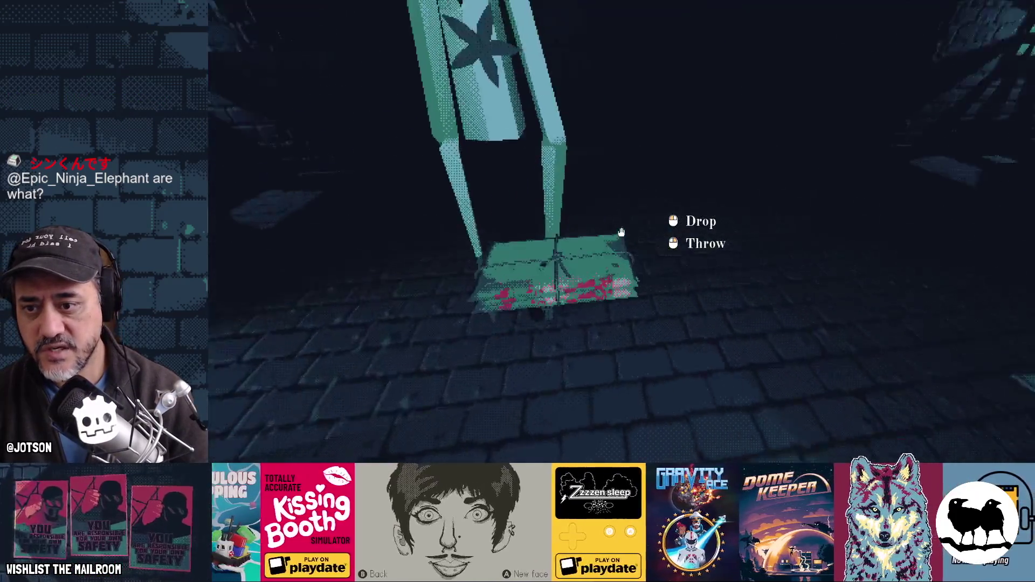
pyautogui.click(621, 232)
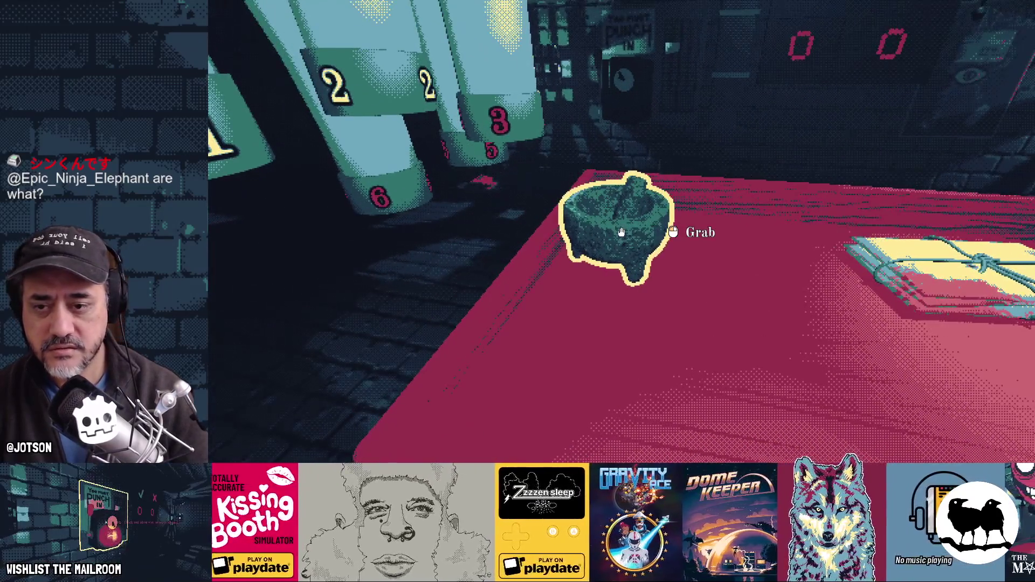
pyautogui.click(621, 232)
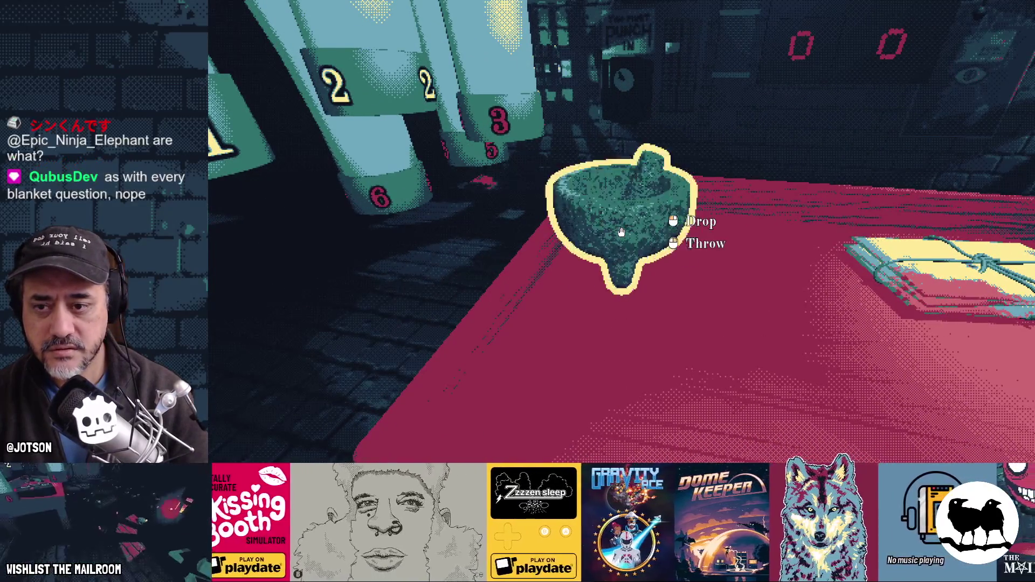
pyautogui.click(622, 233)
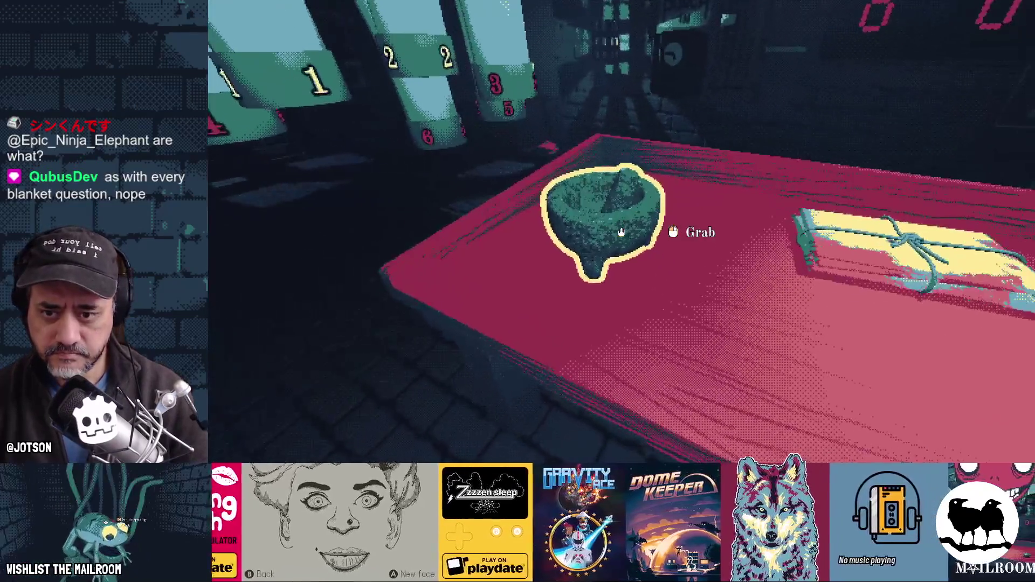
pyautogui.click(621, 232)
pyautogui.click(621, 232)
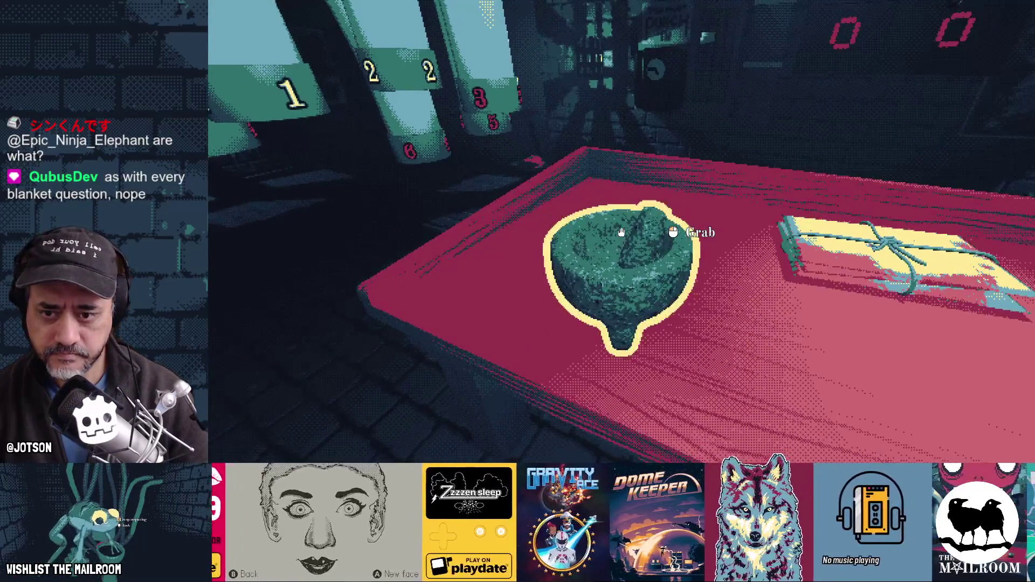
pyautogui.click(621, 232)
pyautogui.click(622, 232)
pyautogui.click(622, 232)
pyautogui.click(622, 232)
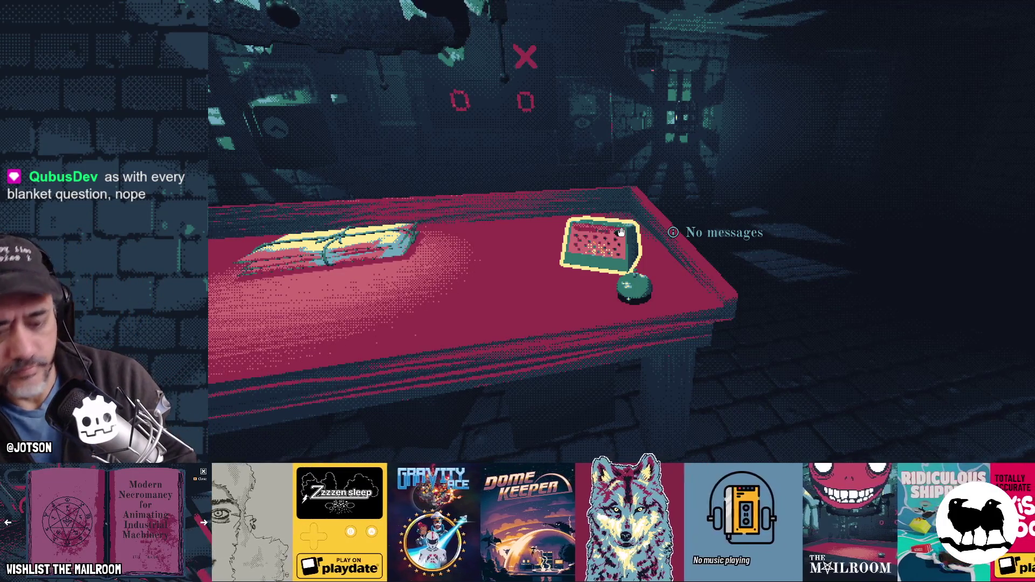
pyautogui.press('F8')
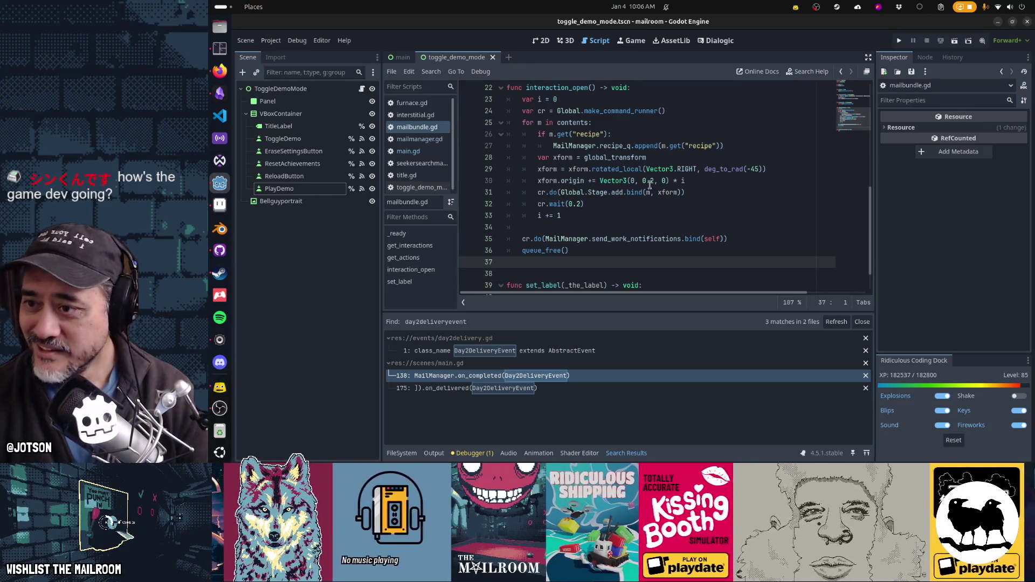
# In main.gd, change Day2DeliveryEvent to DemoDeliveryEvent on line 138.
pyautogui.click(418, 139)
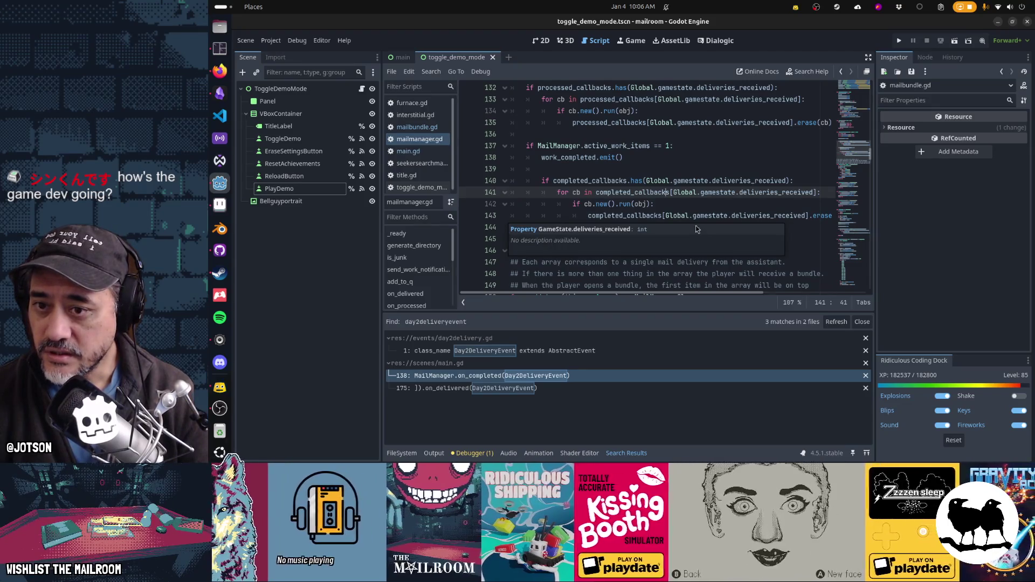
pyautogui.click(435, 152)
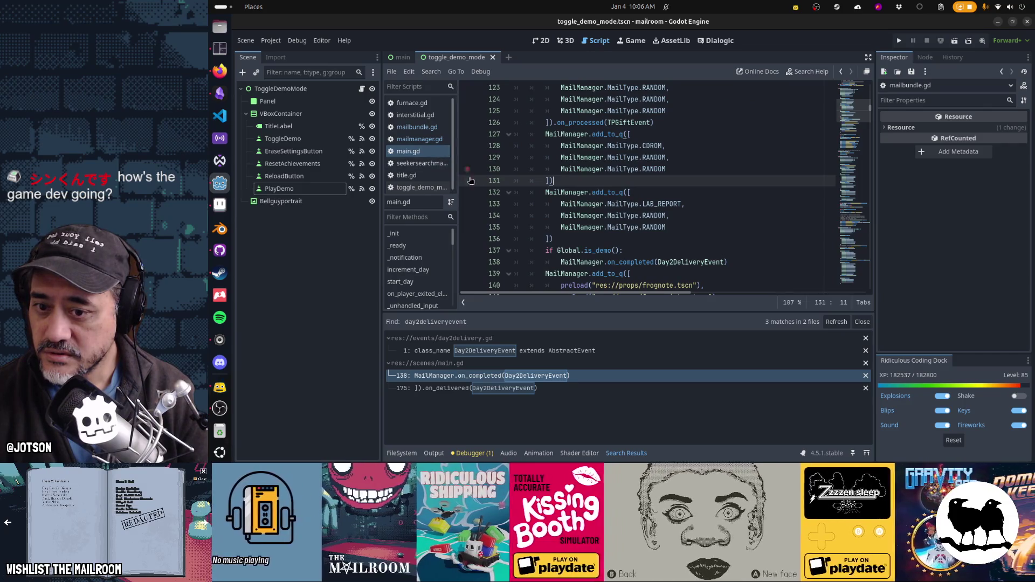
pyautogui.moveTo(694, 265)
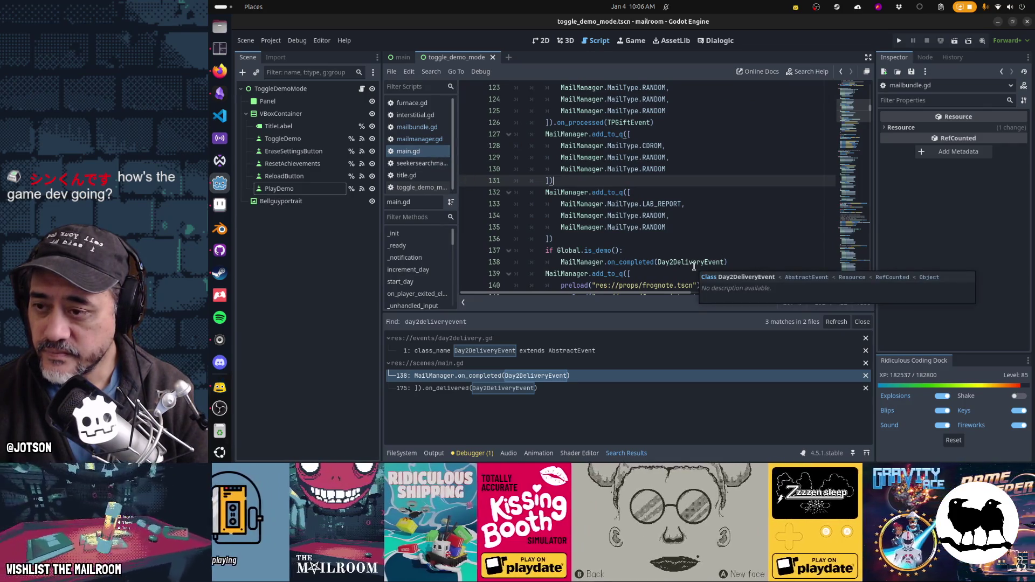
pyautogui.moveTo(609, 149)
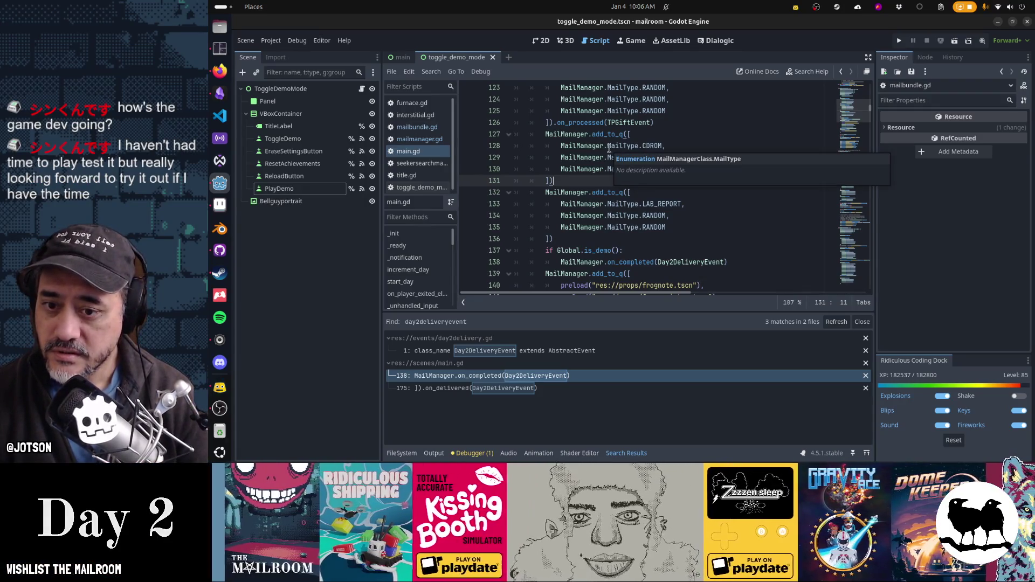
pyautogui.click(672, 263)
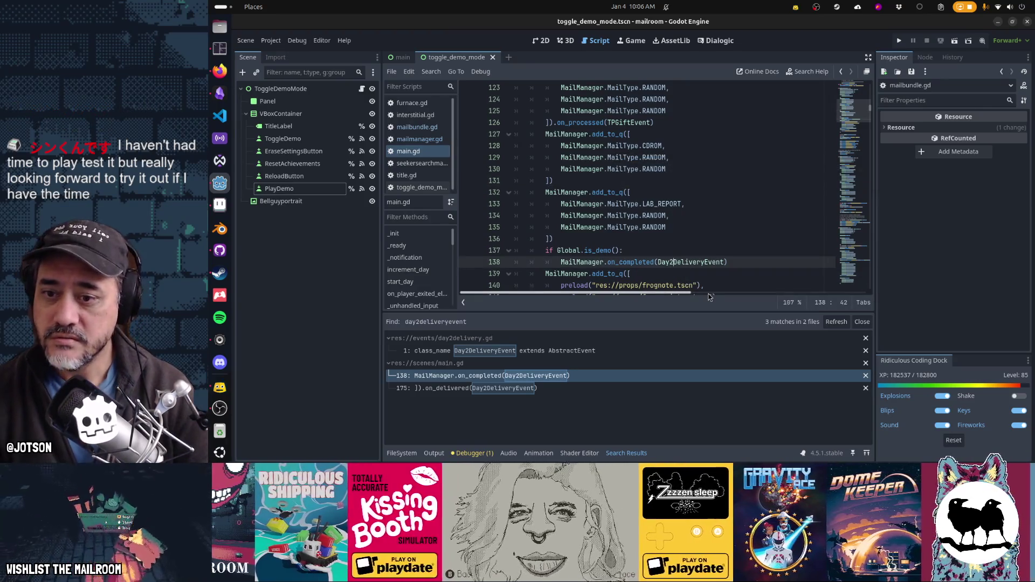
pyautogui.press('BackSpace')
pyautogui.press('BackSpace')
pyautogui.press('BackSpace')
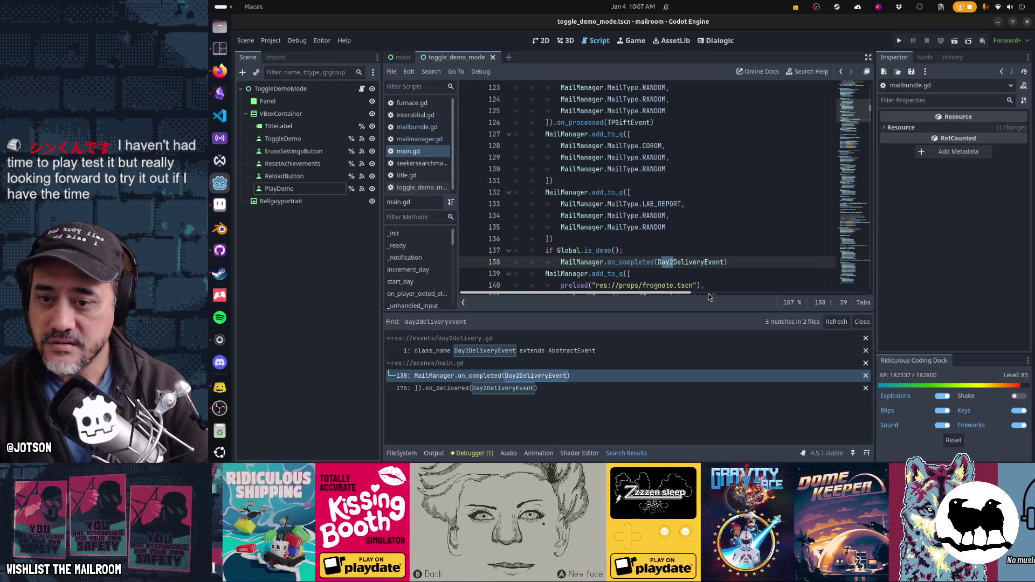
pyautogui.write('Demo')
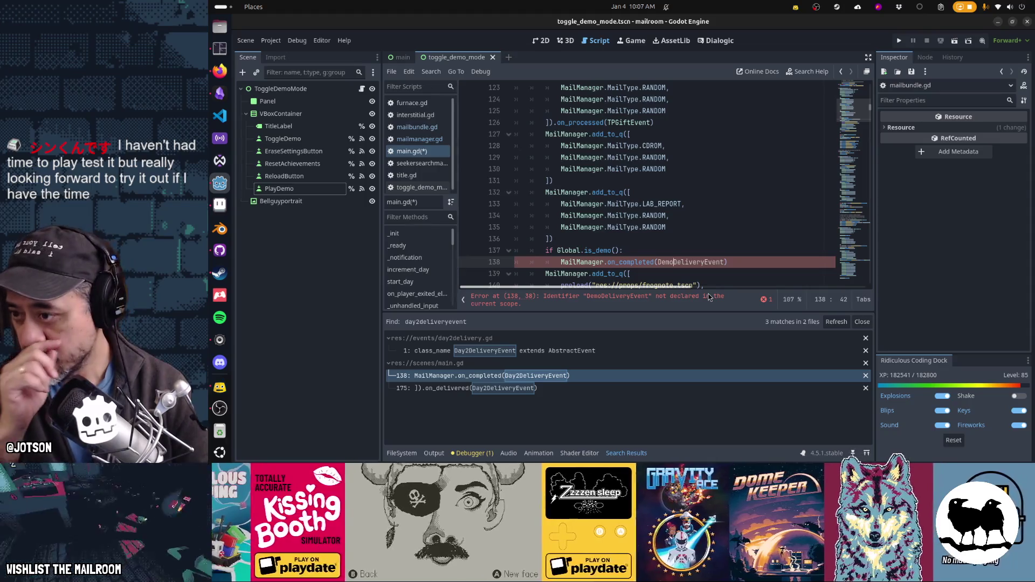
pyautogui.click(674, 228)
pyautogui.hotkey('ctrl', 'alt', 'o')
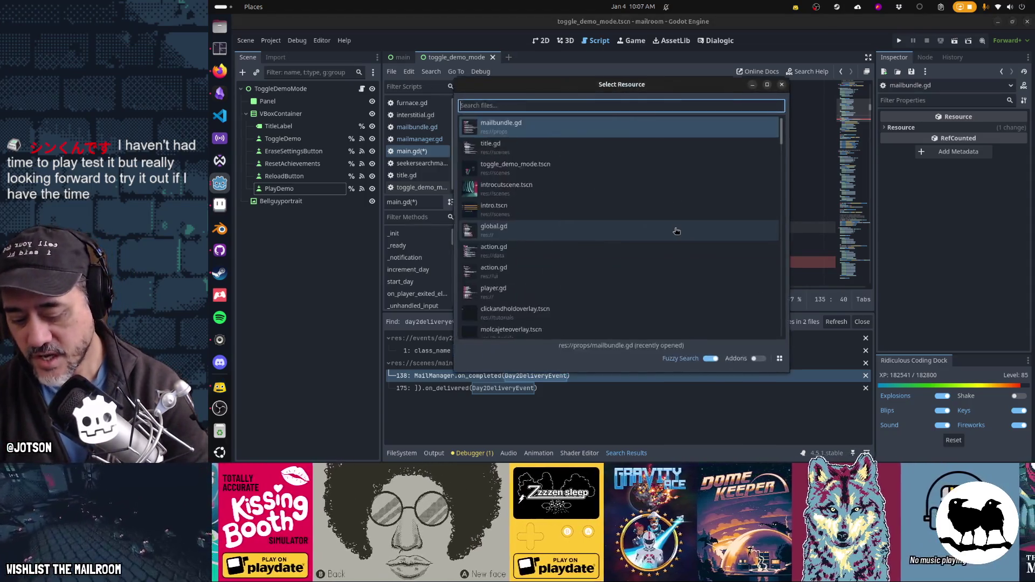
# Open day2delivery.gd and save it under the new name demodelivery.gd.
pyautogui.write('day1deli')
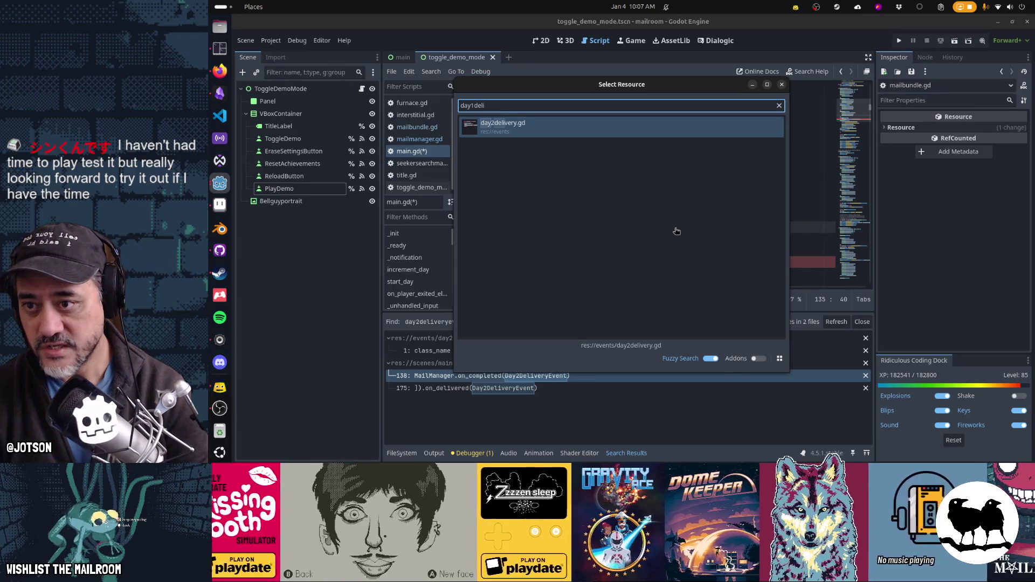
pyautogui.press('Return')
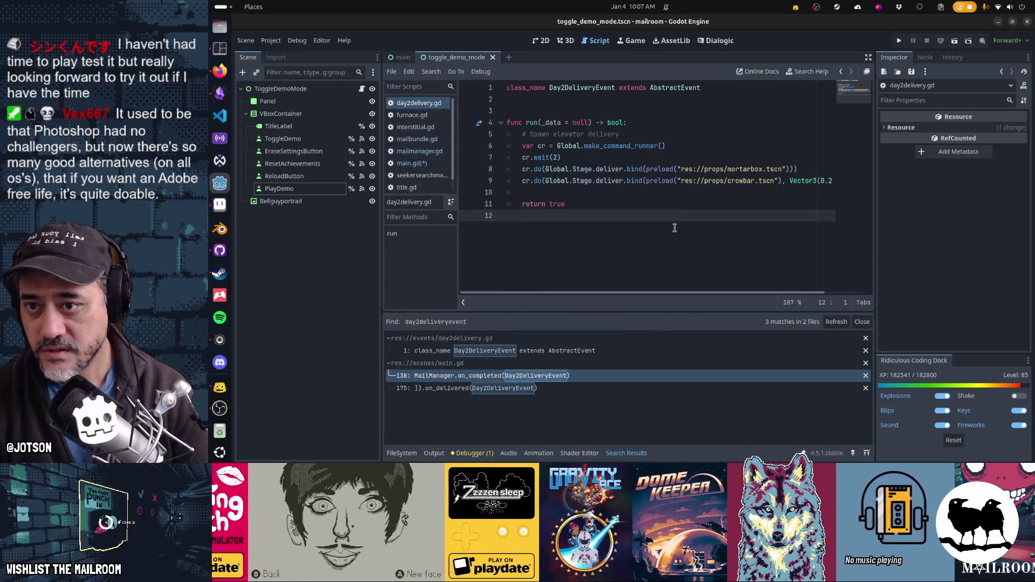
pyautogui.click(391, 72)
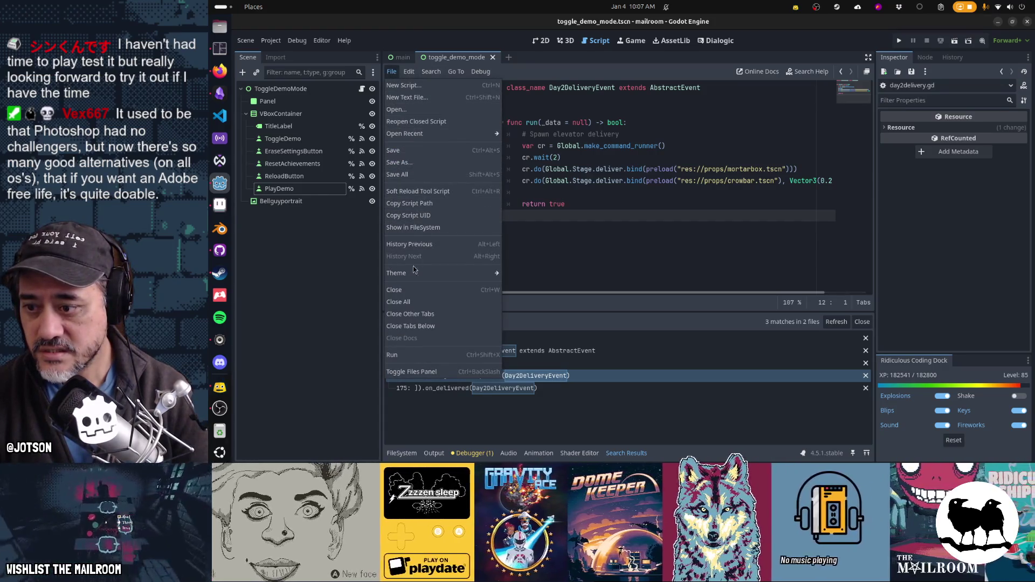
pyautogui.click(418, 163)
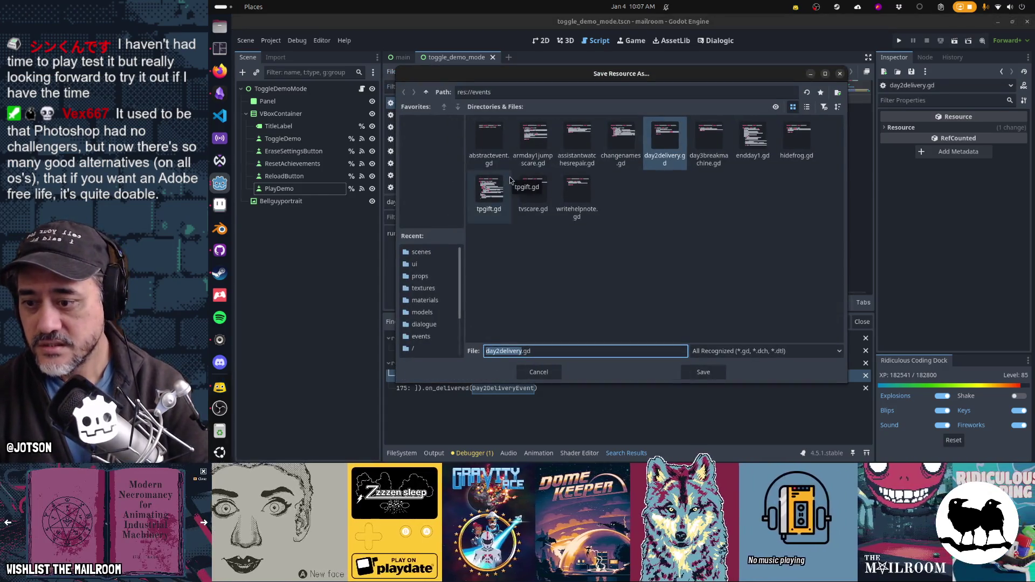
pyautogui.write('demodelivery')
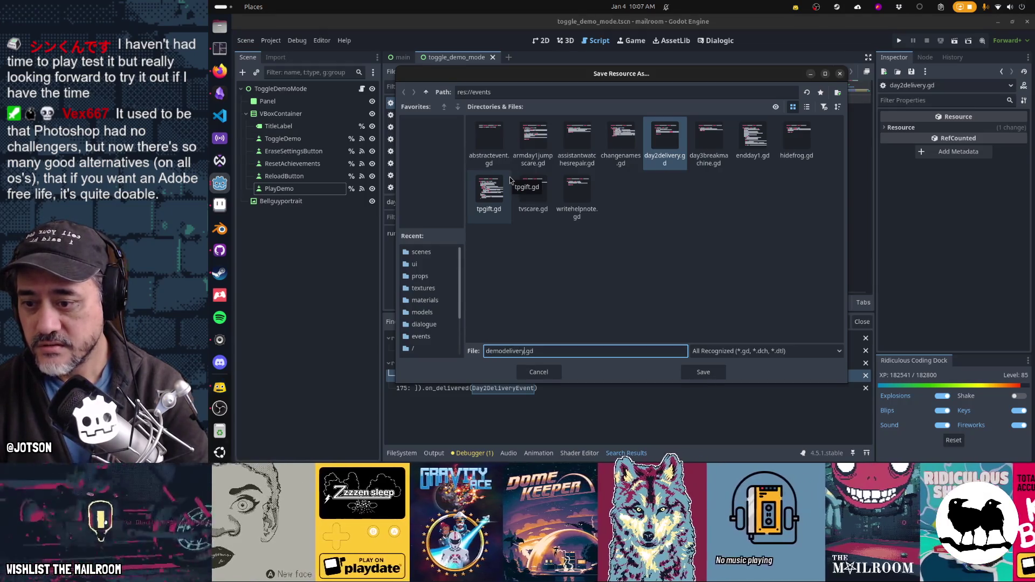
pyautogui.press('Return')
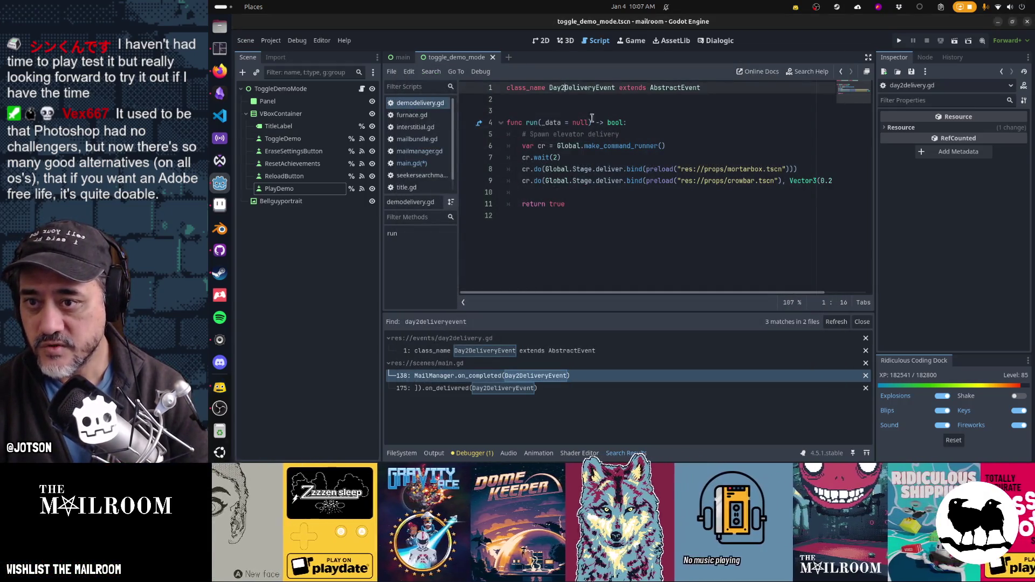
# Rename its class_name to DemoDeliveryEvent and save the script.
pyautogui.press('BackSpace')
pyautogui.press('BackSpace')
pyautogui.press('BackSpace')
pyautogui.write('Demo')
pyautogui.hotkey('ctrl', 's')
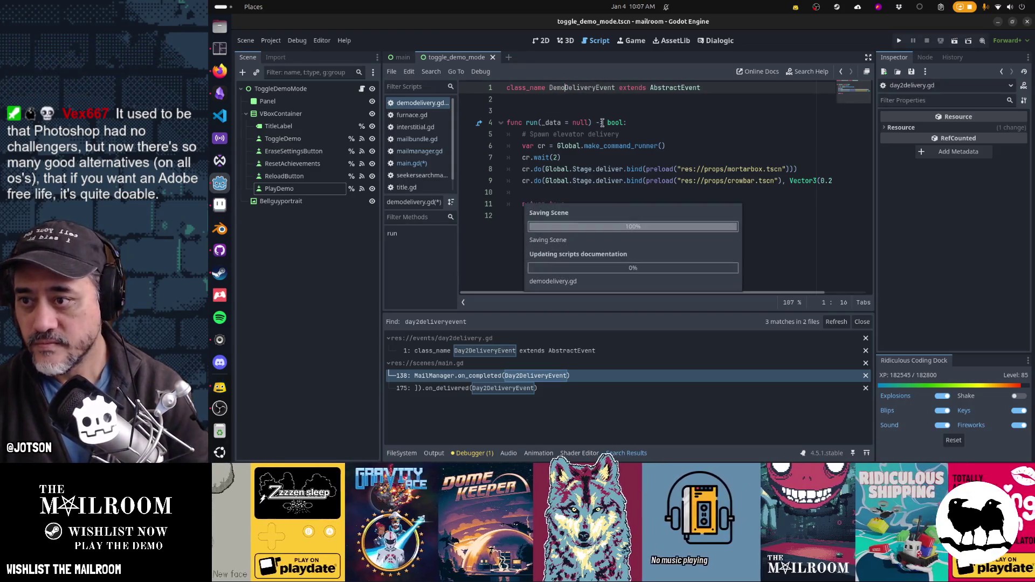
pyautogui.click(408, 163)
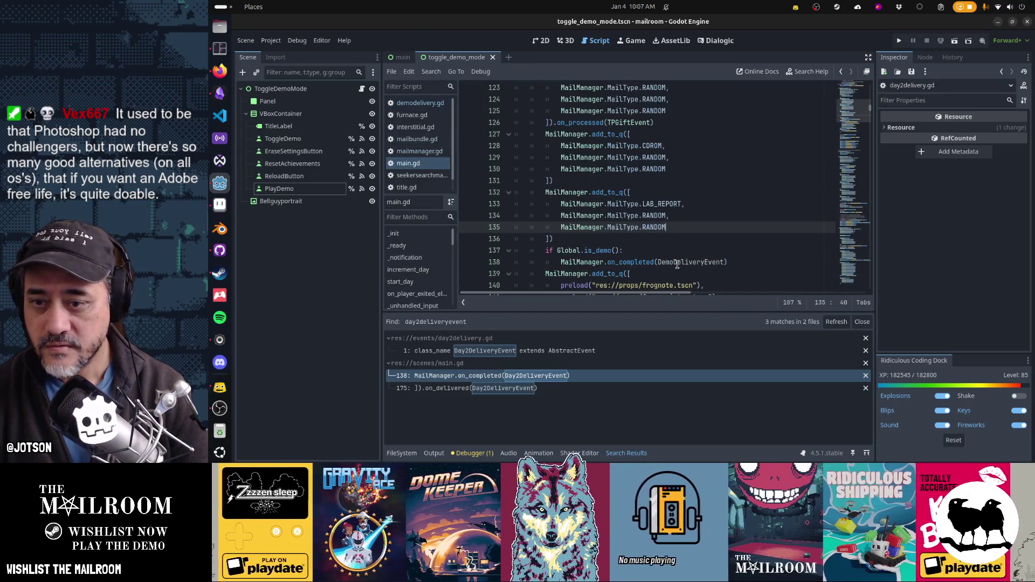
pyautogui.click(420, 102)
# Duplicate the mortarbox cr.do delivery line to create a third delivery on line 10.
pyautogui.click(619, 123)
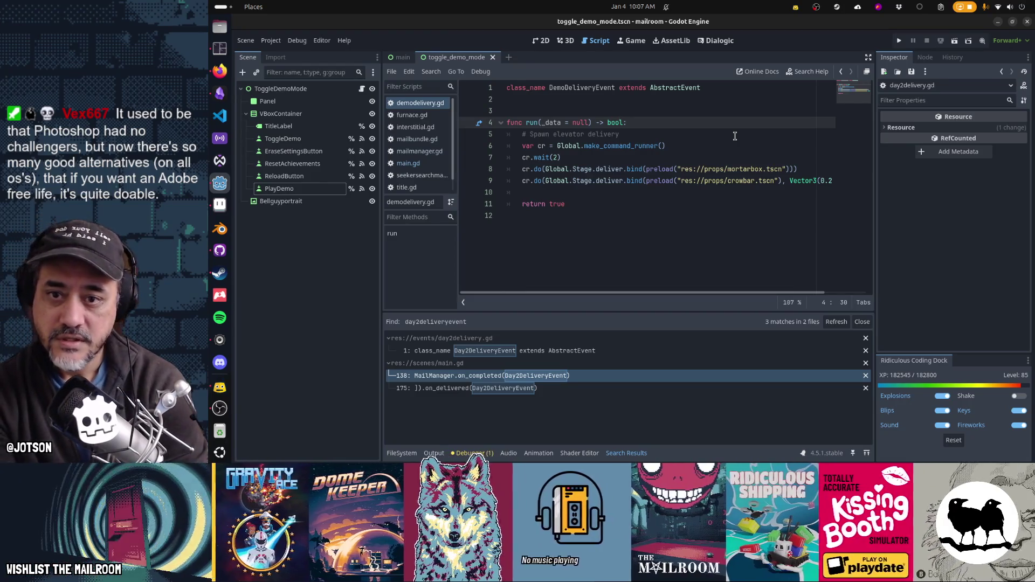
pyautogui.press('Down')
pyautogui.press('Down')
pyautogui.press('Down')
pyautogui.press('End')
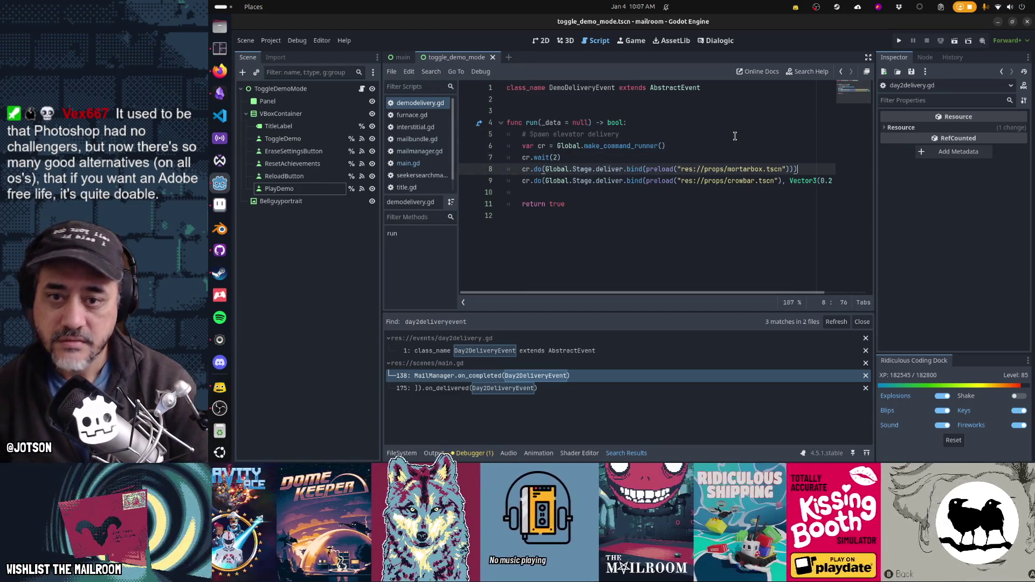
pyautogui.press('Down')
pyautogui.press('Down')
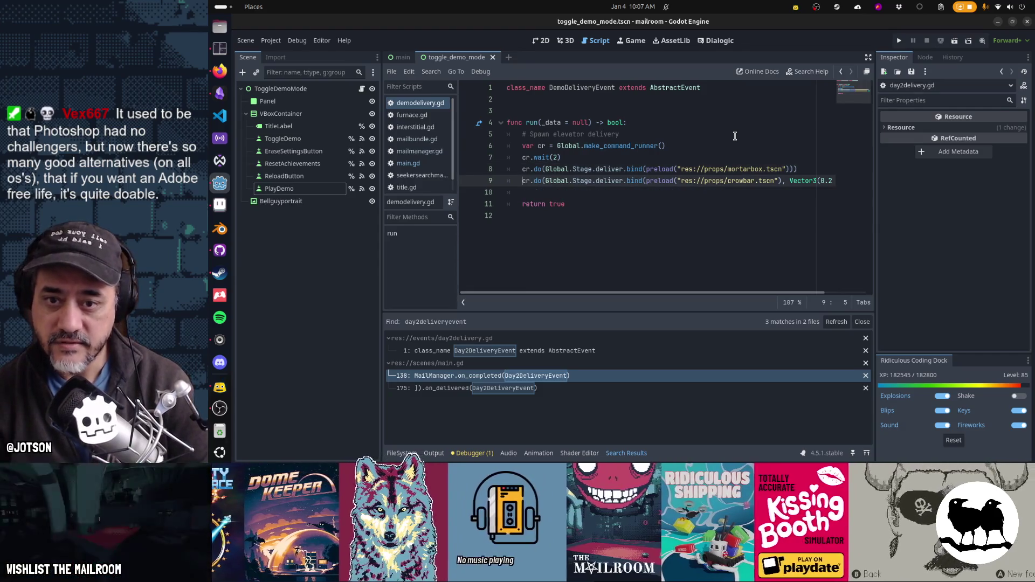
pyautogui.write('cr.do(Global.Stage.deliver.bind(preload("res://props/mortarbox.tscn")))')
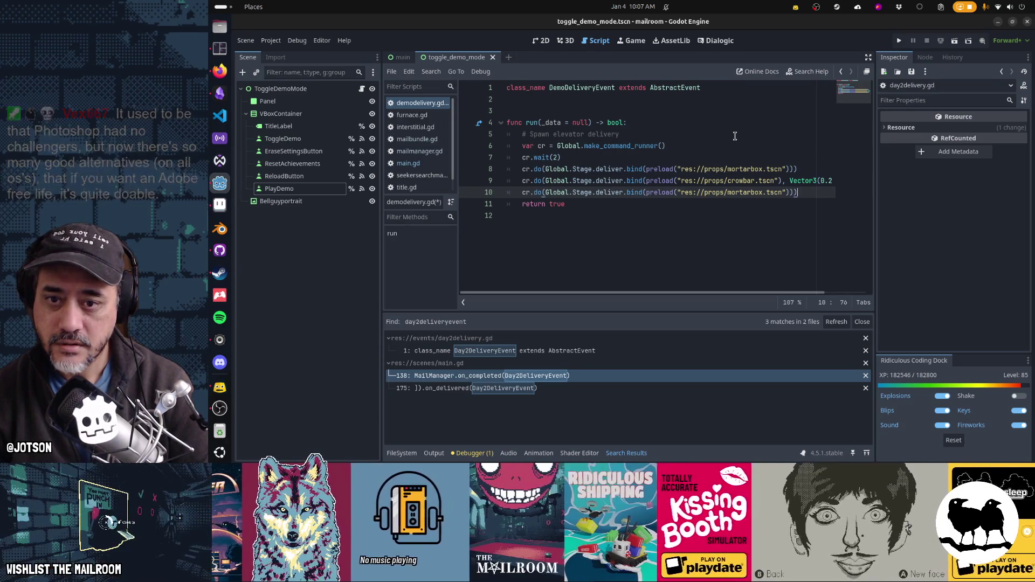
pyautogui.hotkey('ctrl', 'z')
pyautogui.hotkey('ctrl', 'z')
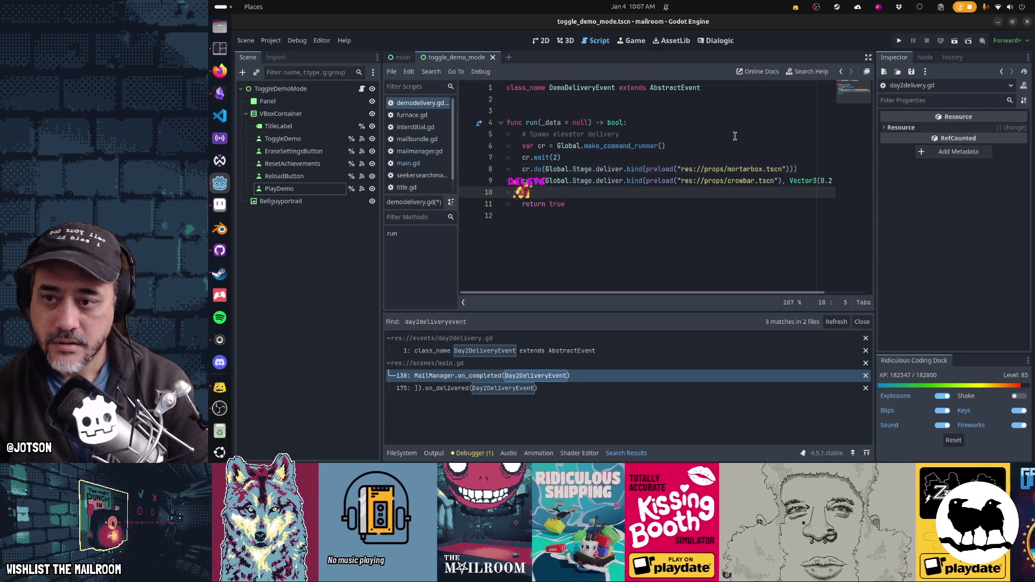
pyautogui.press('Left')
pyautogui.press('Left')
pyautogui.press('Left')
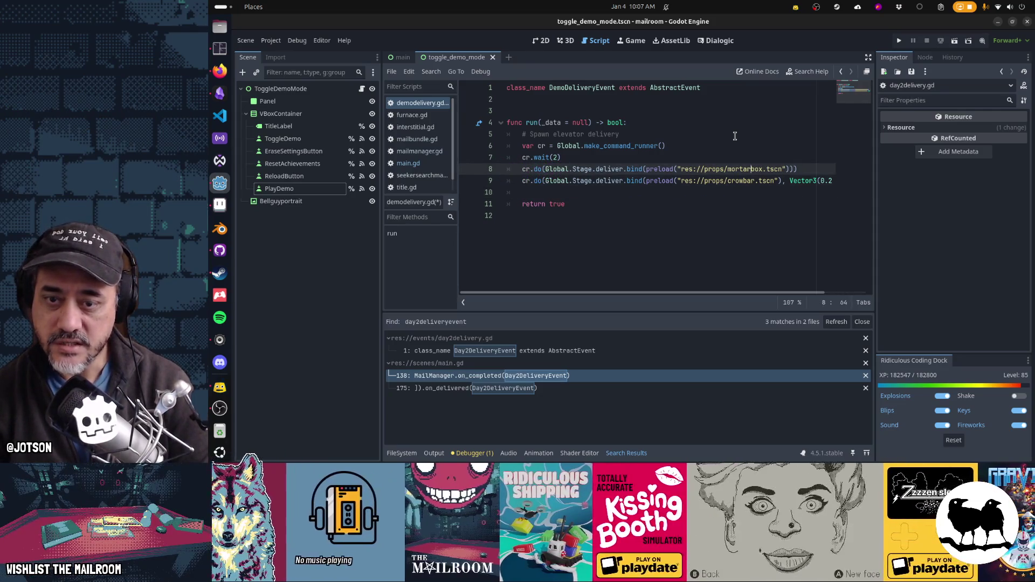
pyautogui.hotkey('ctrl', 'z')
pyautogui.hotkey('ctrl', 'z')
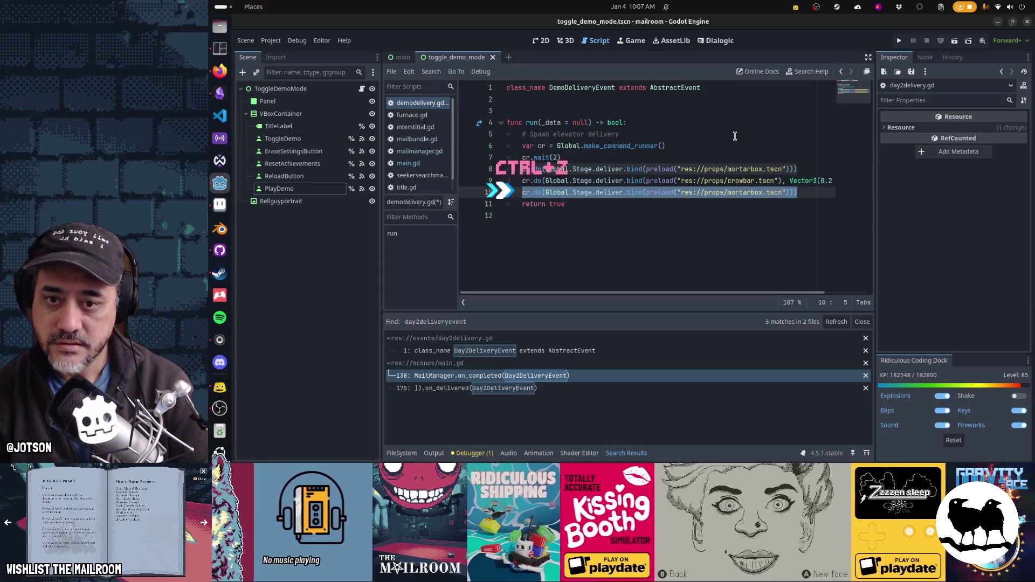
pyautogui.press('Return')
# Change the duplicated line's mortarbox scene name to note.
pyautogui.hotkey('ctrl', 'Left')
pyautogui.hotkey('ctrl', 'Left')
pyautogui.hotkey('ctrl', 'Left')
pyautogui.hotkey('ctrl', 'shift', 'Left')
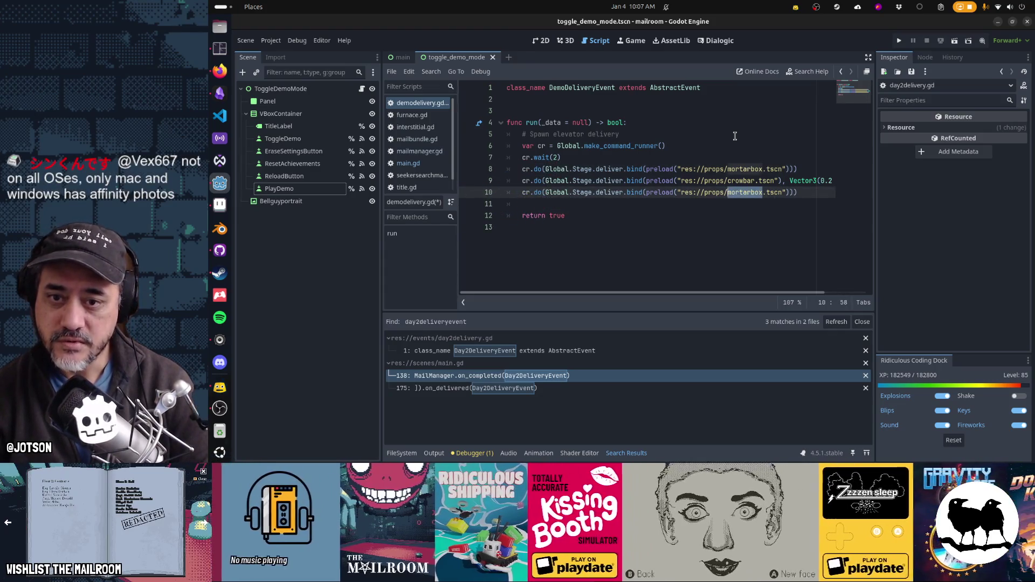
pyautogui.write('pote')
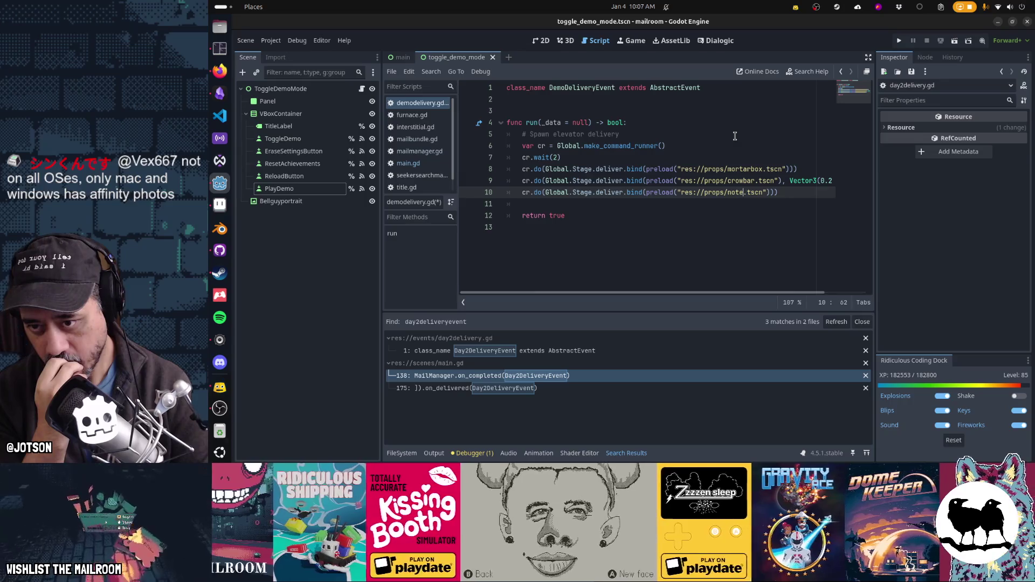
pyautogui.press('Right')
pyautogui.press('Right')
pyautogui.press('Right')
pyautogui.press('Right')
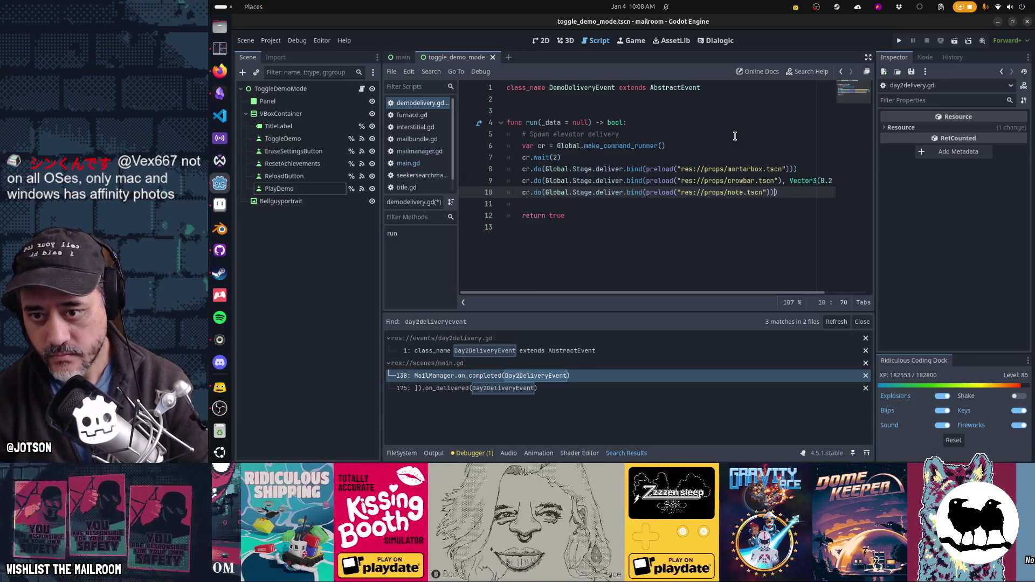
pyautogui.hotkey('ctrl', 'shift', 'Left')
pyautogui.hotkey('ctrl', 'shift', 'Left')
pyautogui.hotkey('ctrl', 'shift', 'Left')
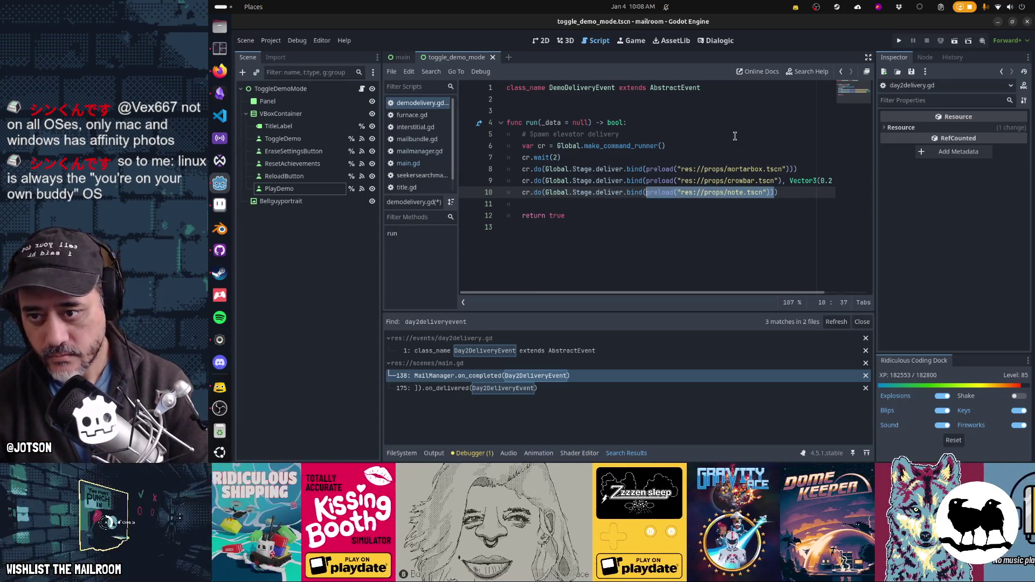
# Split the deliver call onto its own cr.do(note) line and copy the mortarbox delivery line below it.
pyautogui.hotkey('ctrl', 'x')
pyautogui.write('note')
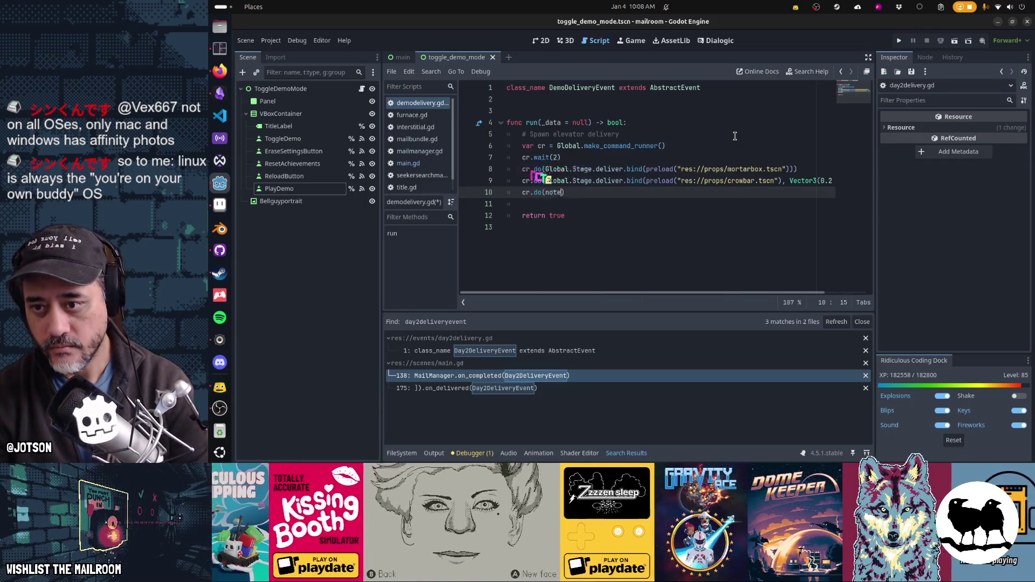
pyautogui.press('Up')
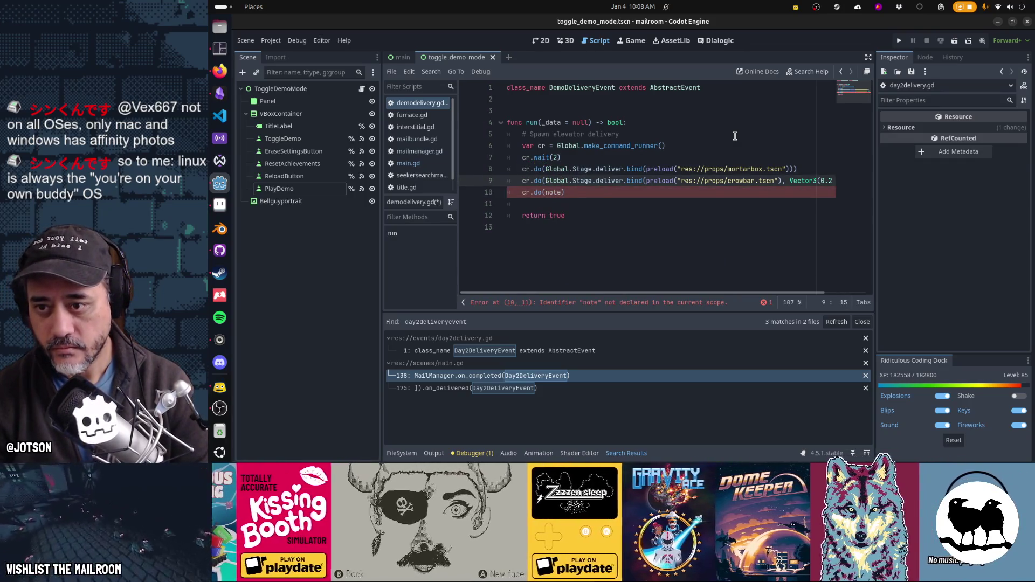
pyautogui.press('End')
pyautogui.press('Return')
pyautogui.press('Return')
pyautogui.hotkey('ctrl', 'v')
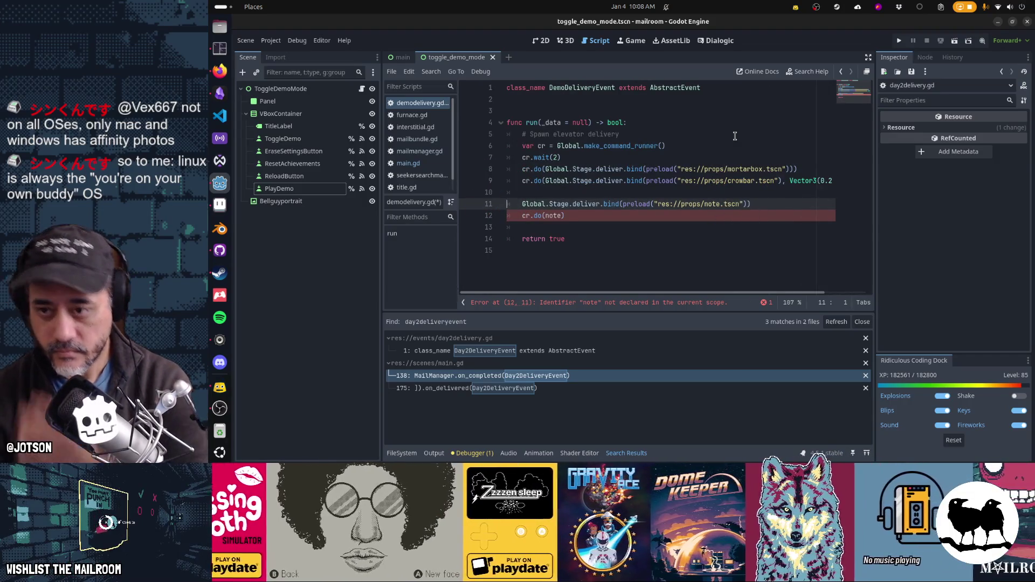
pyautogui.press('Up')
pyautogui.press('Up')
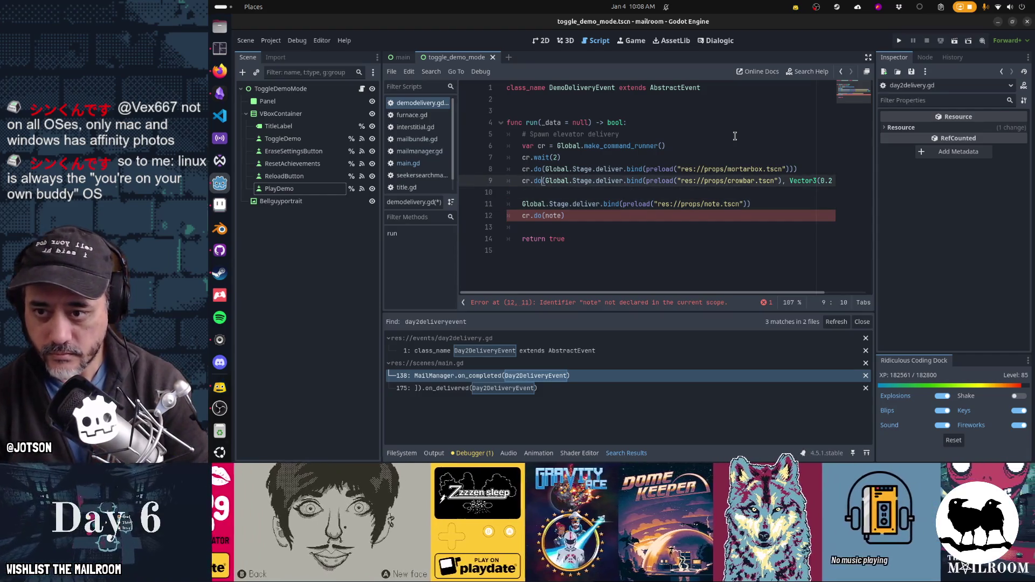
pyautogui.hotkey('ctrl', 'Right')
pyautogui.hotkey('ctrl', 'Right')
pyautogui.hotkey('ctrl', 'Right')
pyautogui.hotkey('ctrl', 'shift', 'Right')
pyautogui.hotkey('ctrl', 'shift', 'Right')
pyautogui.hotkey('ctrl', 'shift', 'Right')
pyautogui.press('Down')
pyautogui.press('Down')
pyautogui.press('Down')
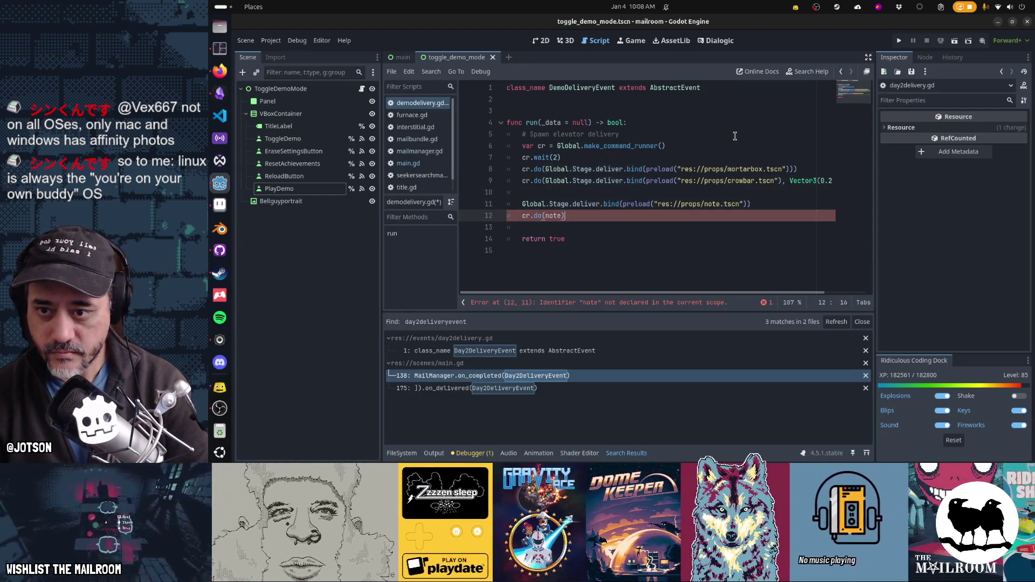
pyautogui.press('Up')
pyautogui.press('Up')
pyautogui.press('Up')
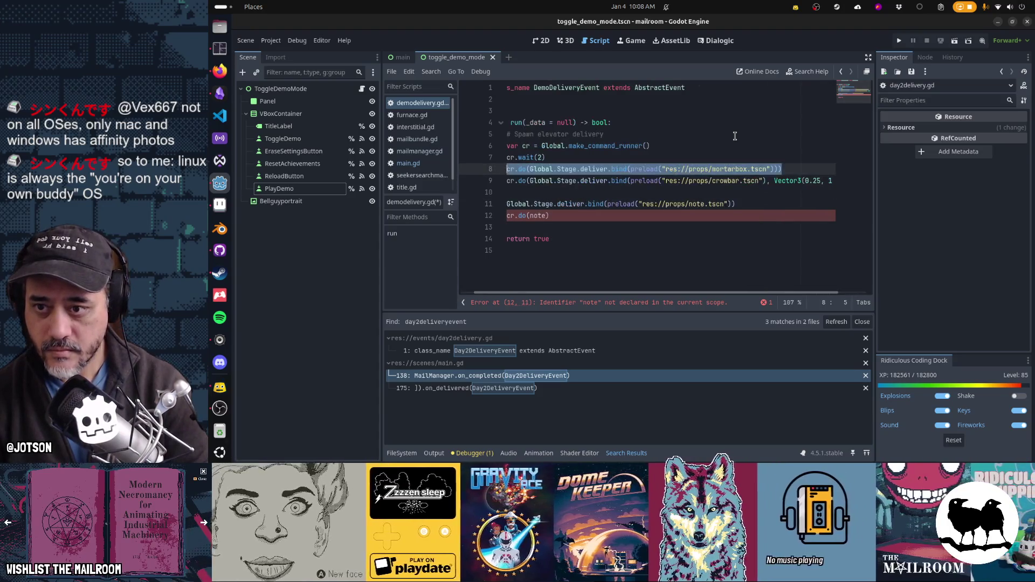
pyautogui.press('Down')
pyautogui.press('Down')
pyautogui.press('Down')
pyautogui.press('Home')
pyautogui.press('Return')
pyautogui.hotkey('ctrl', 'v')
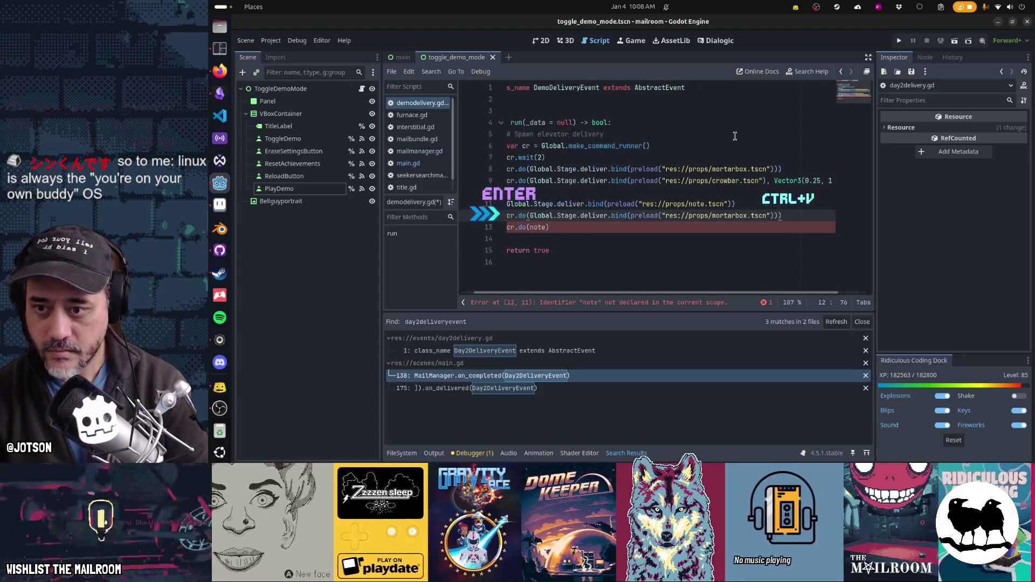
# Replace the copied line's mortarbox preload with note, fix parentheses, and remove the empty cr.do() line.
pyautogui.hotkey('ctrl', 'shift', 'Left')
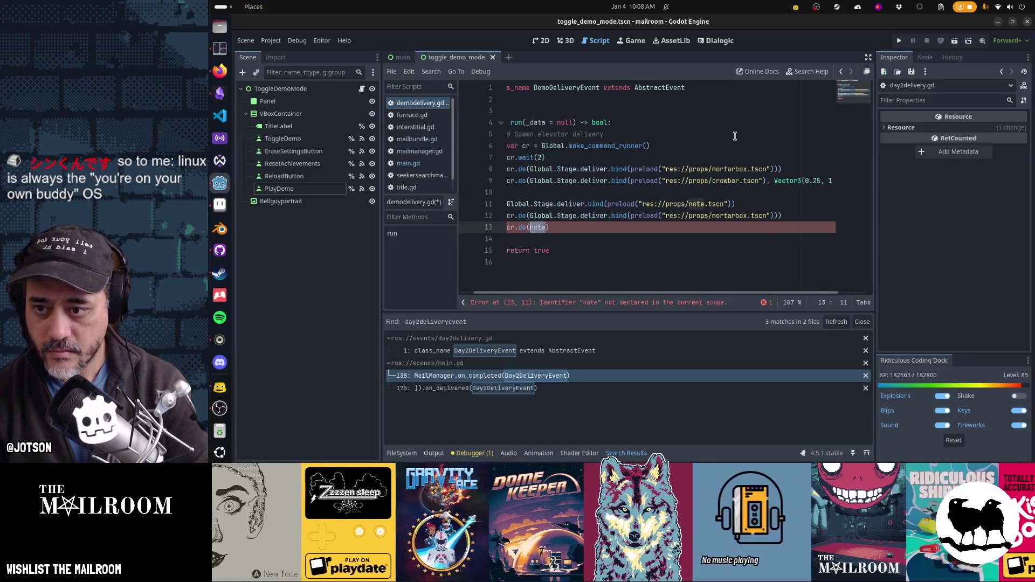
pyautogui.hotkey('ctrl', 'x')
pyautogui.press('Up')
pyautogui.press('End')
pyautogui.hotkey('ctrl', 'Left')
pyautogui.hotkey('ctrl', 'shift', 'Left')
pyautogui.hotkey('ctrl', 'shift', 'Left')
pyautogui.hotkey('ctrl', 'shift', 'Left')
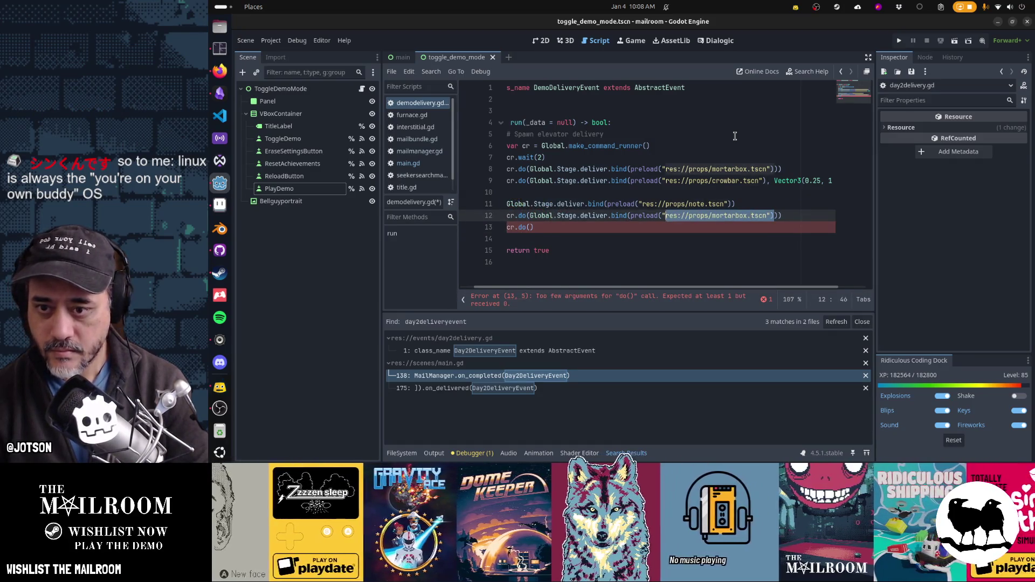
pyautogui.hotkey('ctrl', 'v')
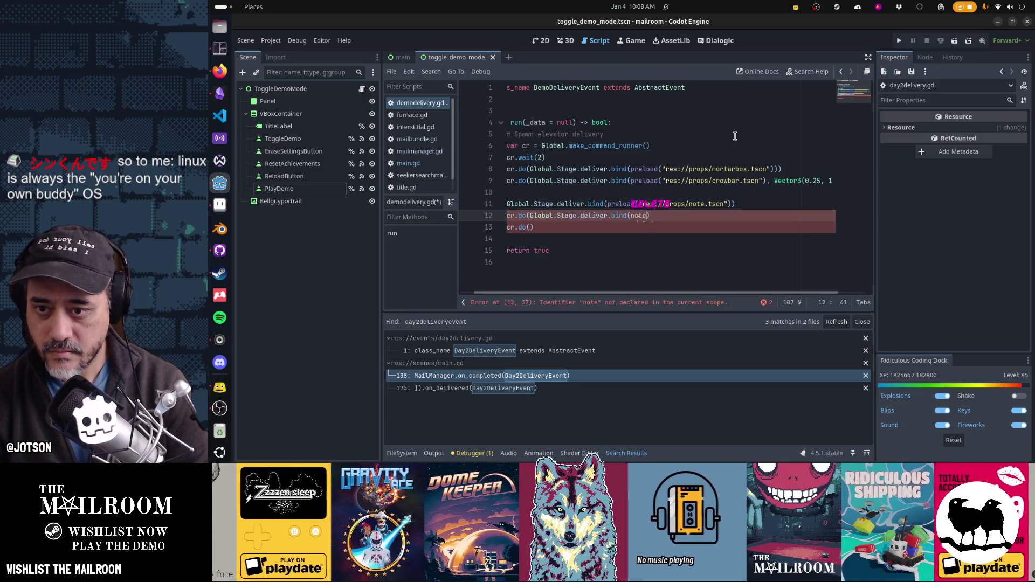
pyautogui.press('Delete')
pyautogui.press('Home')
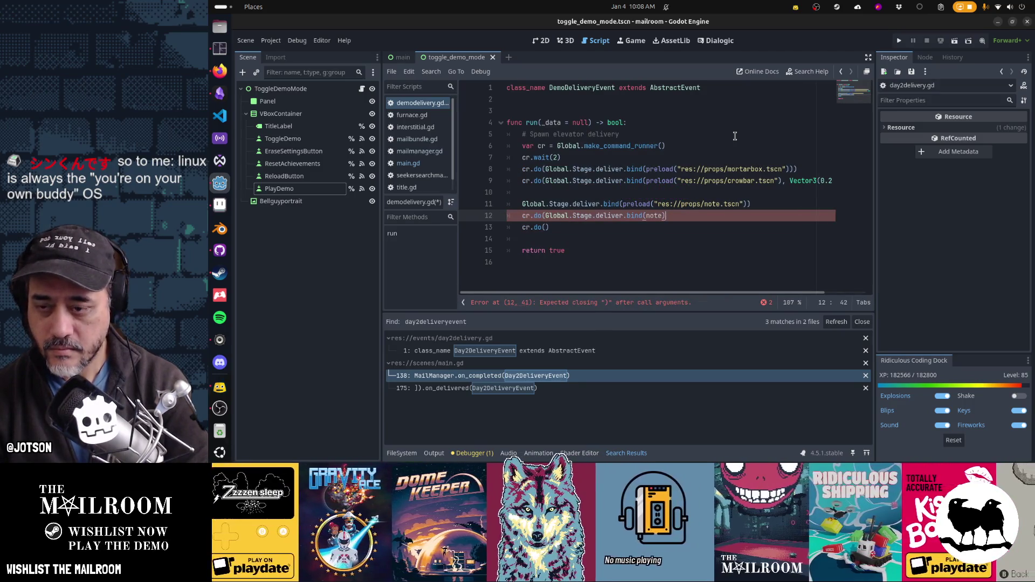
pyautogui.press('End')
pyautogui.write(')')
pyautogui.press('Down')
pyautogui.hotkey('ctrl', 'x')
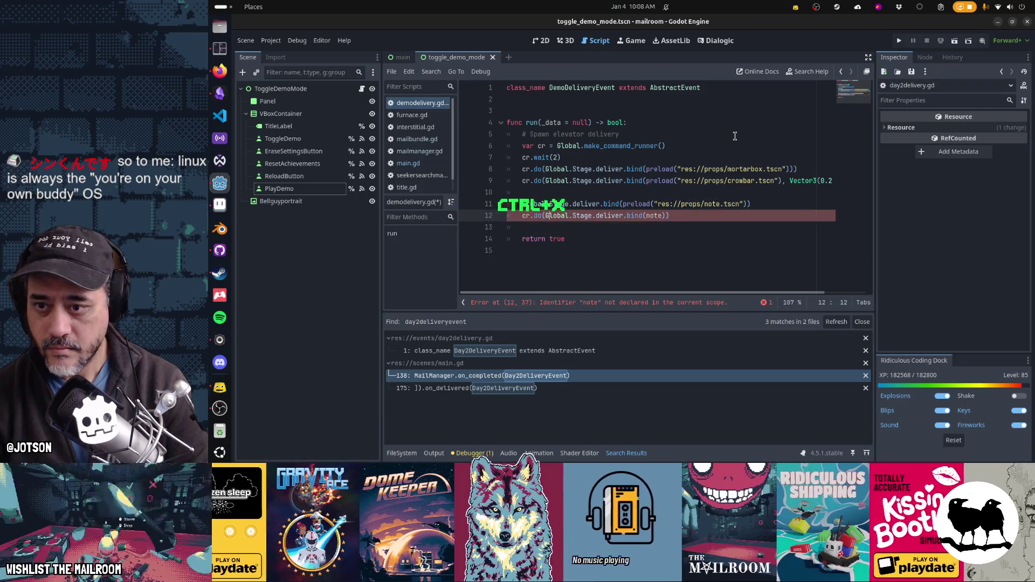
# Turn the note line into a typed note: Note variable holding the instantiated note.tscn preload.
pyautogui.press('Up')
pyautogui.hotkey('ctrl', 'shift', 'Right')
pyautogui.hotkey('ctrl', 'shift', 'Right')
pyautogui.hotkey('ctrl', 'shift', 'Right')
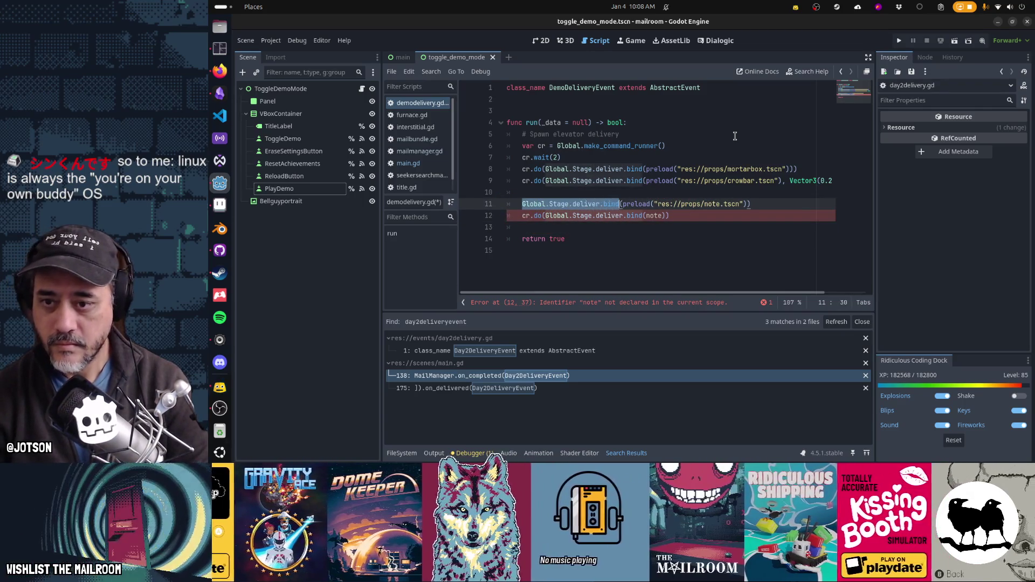
pyautogui.write('var = ')
pyautogui.write('note')
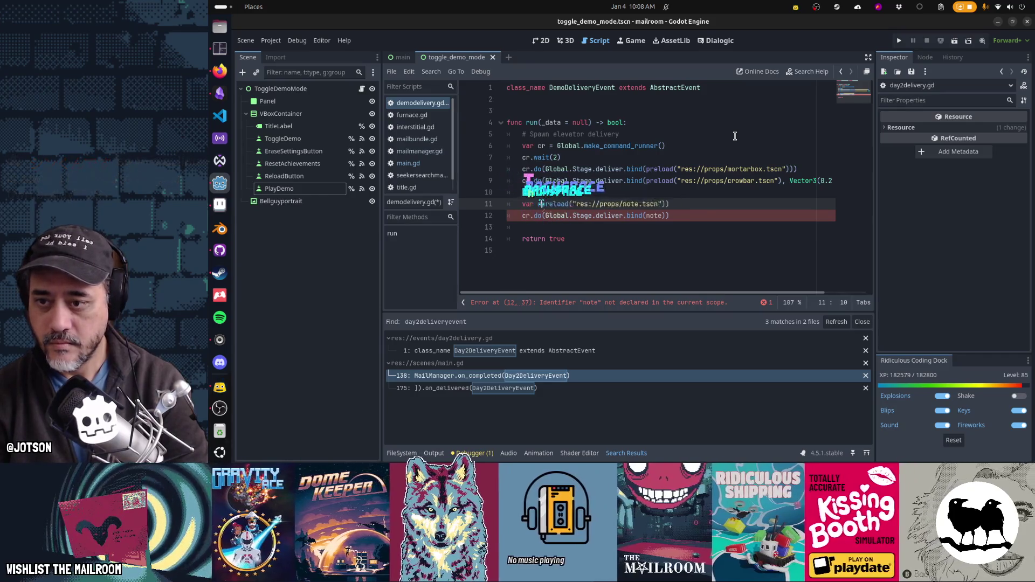
pyautogui.press('Escape')
pyautogui.press('End')
pyautogui.write('.inst')
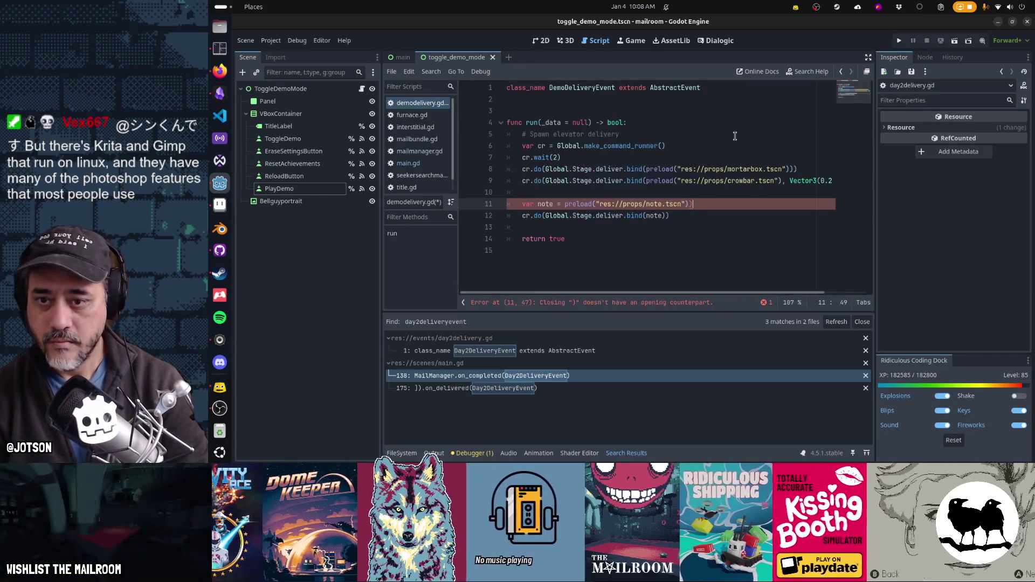
pyautogui.press('Return')
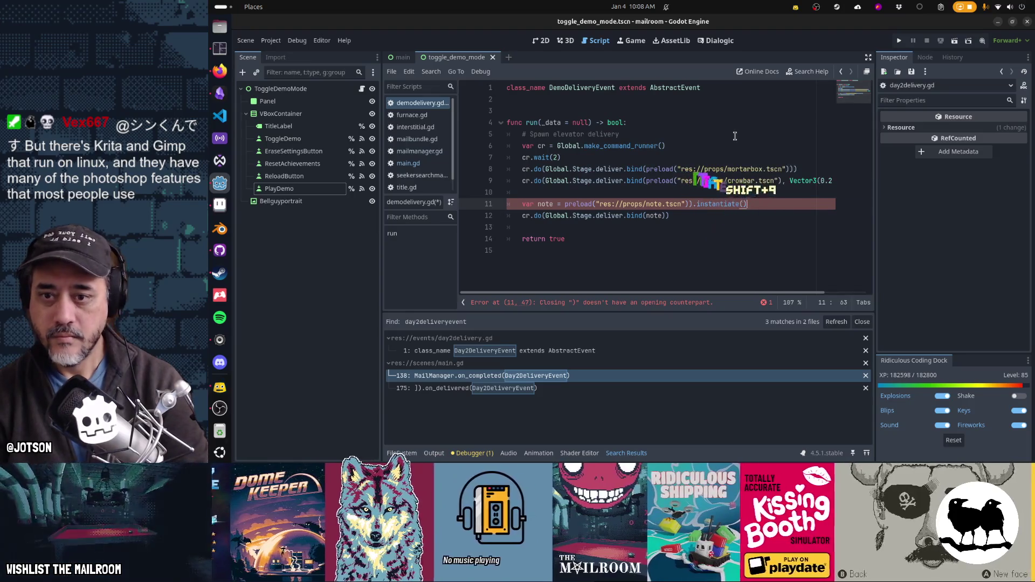
pyautogui.hotkey('ctrl', 'Left')
pyautogui.press('BackSpace')
pyautogui.press('End')
pyautogui.press('Return')
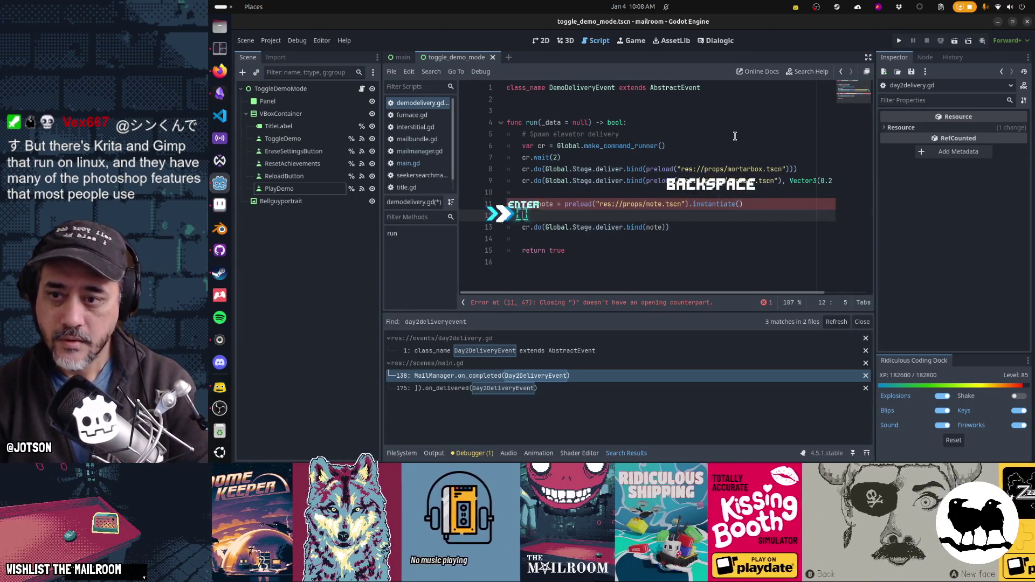
pyautogui.write('note')
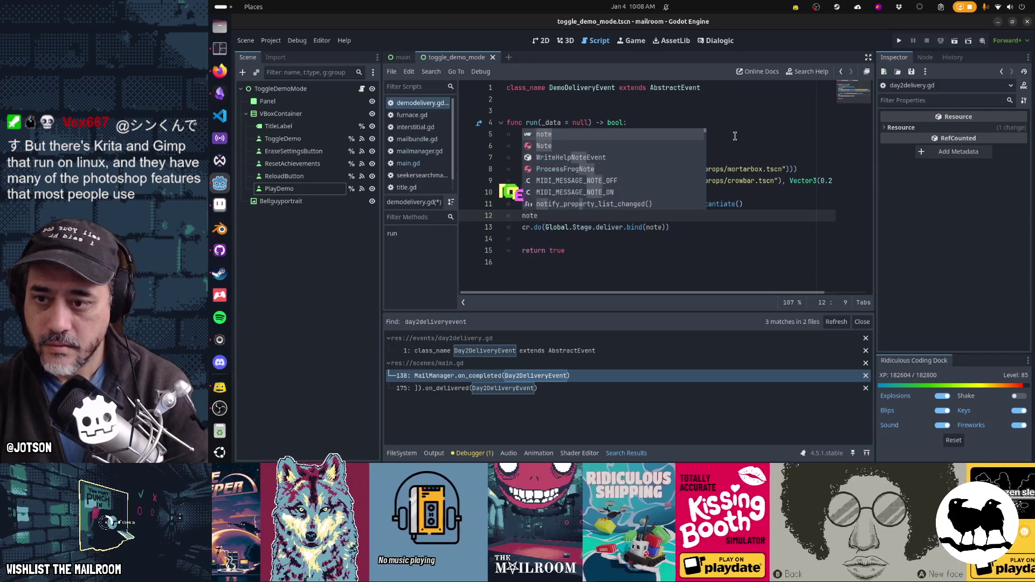
pyautogui.write(': Note')
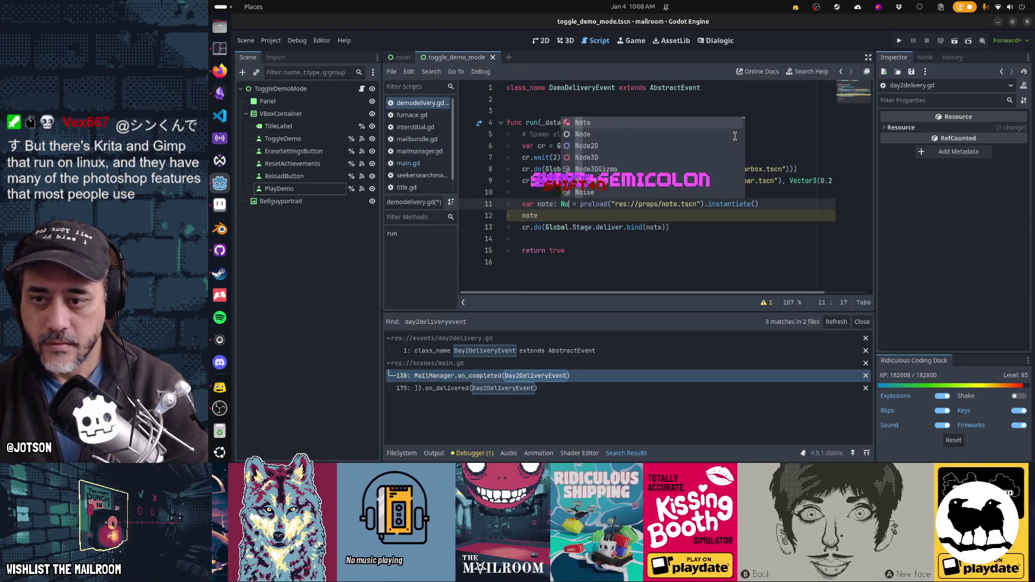
pyautogui.press('Down')
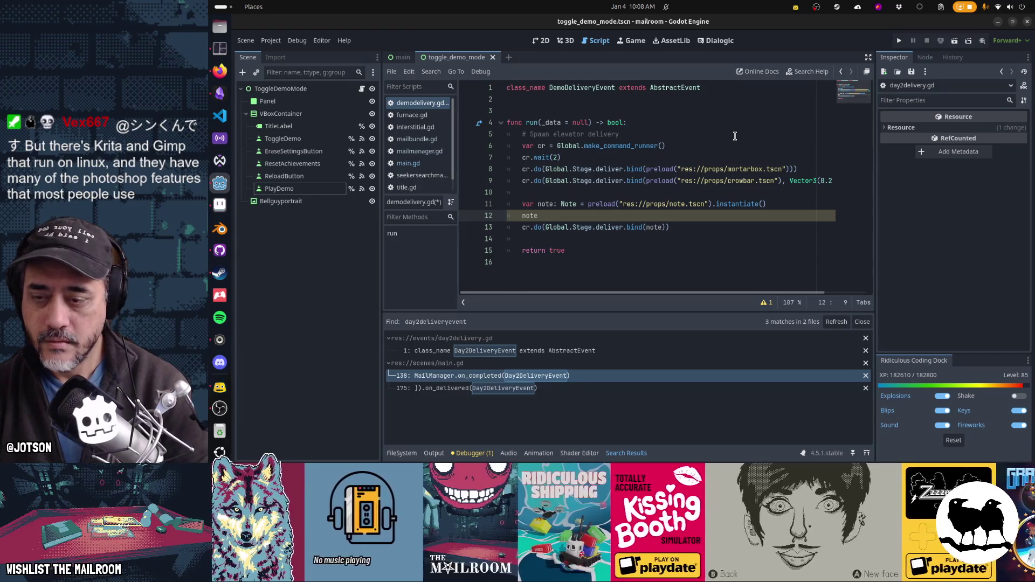
# Change the demo note text to "I wonder why this was delivered in the demo?", save demodelivery.gd, then open main.gd.
pyautogui.write('.text =')
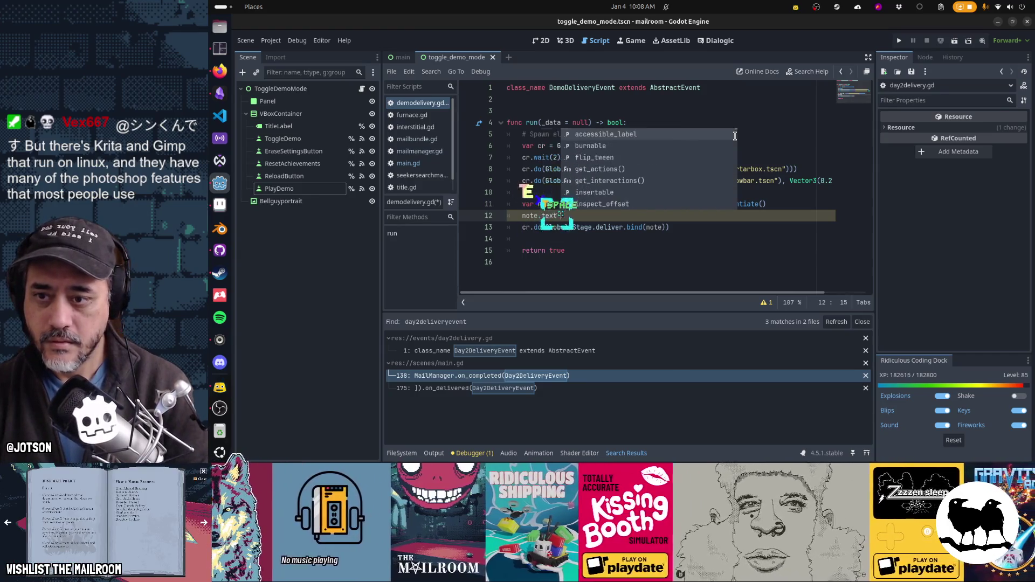
pyautogui.write(' "')
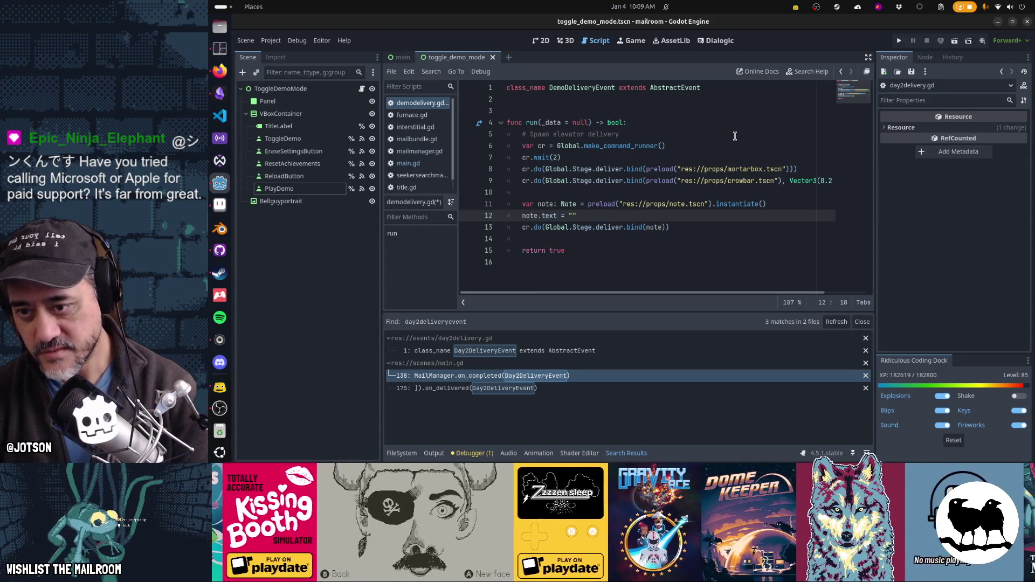
pyautogui.write('I wonder why this was')
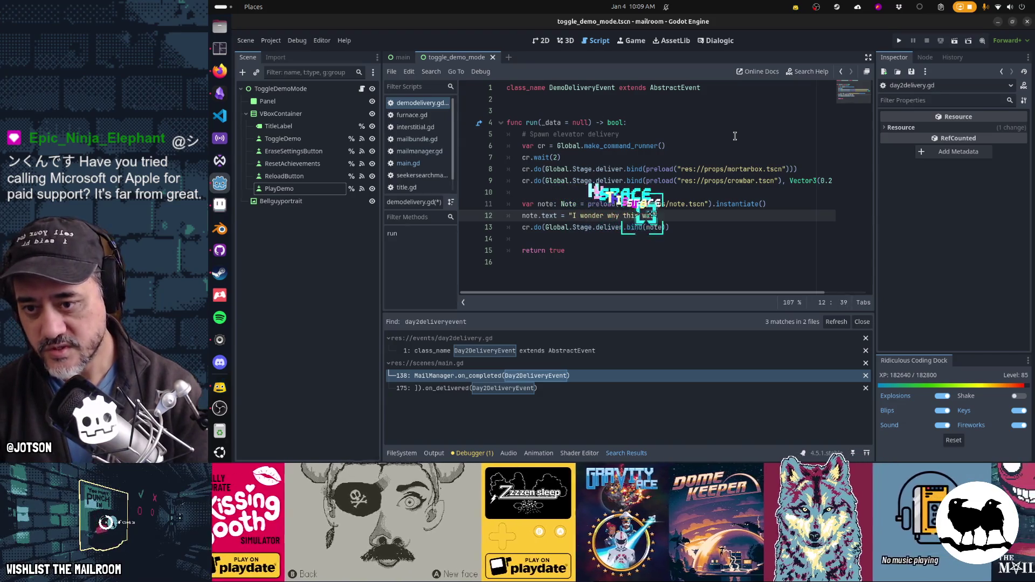
pyautogui.write(' delivered?')
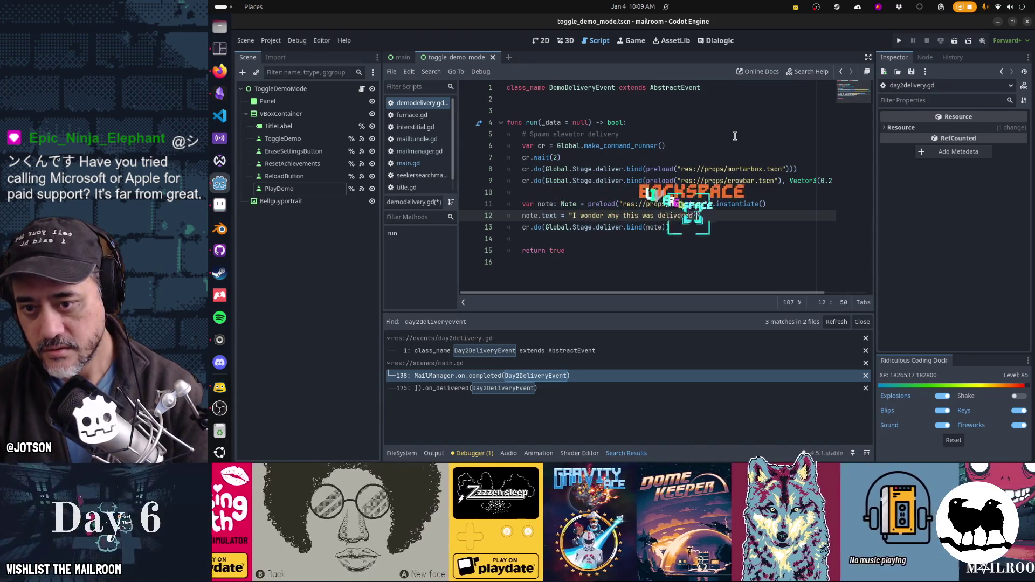
pyautogui.press('BackSpace')
pyautogui.write('in the demo?')
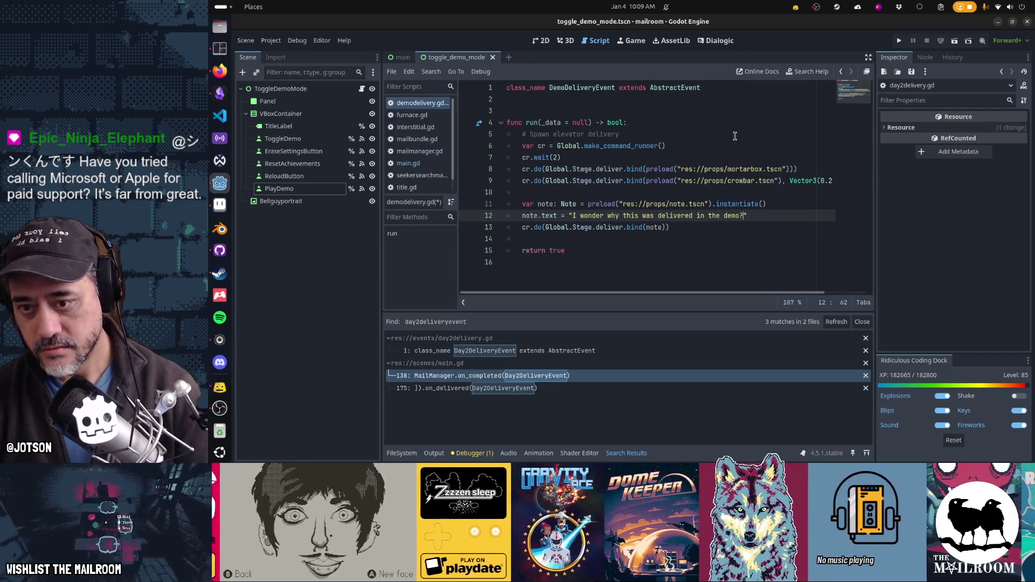
pyautogui.press('Down')
pyautogui.press('Home')
pyautogui.press('Home')
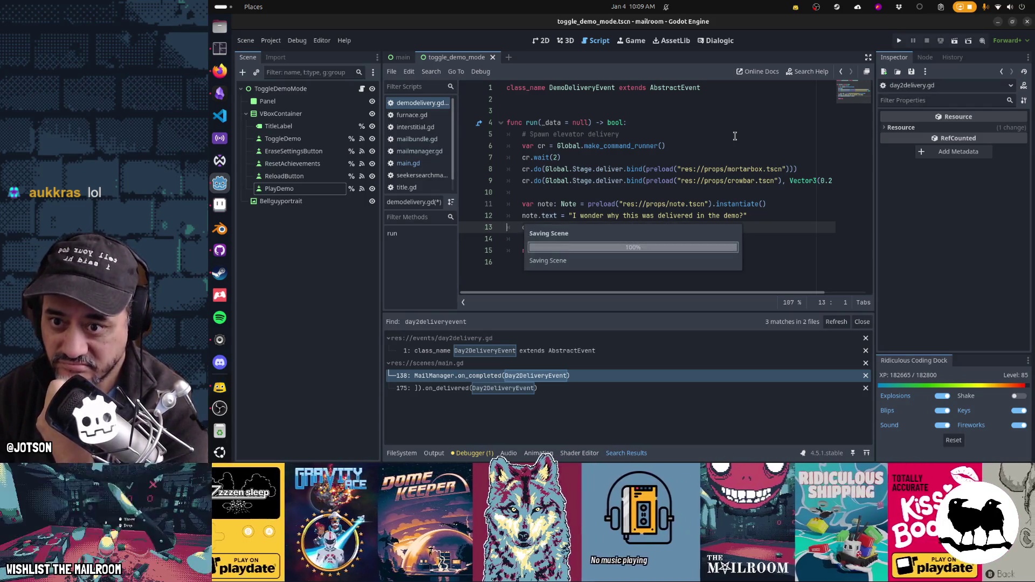
pyautogui.hotkey('ctrl', 's')
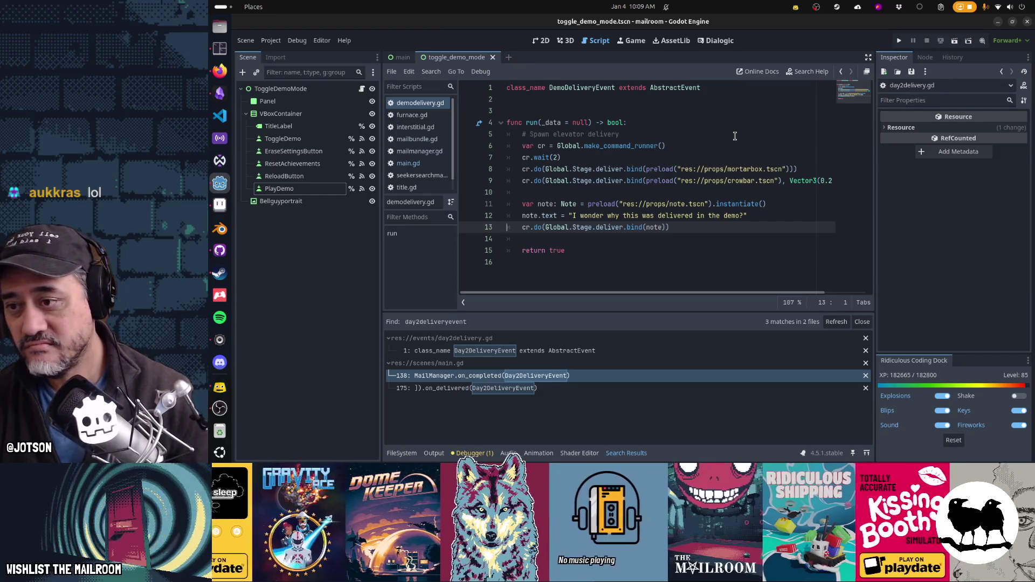
pyautogui.click(408, 163)
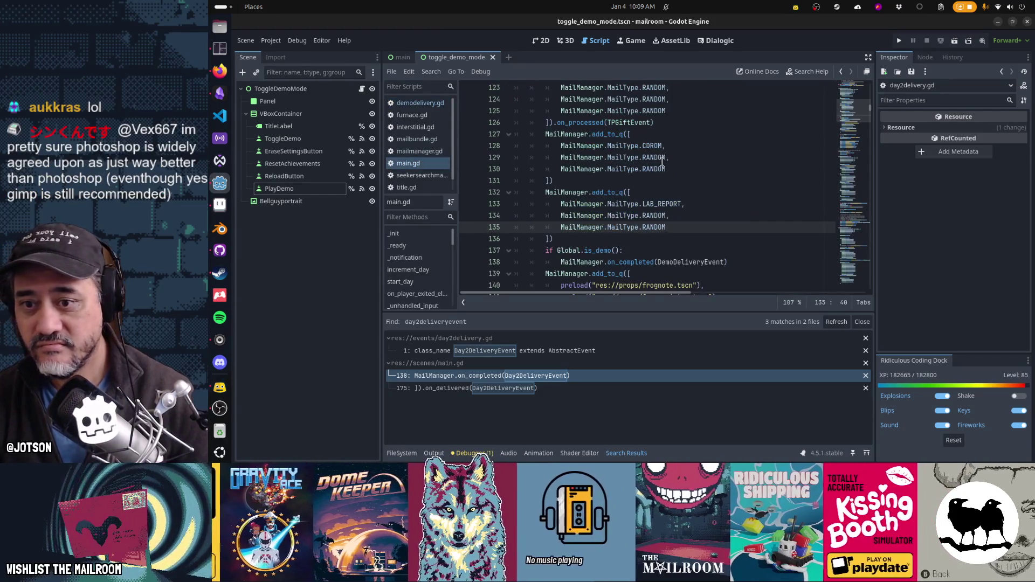
# Move the two is_demo DemoDeliveryEvent trigger lines up to line 122, save main.gd, and run the game.
pyautogui.click(693, 210)
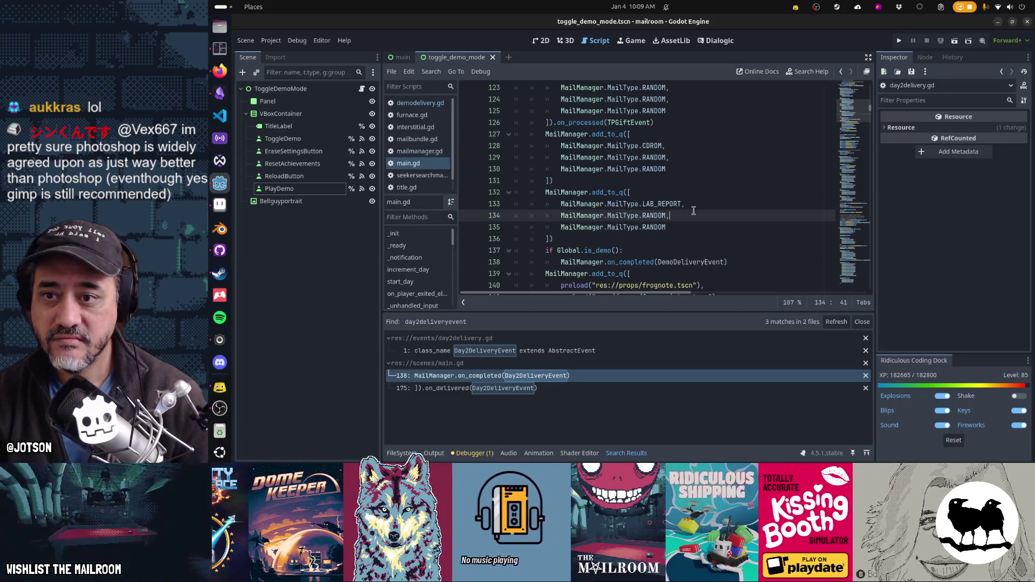
pyautogui.click(690, 252)
pyautogui.hotkey('shift', 'Down')
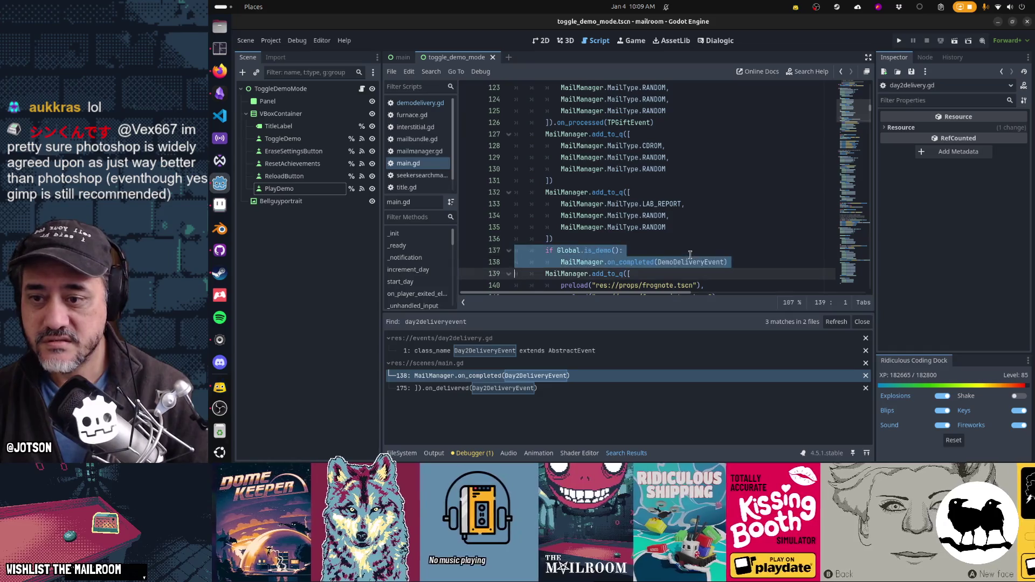
pyautogui.hotkey('ctrl', 'x')
pyautogui.press('Up')
pyautogui.press('Up')
pyautogui.press('Up')
pyautogui.press('Up')
pyautogui.press('Up')
pyautogui.press('Up')
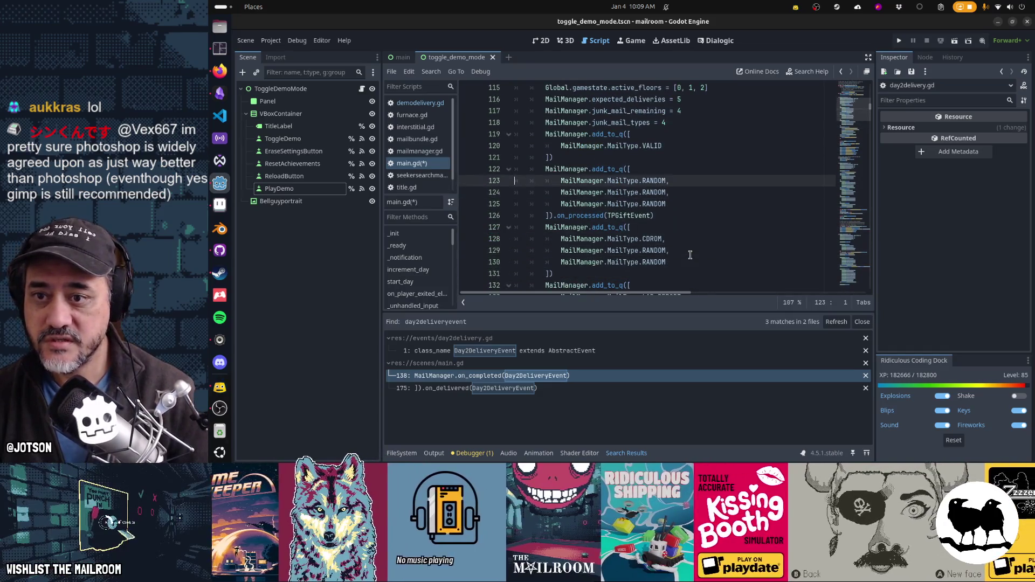
pyautogui.hotkey('ctrl', 'v')
pyautogui.hotkey('ctrl', 's')
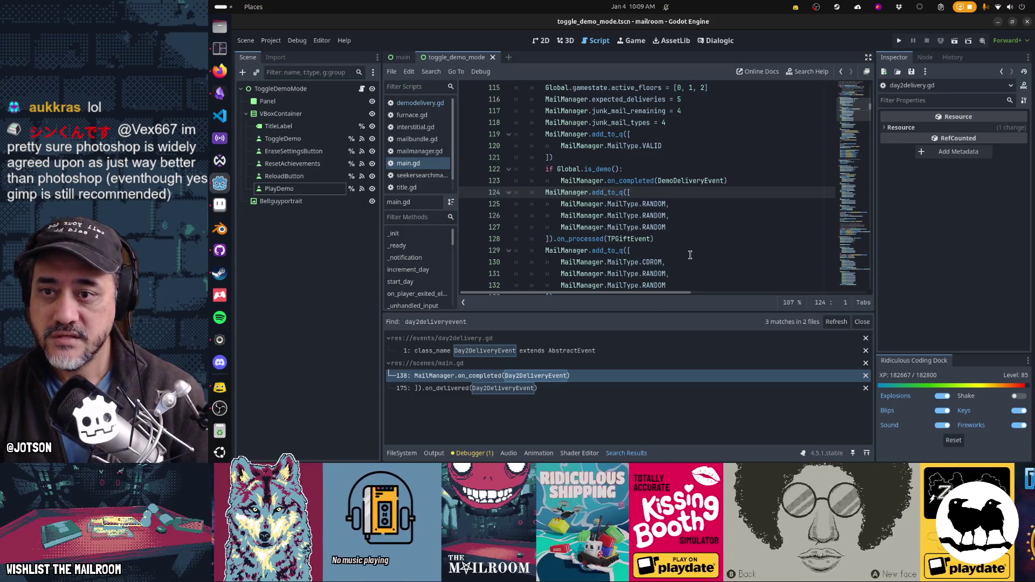
pyautogui.press('F5')
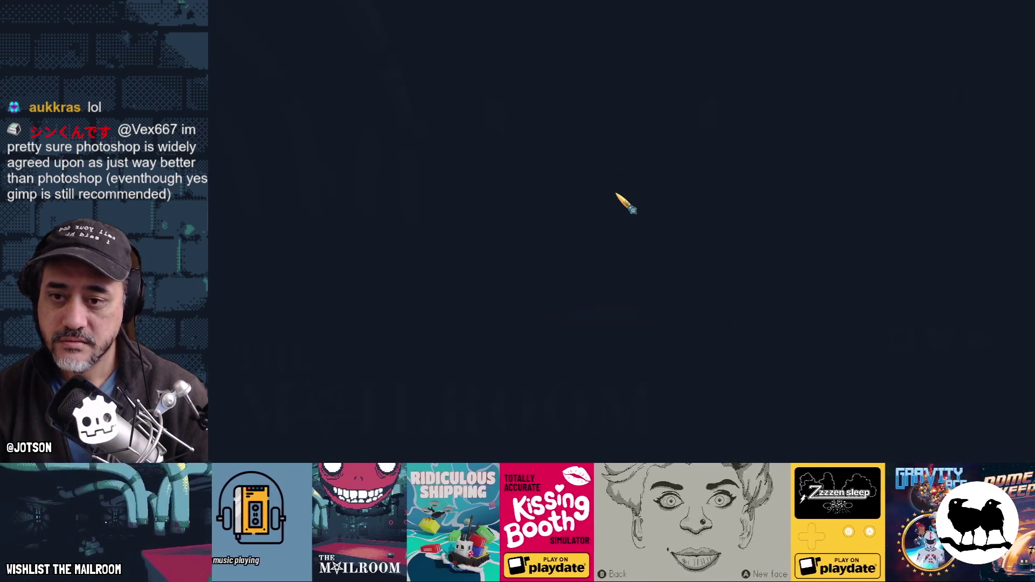
# Turn Demo mode on, start the demo, and dismiss the tutorial card to resume play.
pyautogui.press('Return')
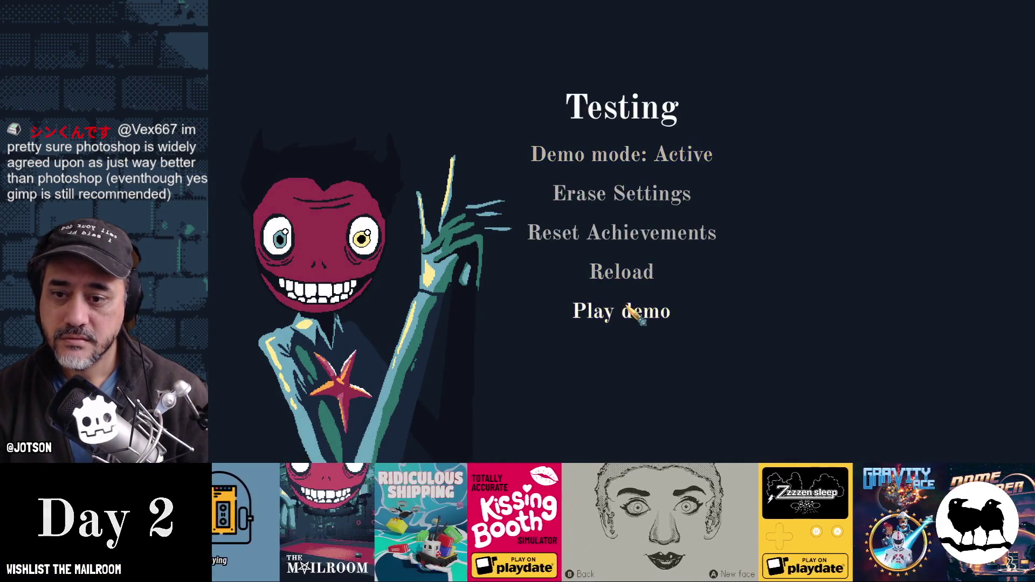
pyautogui.click(628, 308)
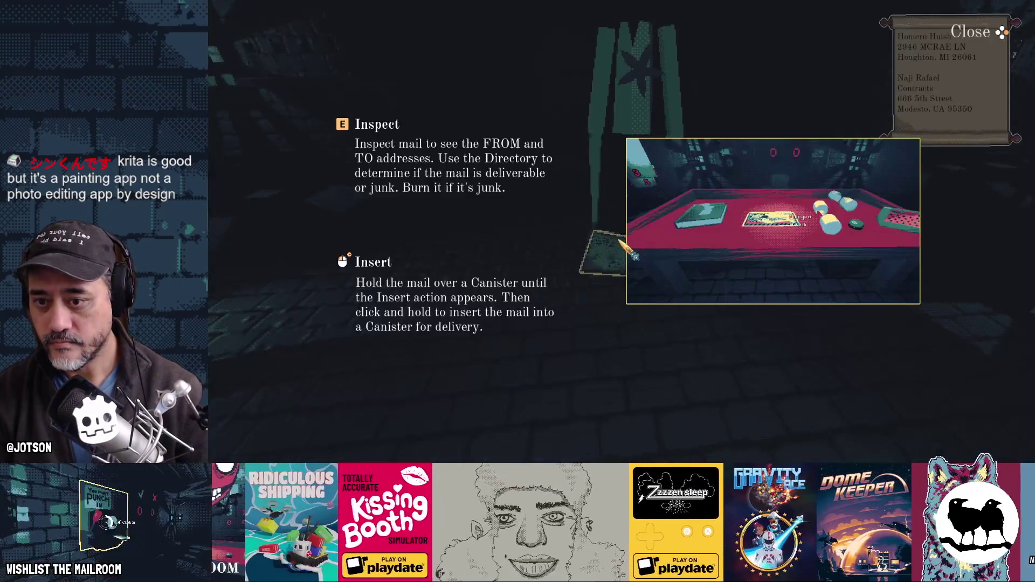
pyautogui.press('Escape')
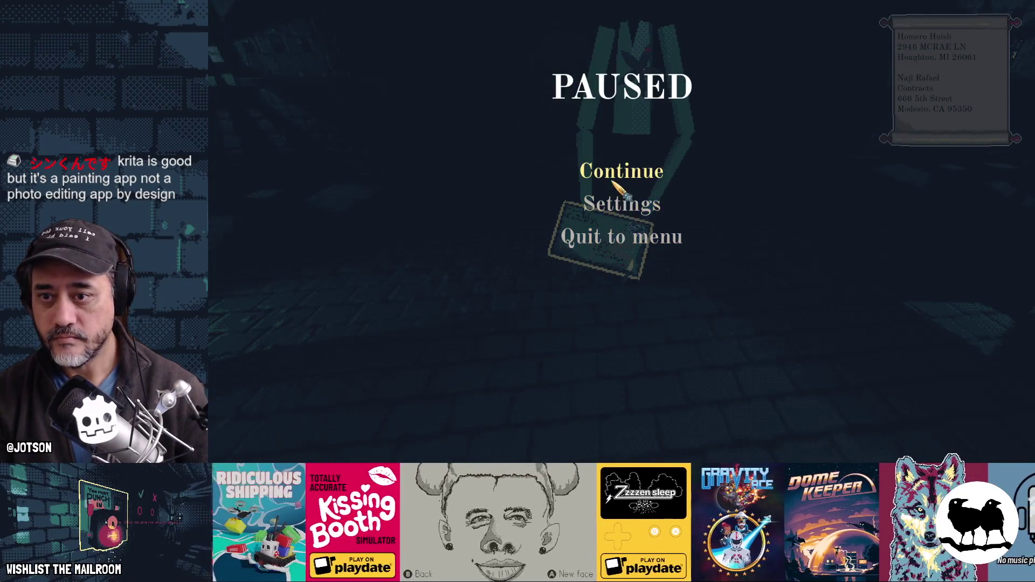
pyautogui.click(614, 182)
# Pick up the first letter and drop it onto the hot stove.
pyautogui.click(620, 231)
pyautogui.click(621, 231)
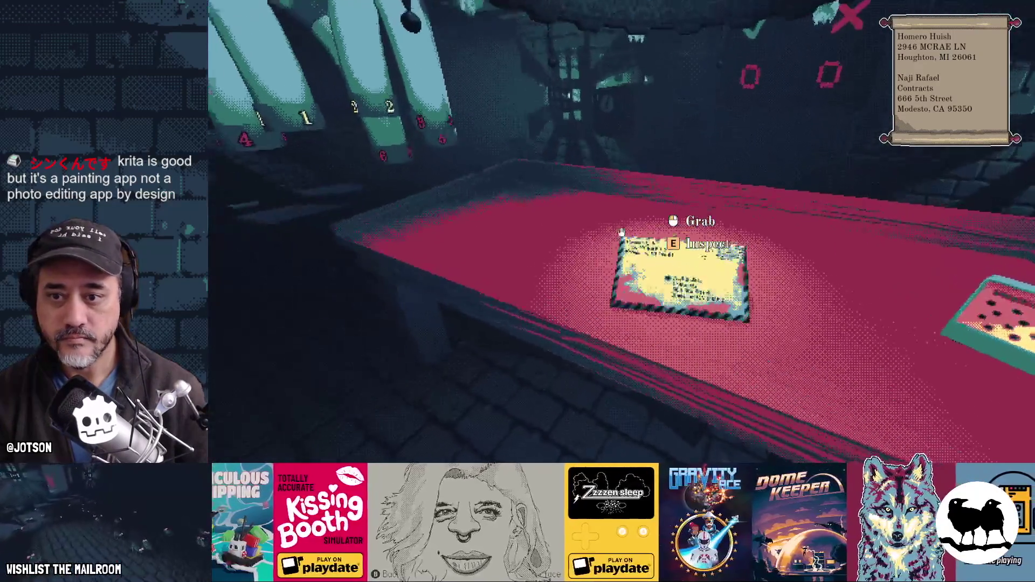
pyautogui.click(620, 232)
pyautogui.click(621, 232)
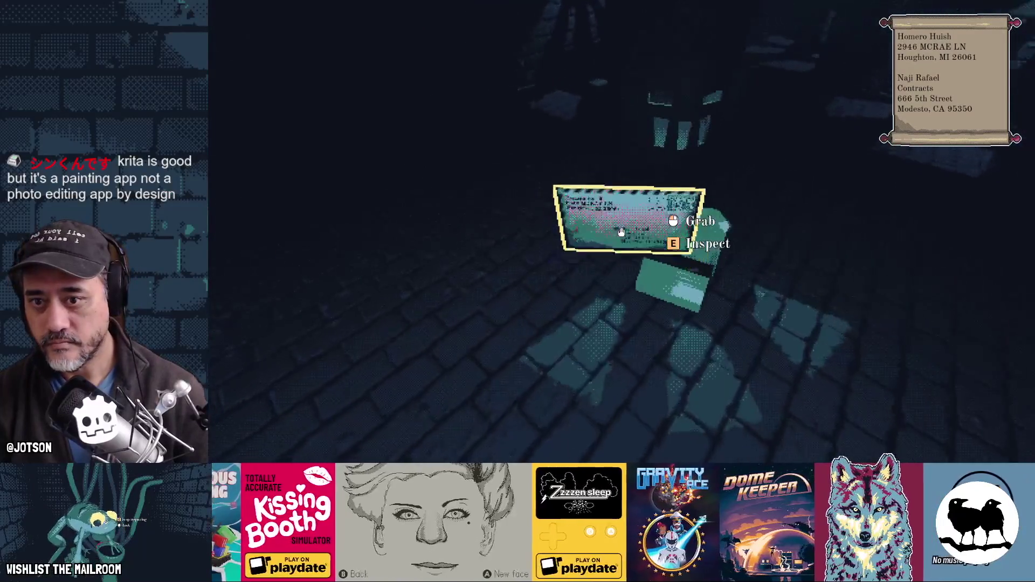
pyautogui.click(621, 232)
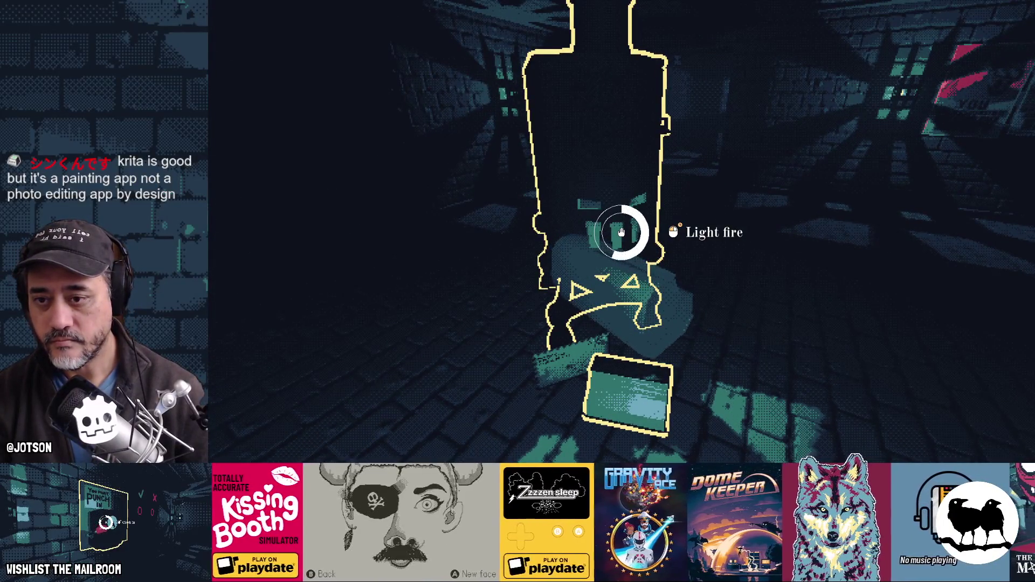
pyautogui.click(621, 232)
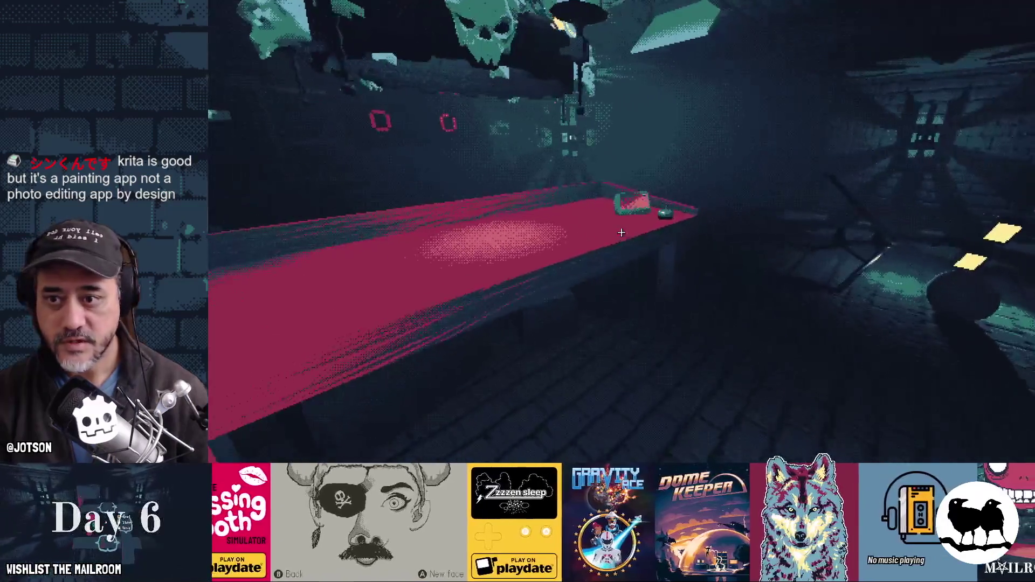
# Walk back to the red table and look up at the scoreboard.
pyautogui.press('w')
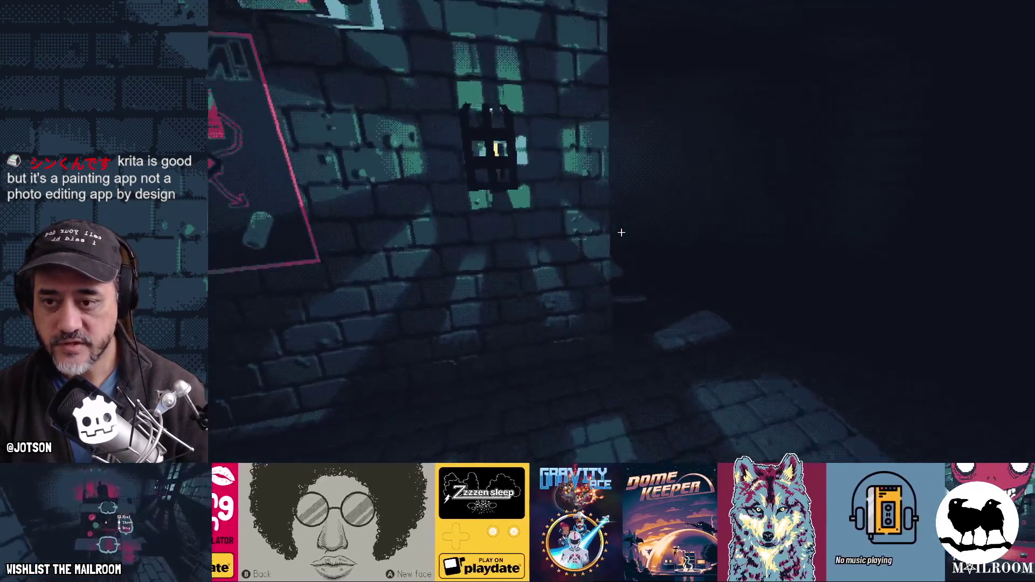
pyautogui.press('w')
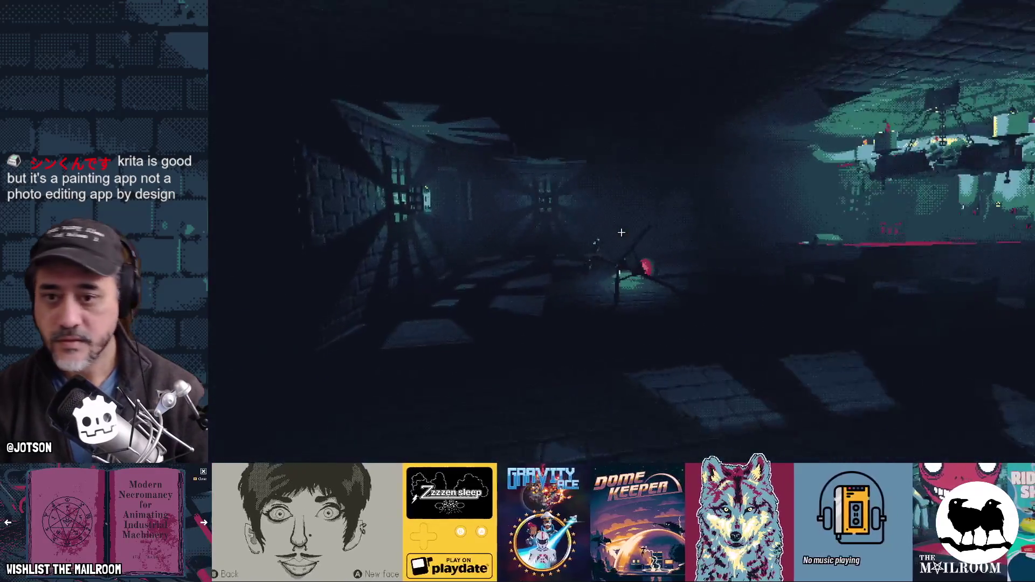
pyautogui.press('w')
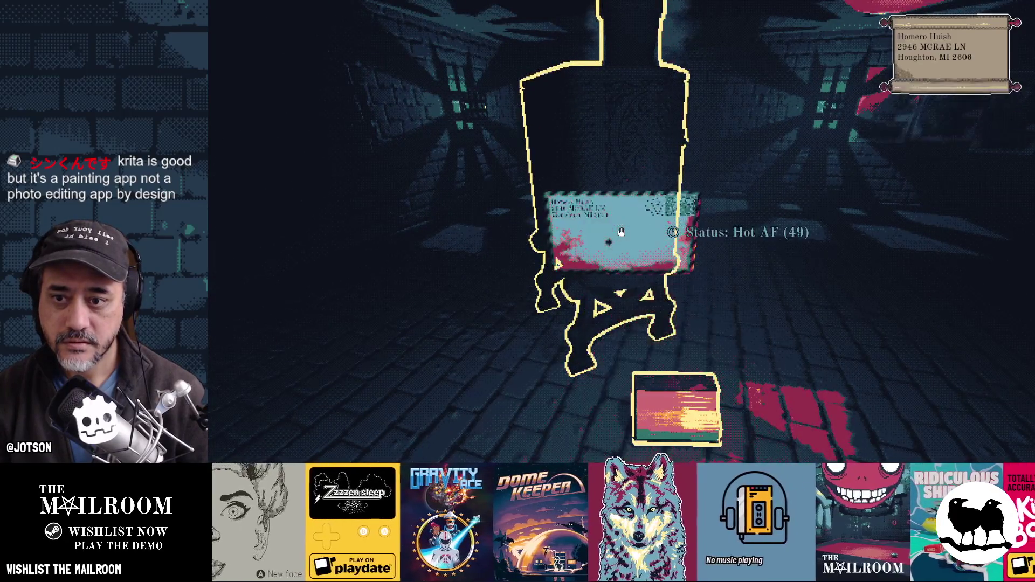
pyautogui.press('w')
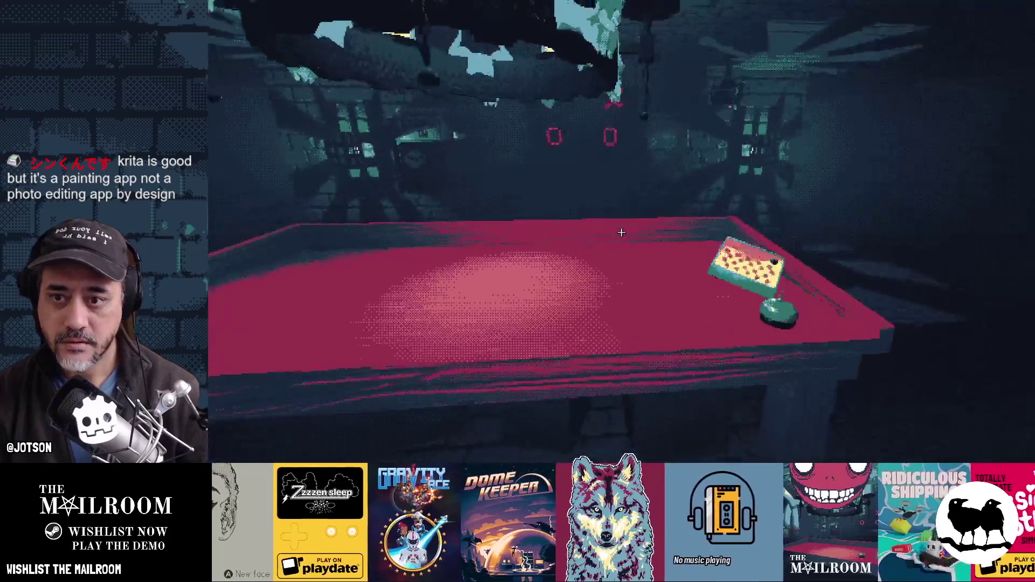
pyautogui.press('w')
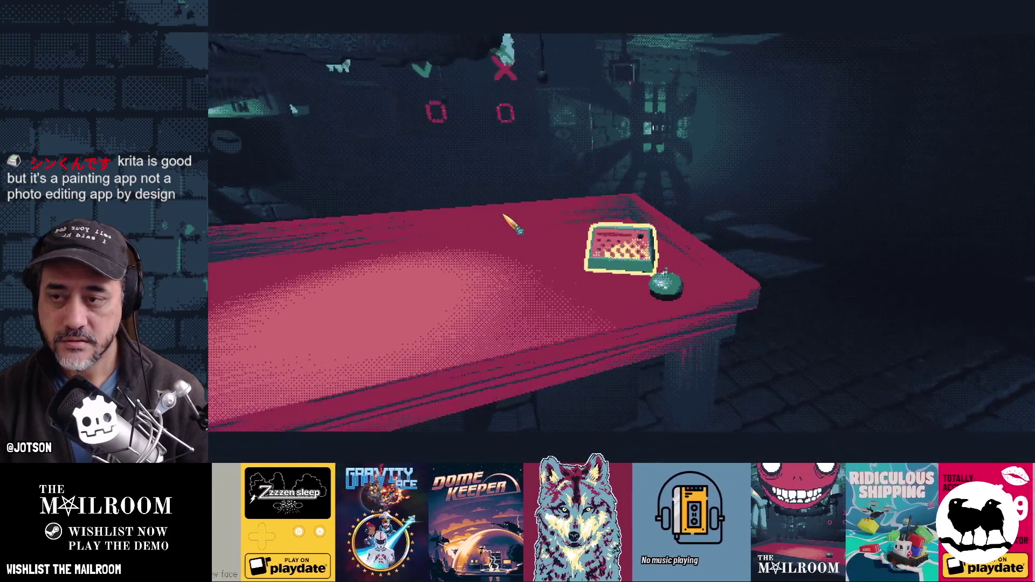
pyautogui.press('w')
pyautogui.press('w')
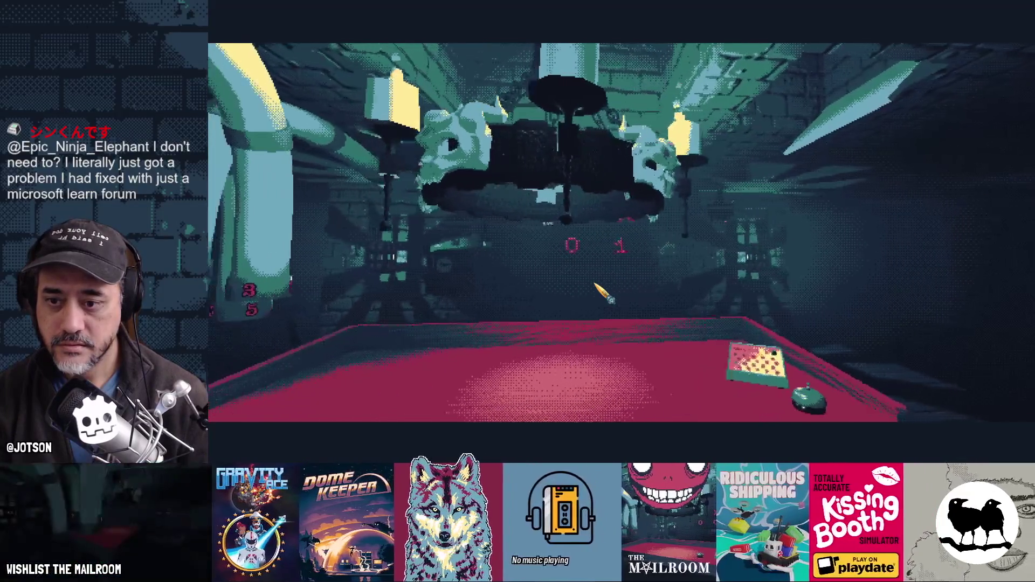
pyautogui.press('a')
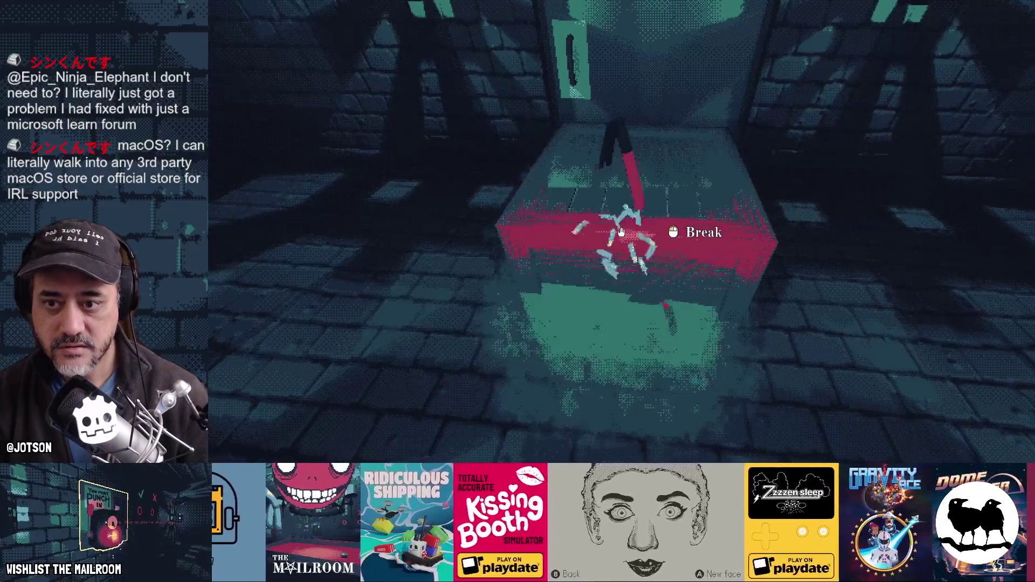
pyautogui.click(621, 231)
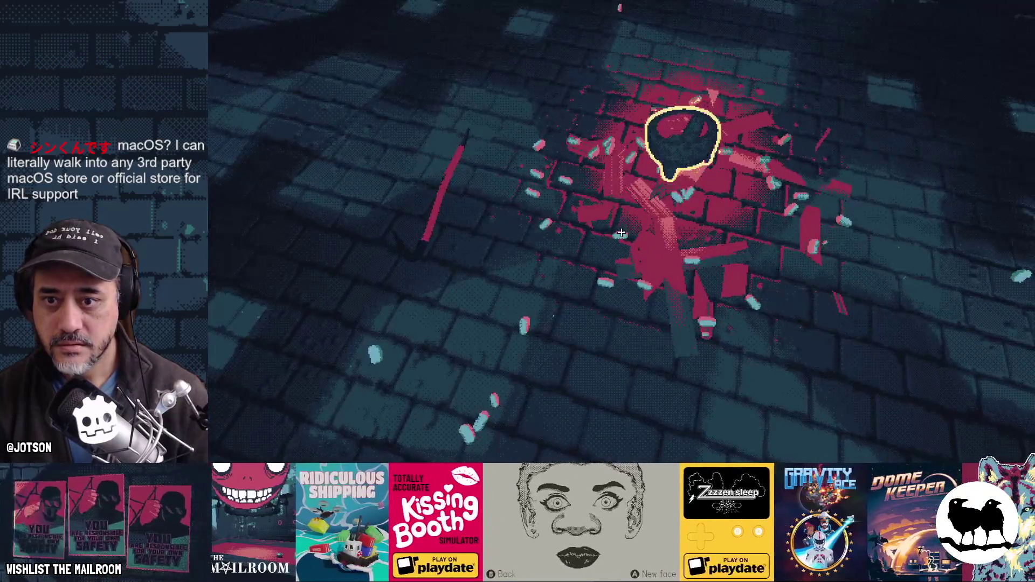
pyautogui.moveTo(621, 231)
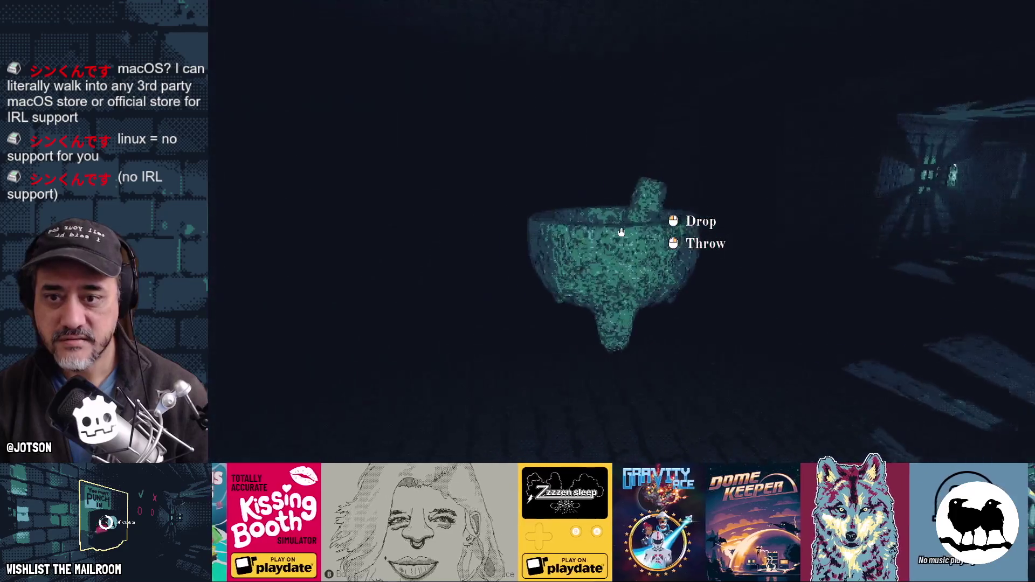
pyautogui.moveTo(621, 232)
pyautogui.press('w')
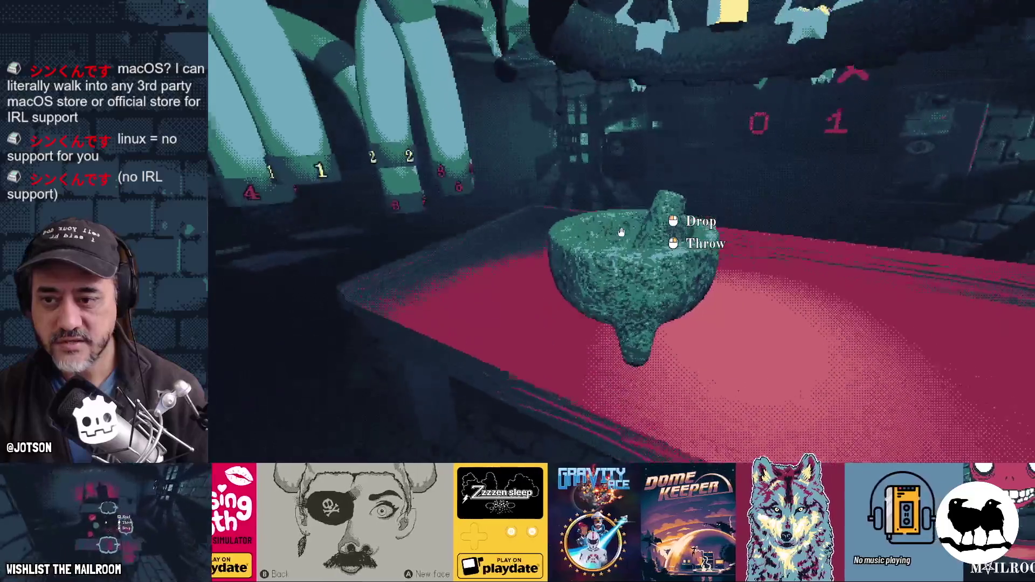
pyautogui.click(621, 232)
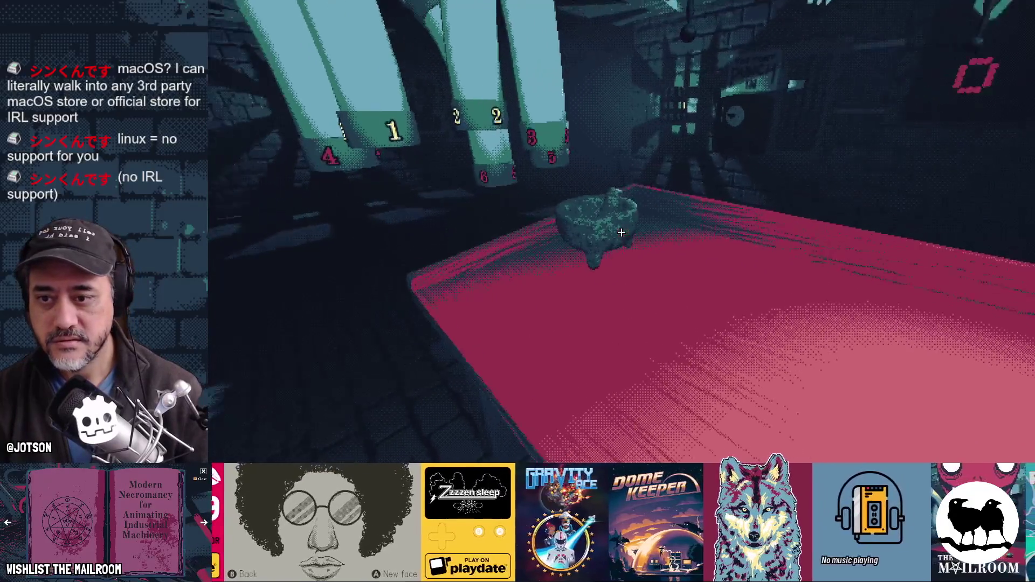
pyautogui.click(621, 232)
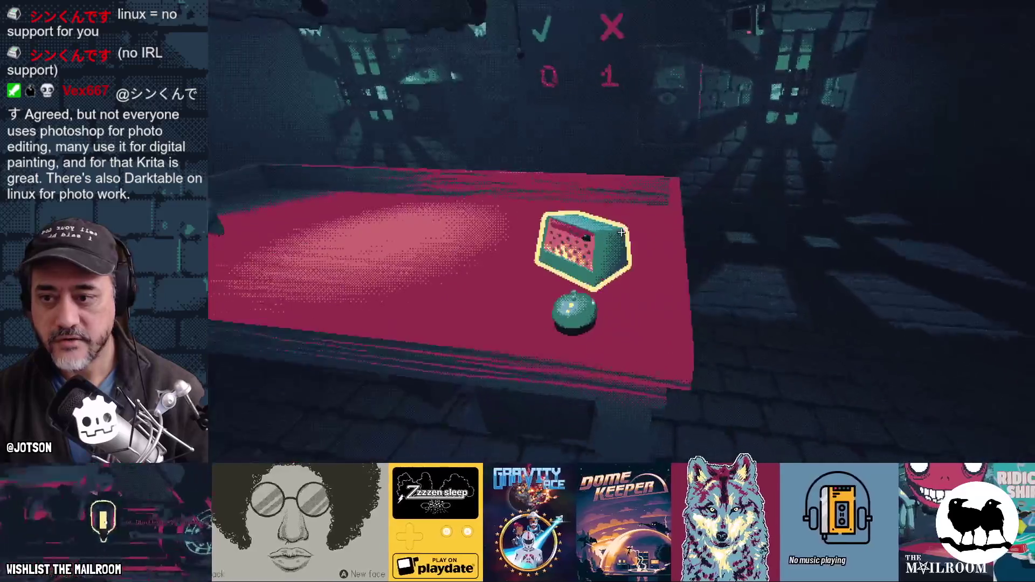
pyautogui.press('F8')
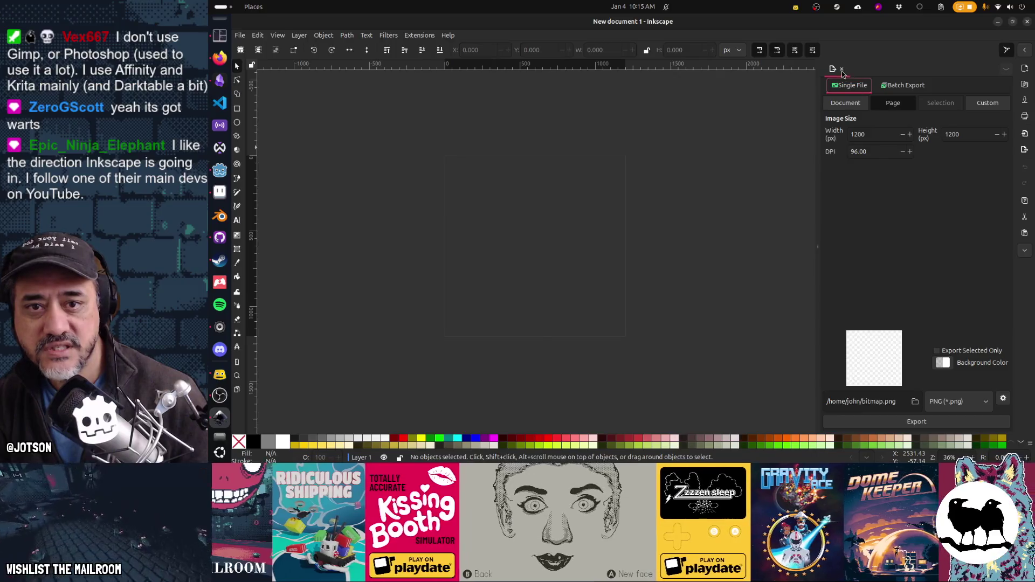
pyautogui.hotkey('ctrl', 'shift', 'd')
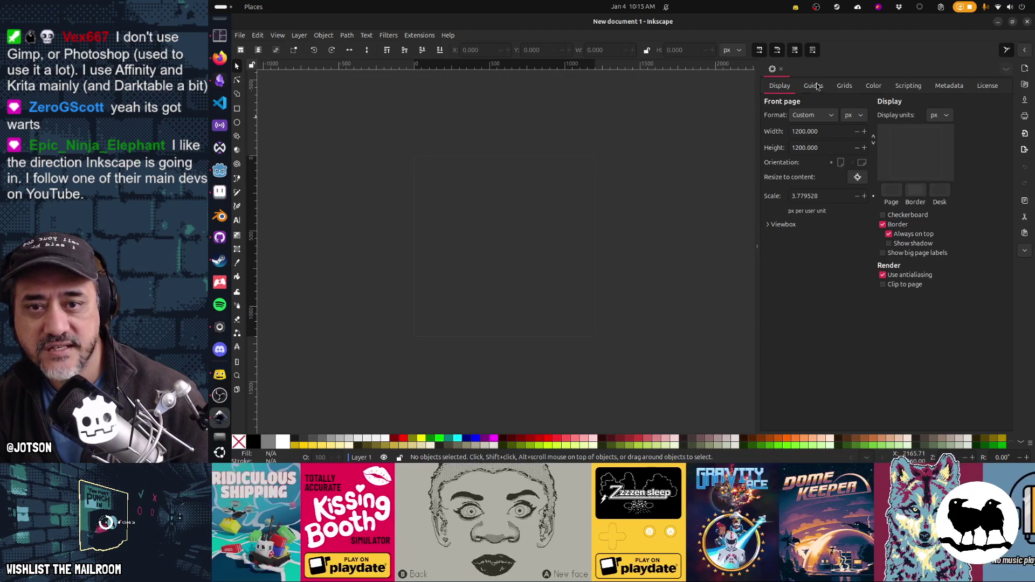
pyautogui.hotkey('ctrl', 'shift', 'f')
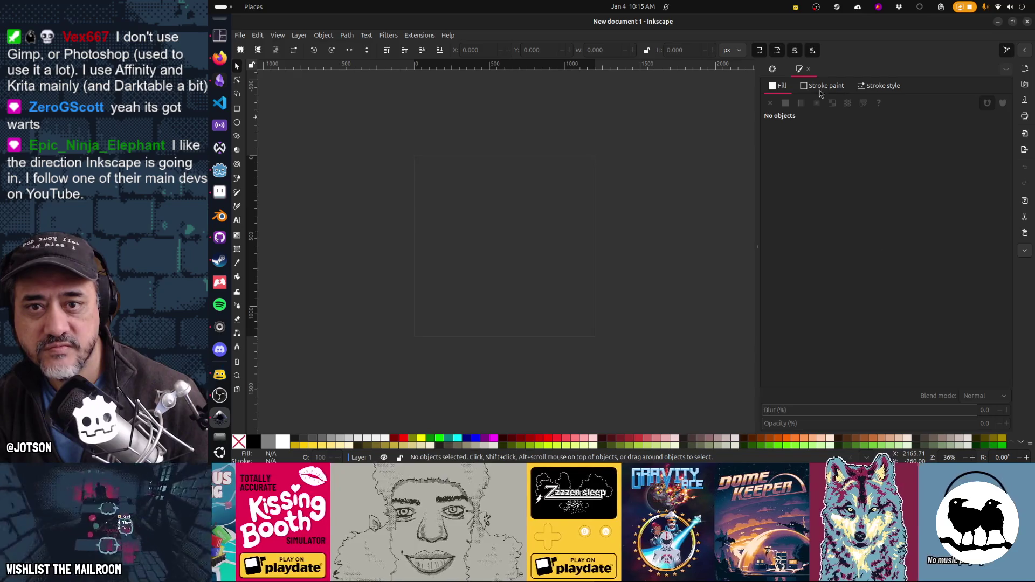
pyautogui.click(808, 69)
pyautogui.click(781, 69)
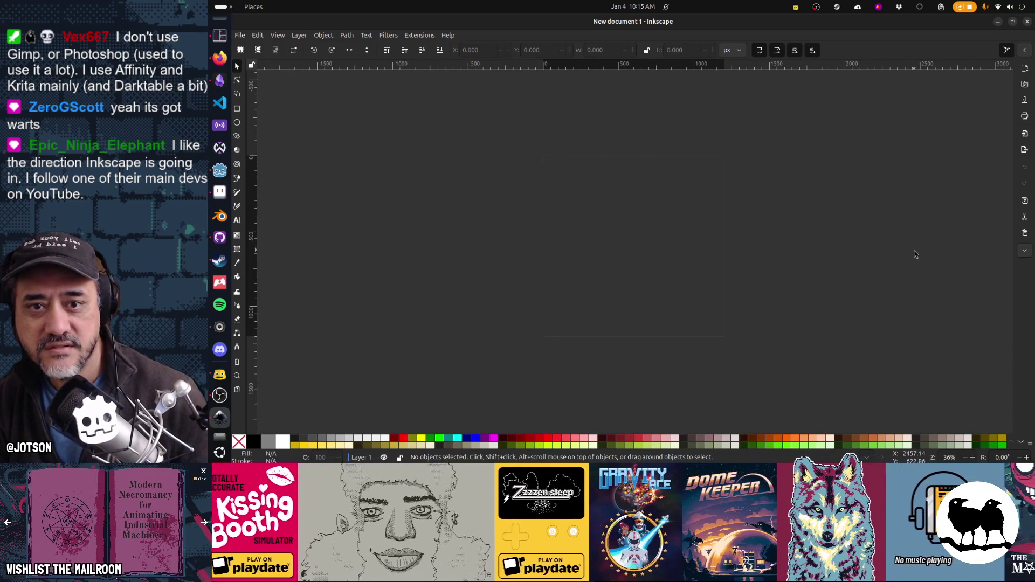
pyautogui.hotkey('ctrl', 'shift', 'f')
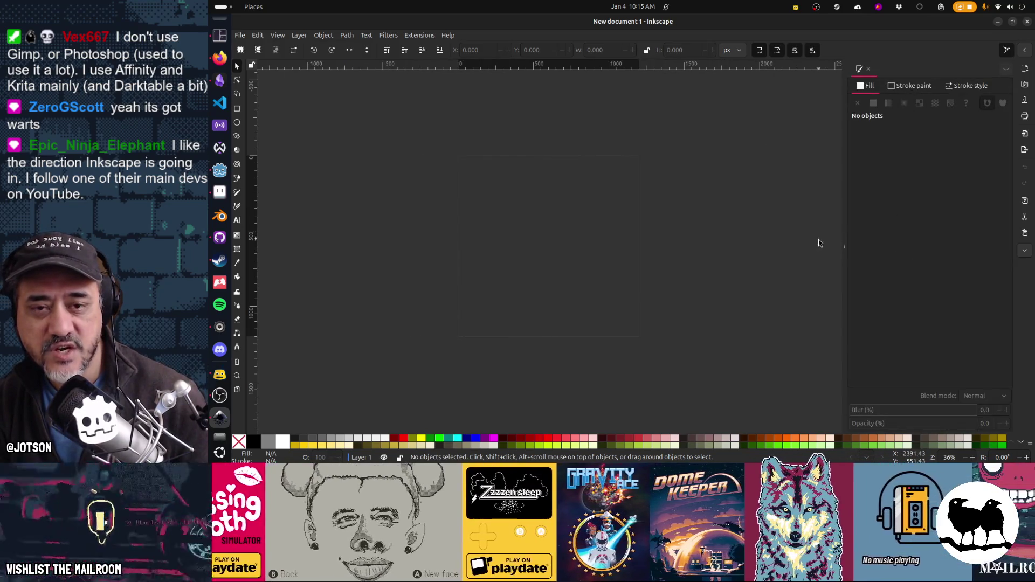
pyautogui.hotkey('ctrl', 'shift', 'e')
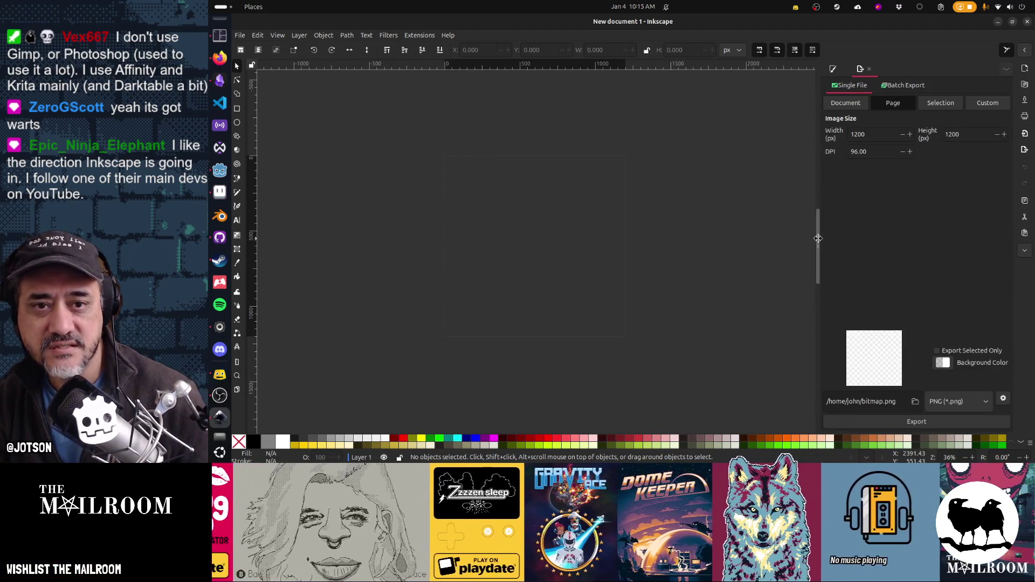
pyautogui.hotkey('ctrl', 'shift', 'd')
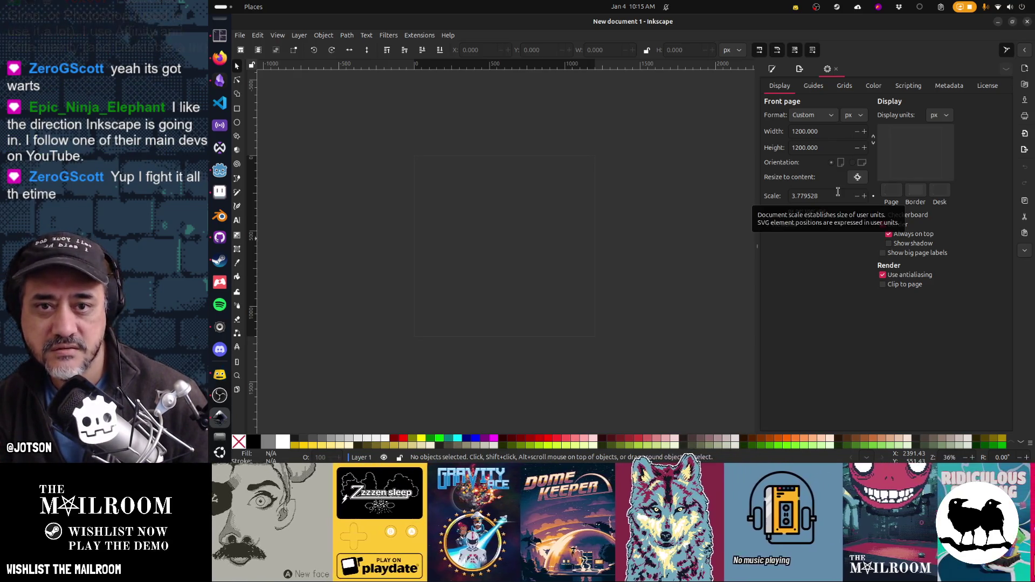
pyautogui.click(800, 69)
pyautogui.click(776, 70)
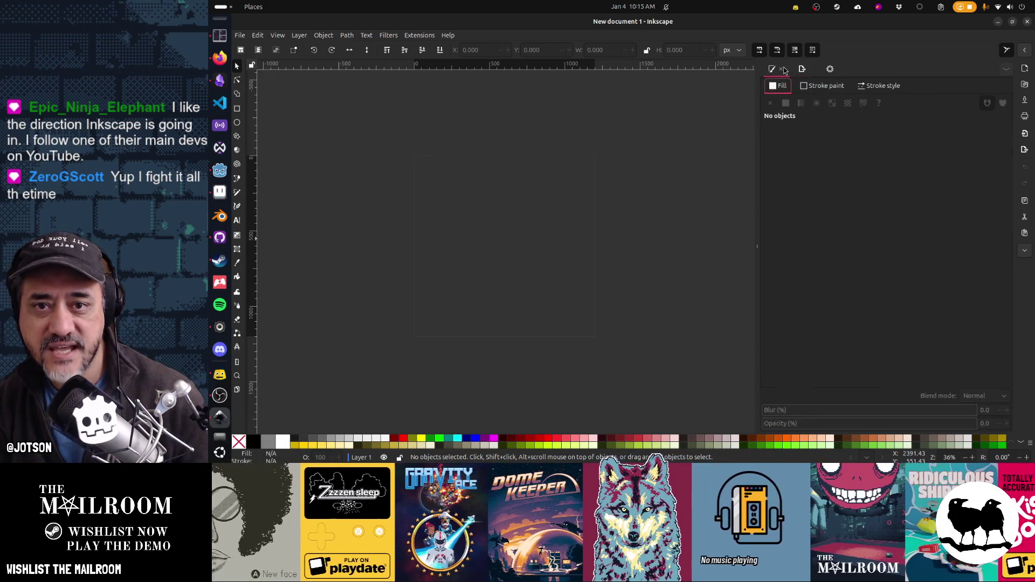
pyautogui.click(829, 69)
pyautogui.click(802, 69)
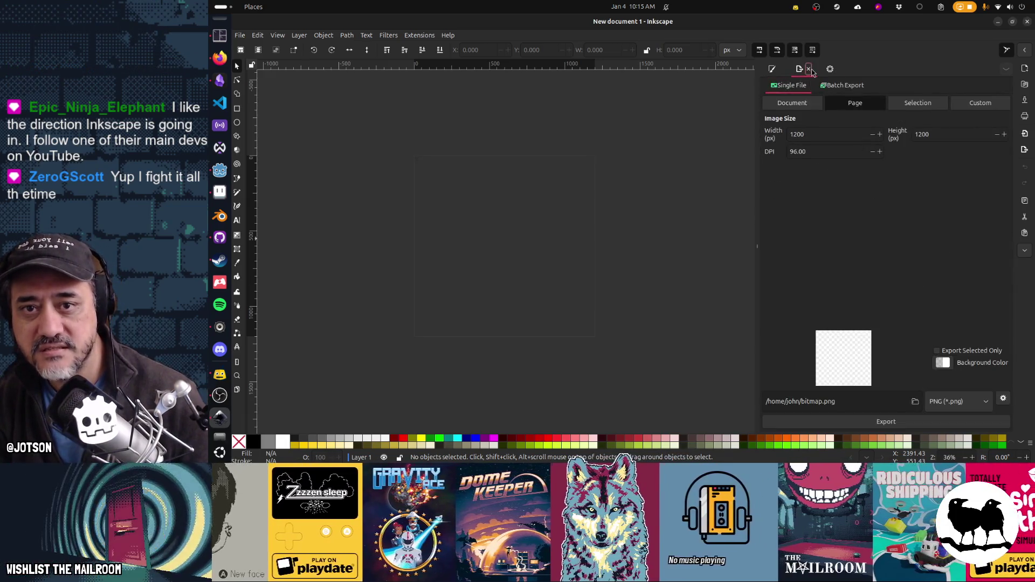
pyautogui.click(808, 69)
pyautogui.click(782, 71)
pyautogui.click(781, 70)
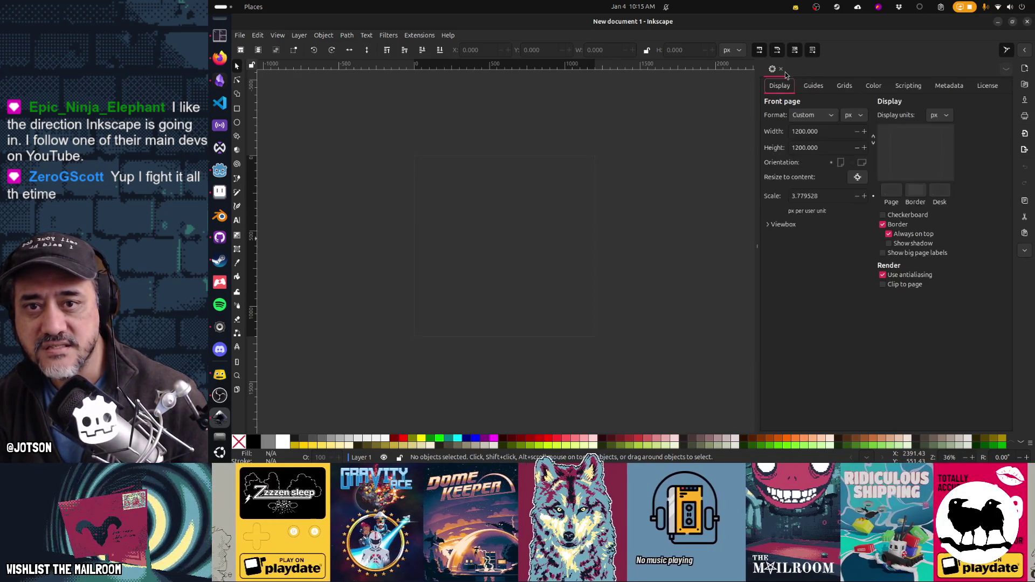
pyautogui.click(781, 70)
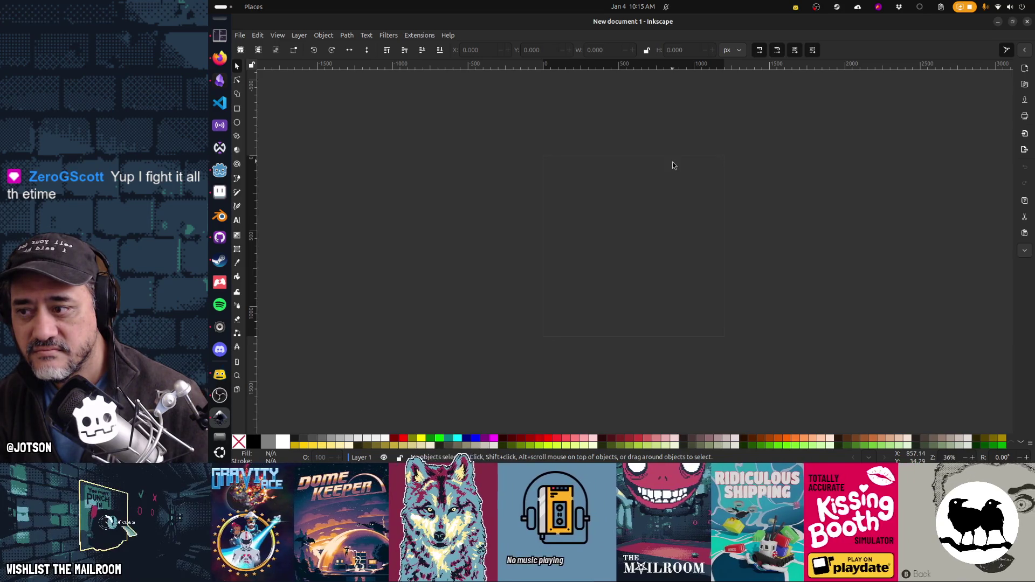
pyautogui.hotkey('ctrl', 'shift', 'e')
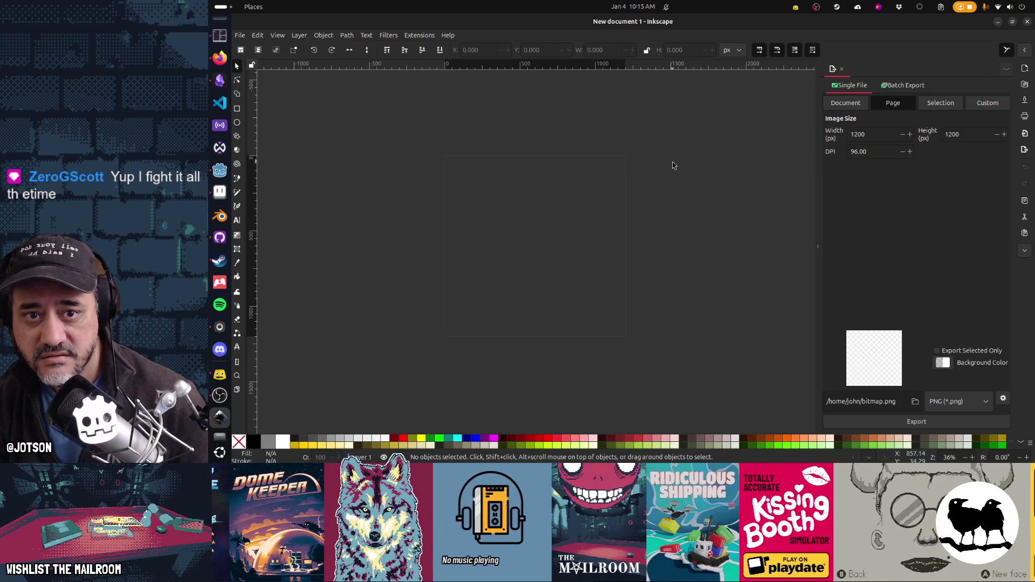
pyautogui.moveTo(897, 401); pyautogui.dragTo(825, 402)
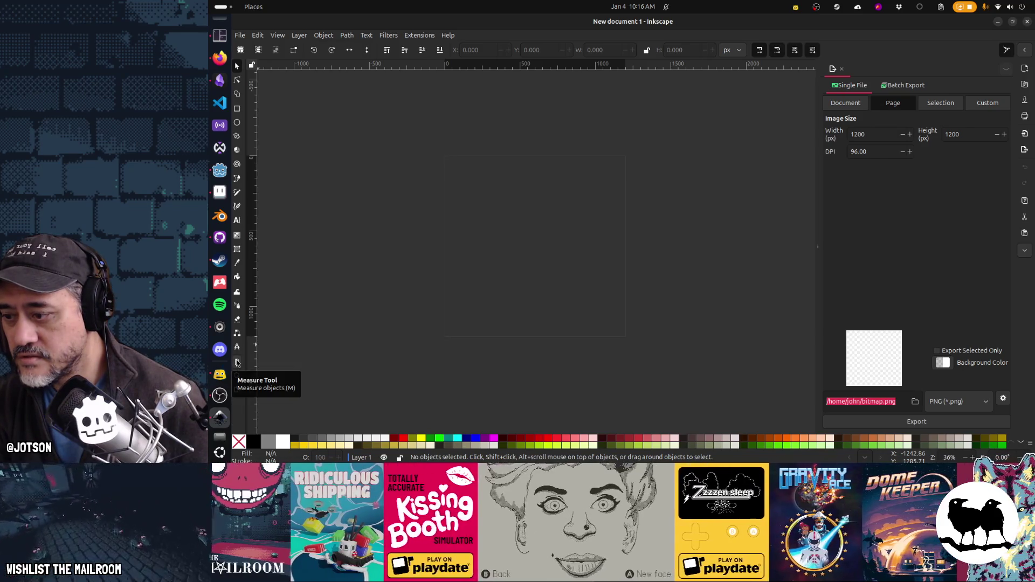
pyautogui.click(237, 389)
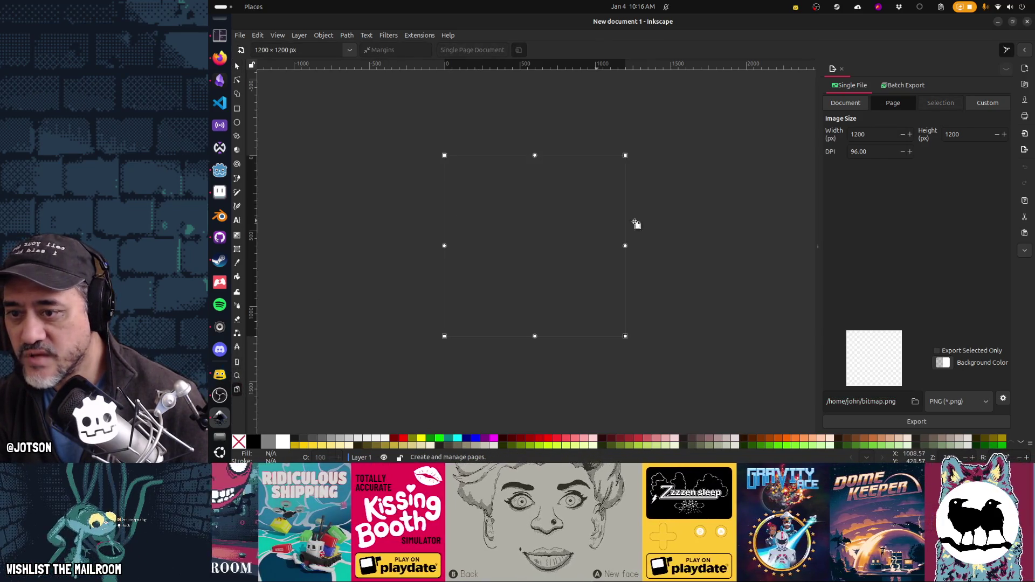
# Add a tall Page 2 (663×1143) to the right of the square page.
pyautogui.moveTo(671, 178); pyautogui.dragTo(767, 347)
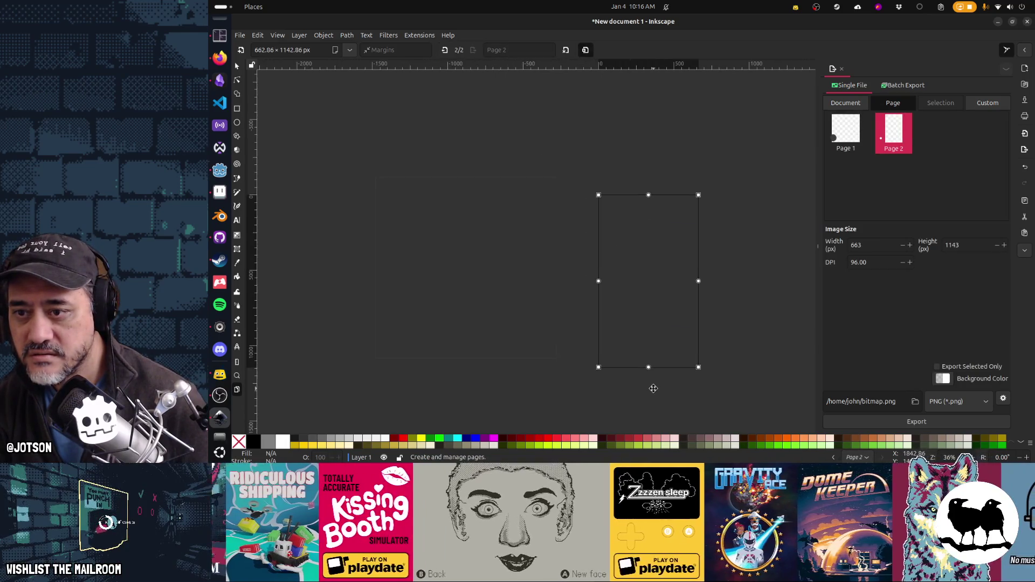
pyautogui.click(861, 146)
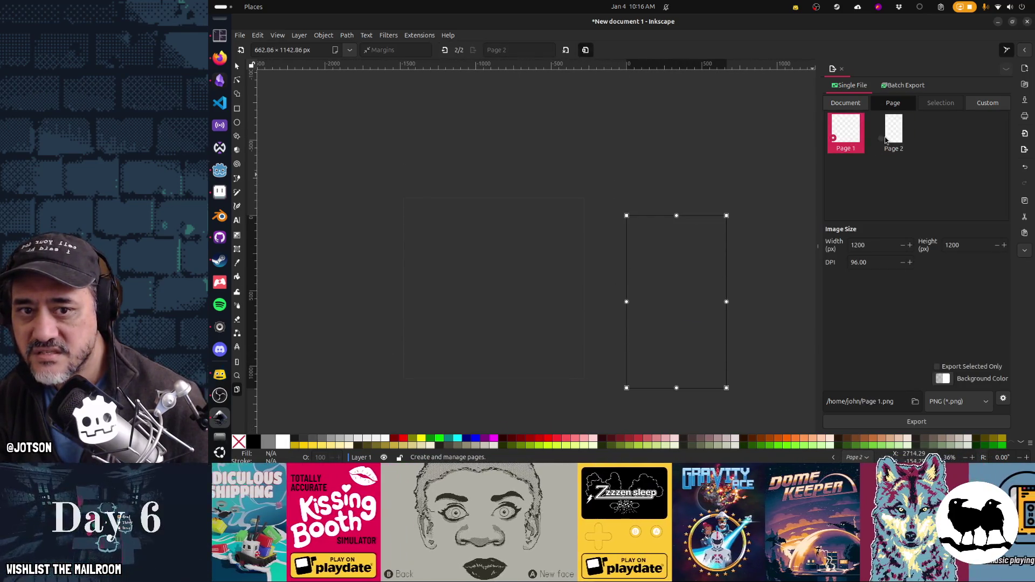
pyautogui.click(886, 139)
pyautogui.click(895, 139)
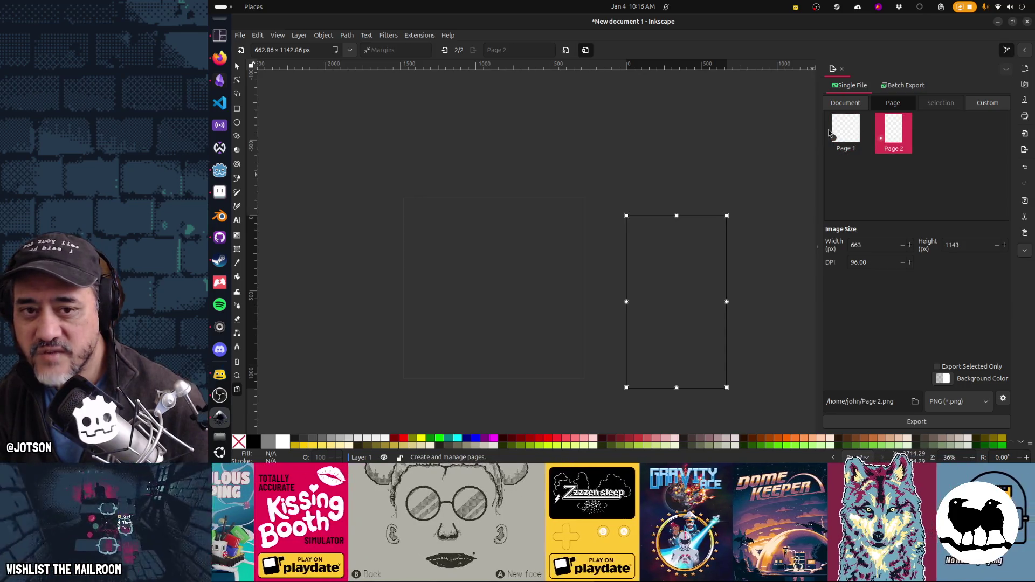
pyautogui.click(831, 135)
pyautogui.click(890, 132)
pyautogui.click(833, 138)
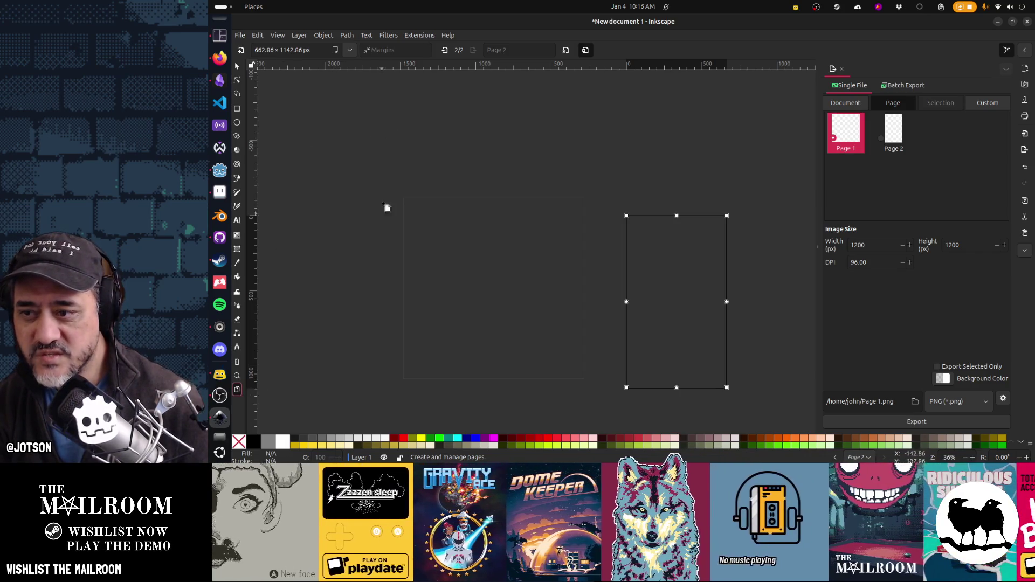
# Add Page 3 (597×1014) to the left of Page 1 and move it down-left.
pyautogui.moveTo(313, 126); pyautogui.dragTo(408, 279)
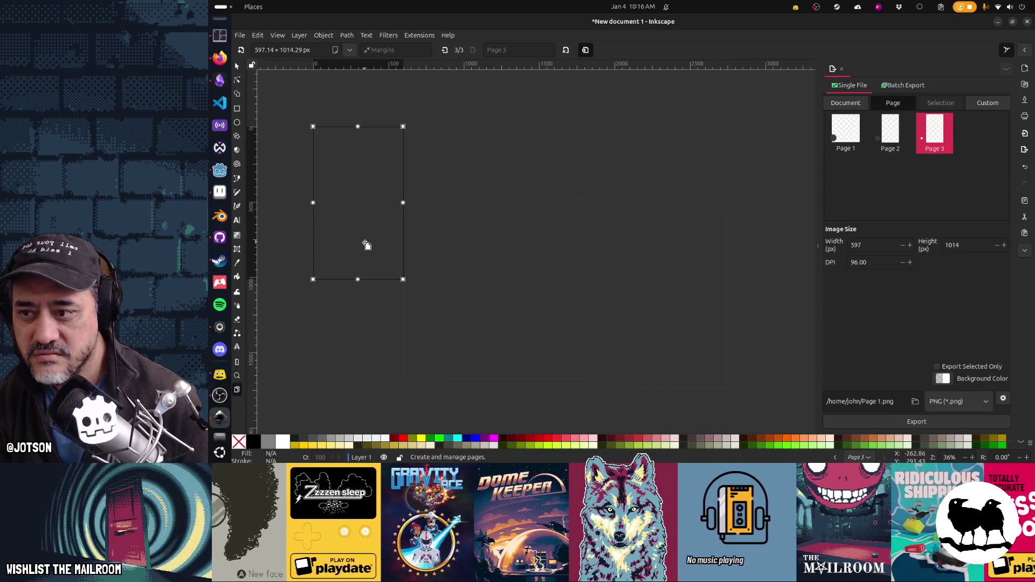
pyautogui.moveTo(365, 244); pyautogui.dragTo(337, 271)
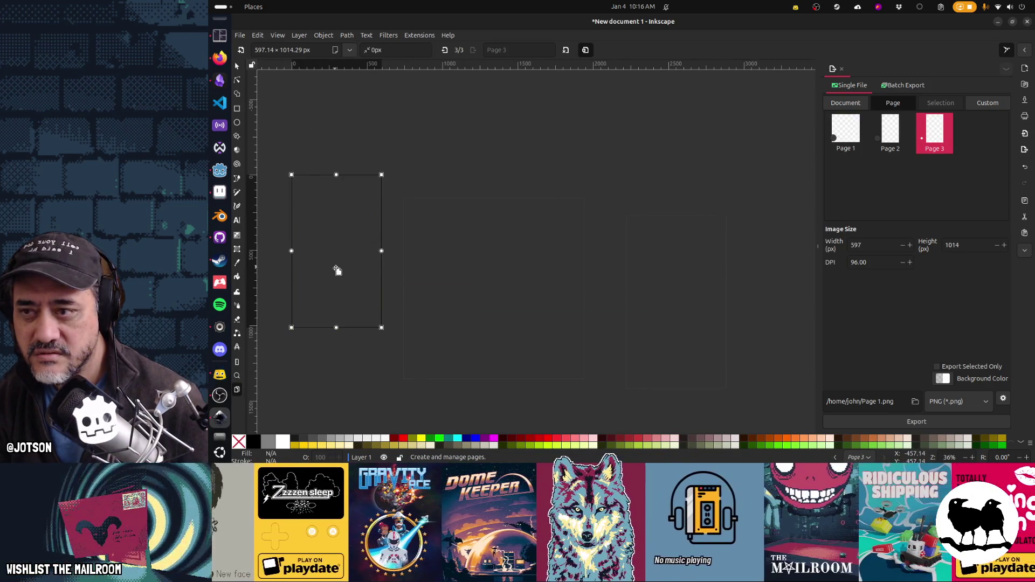
pyautogui.click(441, 277)
pyautogui.click(325, 254)
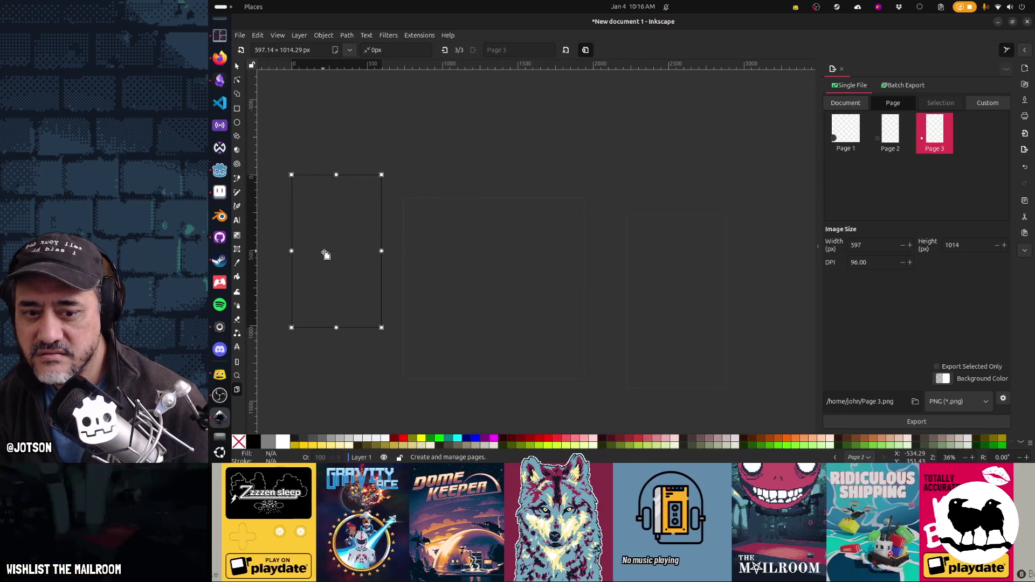
pyautogui.click(483, 261)
pyautogui.click(703, 269)
pyautogui.click(515, 270)
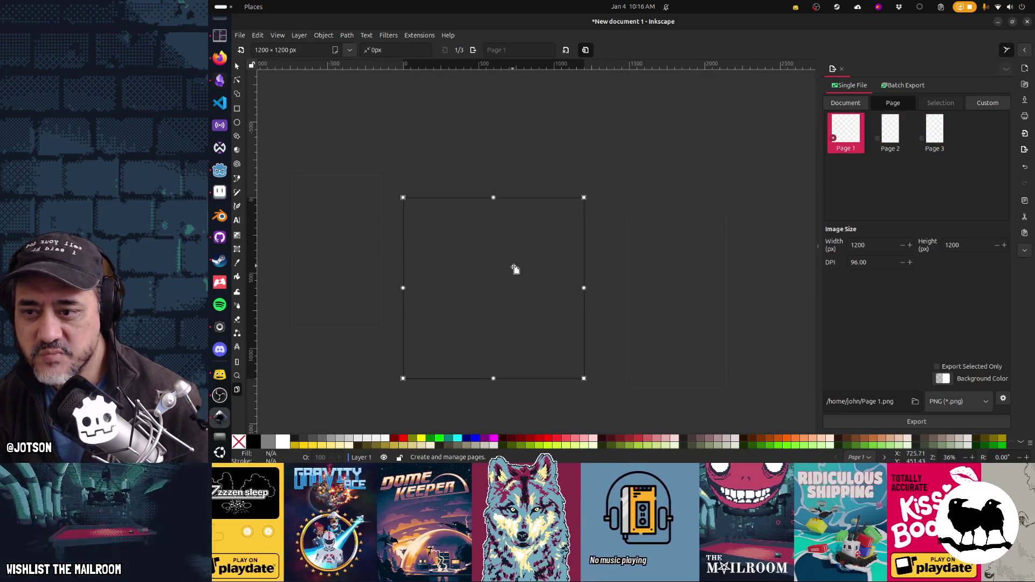
pyautogui.click(339, 255)
pyautogui.click(540, 273)
pyautogui.click(681, 296)
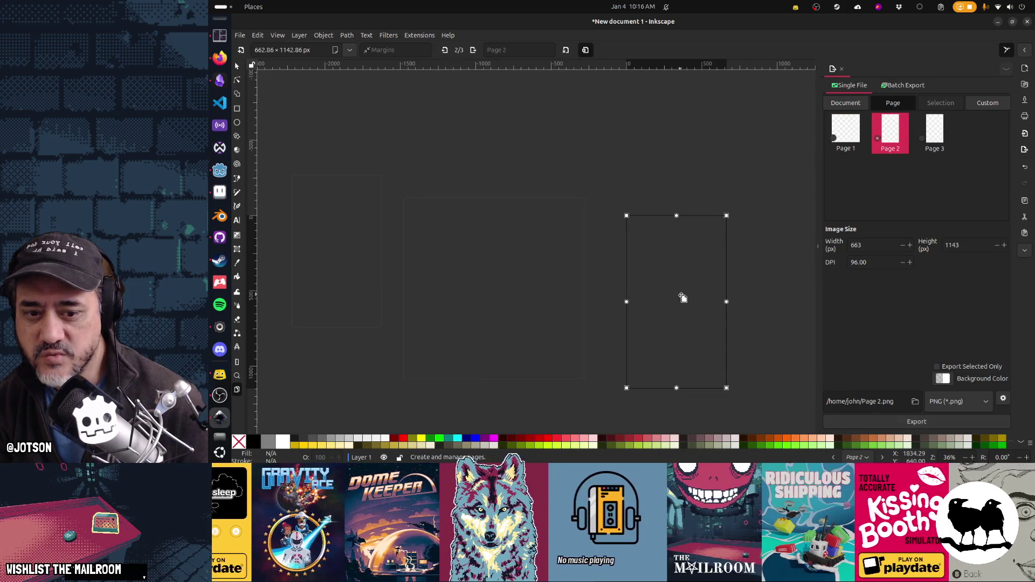
pyautogui.click(339, 289)
pyautogui.click(534, 323)
# Move Page 2 up and to the right, then check all three pages.
pyautogui.moveTo(534, 323); pyautogui.dragTo(558, 282)
pyautogui.moveTo(716, 307)
pyautogui.mouseDown()
pyautogui.moveTo(734, 245)
pyautogui.moveTo(683, 242)
pyautogui.moveTo(667, 266)
pyautogui.moveTo(679, 267)
pyautogui.moveTo(682, 243)
pyautogui.moveTo(653, 225)
pyautogui.moveTo(642, 243)
pyautogui.moveTo(661, 245)
pyautogui.moveTo(659, 354)
pyautogui.moveTo(668, 351)
pyautogui.moveTo(651, 355)
pyautogui.moveTo(677, 348)
pyautogui.moveTo(711, 278)
pyautogui.moveTo(674, 279)
pyautogui.moveTo(736, 291)
pyautogui.moveTo(722, 263)
pyautogui.moveTo(670, 268)
pyautogui.moveTo(720, 270)
pyautogui.moveTo(695, 273)
pyautogui.moveTo(759, 251)
pyautogui.moveTo(674, 249)
pyautogui.moveTo(711, 253)
pyautogui.mouseUp()
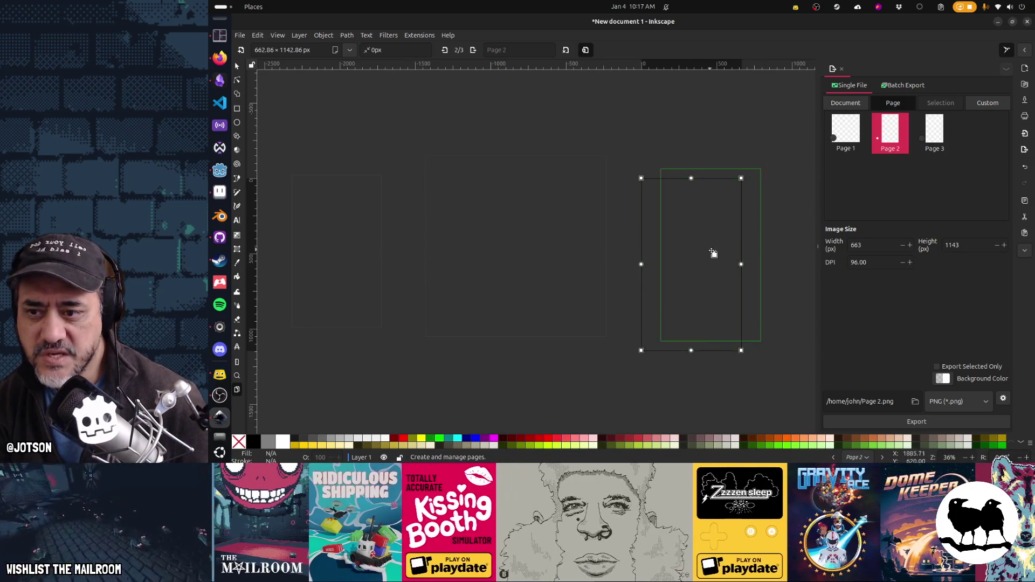
pyautogui.click(504, 268)
pyautogui.click(353, 287)
pyautogui.click(669, 286)
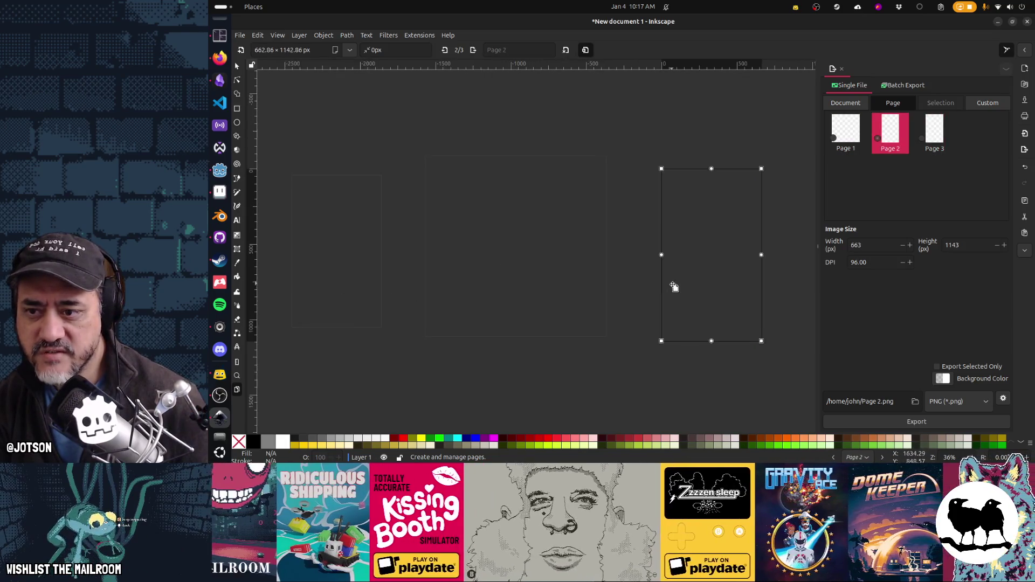
pyautogui.click(512, 288)
pyautogui.click(350, 286)
pyautogui.click(524, 281)
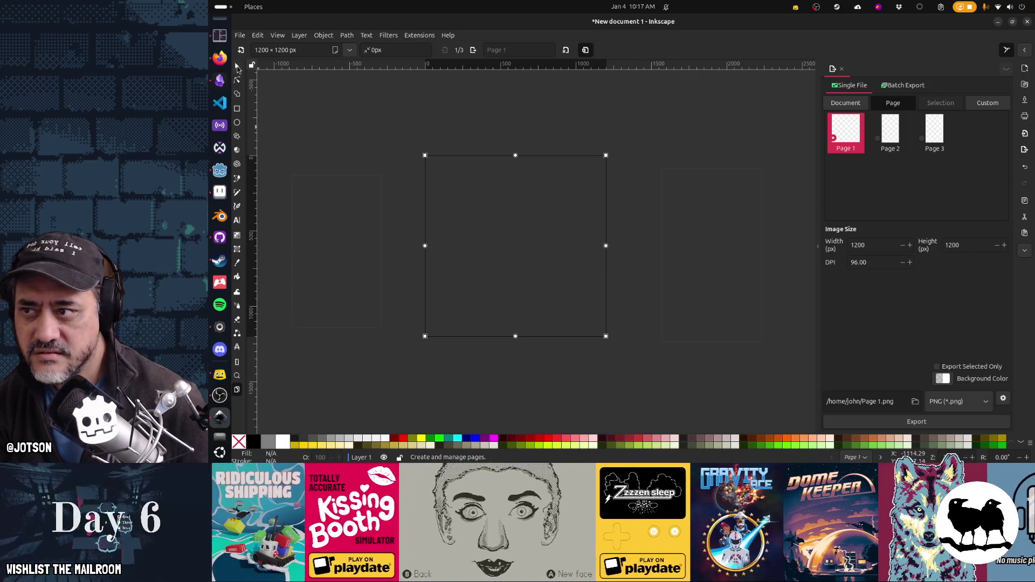
pyautogui.click(237, 66)
# Draw three white rectangles in a row above the pages.
pyautogui.click(236, 108)
pyautogui.moveTo(291, 101); pyautogui.dragTo(343, 143)
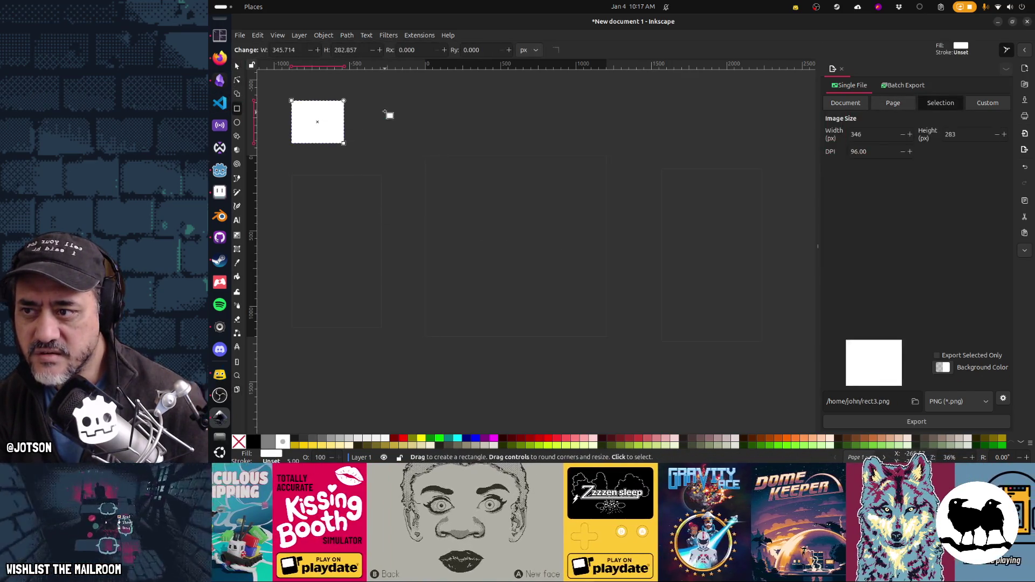
pyautogui.moveTo(374, 98); pyautogui.dragTo(421, 143)
pyautogui.moveTo(457, 101); pyautogui.dragTo(520, 155)
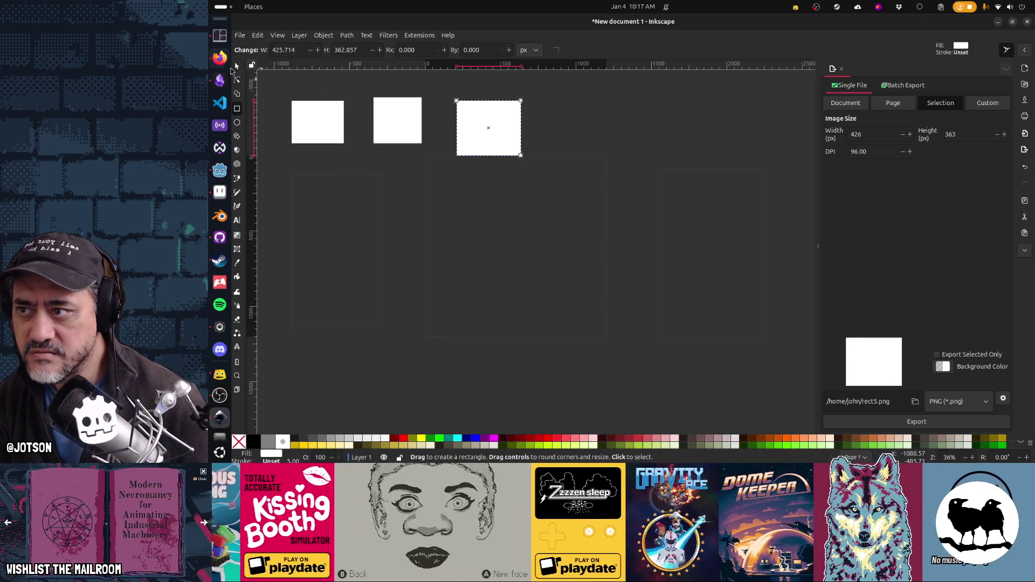
# Nudge the left, middle and right rectangles so the gaps between them are even.
pyautogui.click(236, 66)
pyautogui.moveTo(397, 136); pyautogui.dragTo(397, 139)
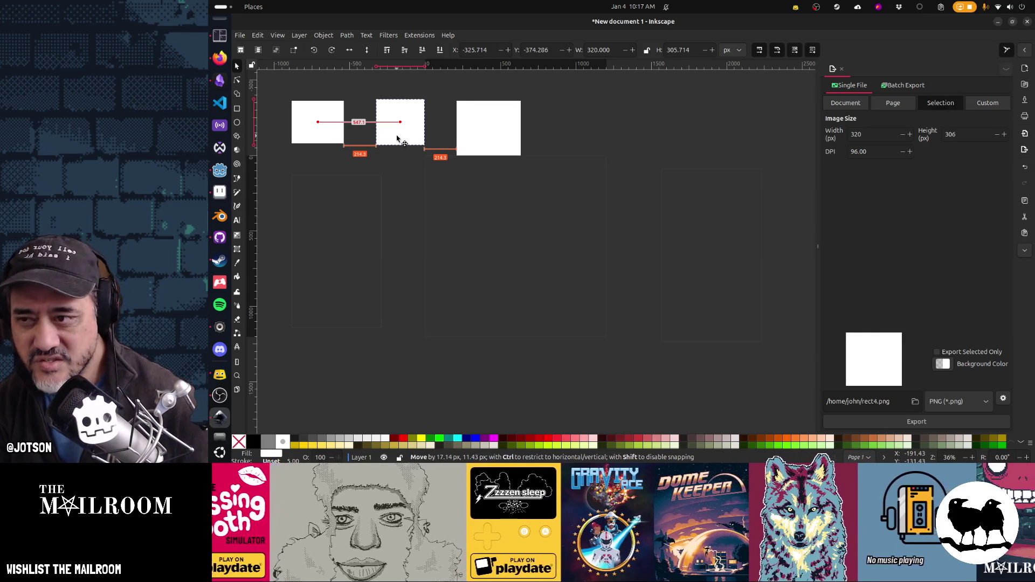
pyautogui.moveTo(399, 139); pyautogui.dragTo(399, 139)
pyautogui.moveTo(336, 137)
pyautogui.mouseDown()
pyautogui.moveTo(310, 138)
pyautogui.moveTo(336, 137)
pyautogui.mouseUp()
pyautogui.moveTo(398, 133)
pyautogui.mouseDown()
pyautogui.moveTo(411, 131)
pyautogui.moveTo(402, 131)
pyautogui.mouseUp()
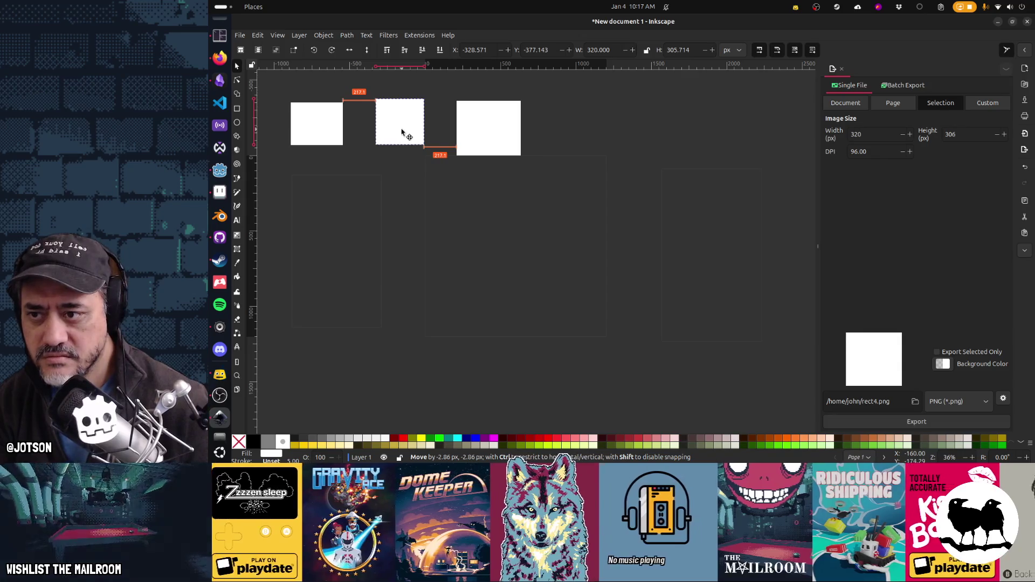
pyautogui.moveTo(402, 131); pyautogui.dragTo(402, 131)
pyautogui.moveTo(478, 140)
pyautogui.mouseDown()
pyautogui.moveTo(499, 140)
pyautogui.moveTo(492, 134)
pyautogui.mouseUp()
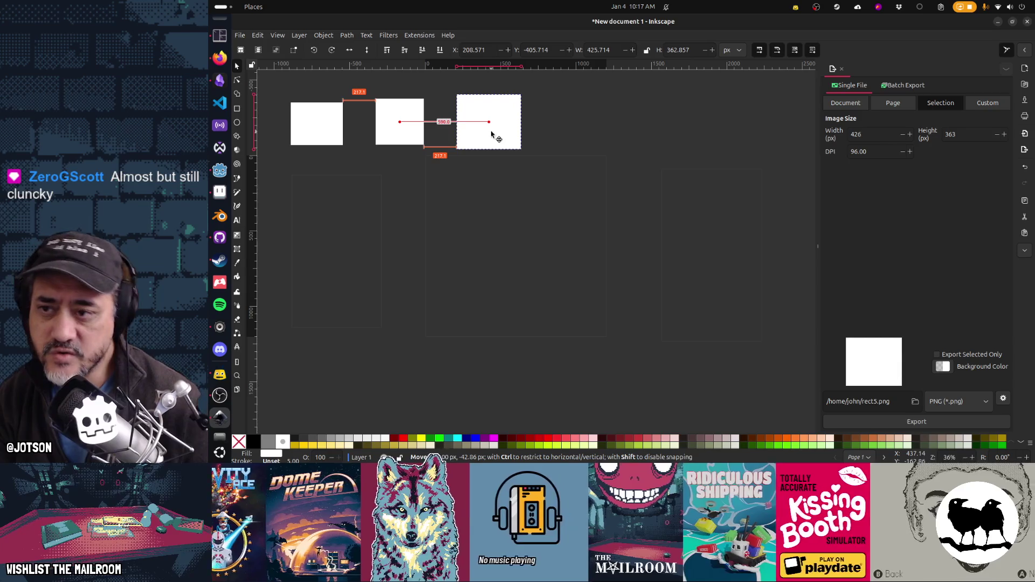
pyautogui.moveTo(491, 135); pyautogui.dragTo(492, 134)
pyautogui.moveTo(333, 126); pyautogui.dragTo(329, 125)
pyautogui.moveTo(307, 84); pyautogui.dragTo(516, 136)
# Select all three rectangles and shift them about 236 px right, then deselect.
pyautogui.moveTo(274, 80); pyautogui.dragTo(710, 137)
pyautogui.moveTo(275, 80); pyautogui.dragTo(602, 198)
pyautogui.moveTo(535, 139)
pyautogui.mouseDown()
pyautogui.moveTo(681, 215)
pyautogui.moveTo(664, 141)
pyautogui.mouseUp()
pyautogui.click(565, 233)
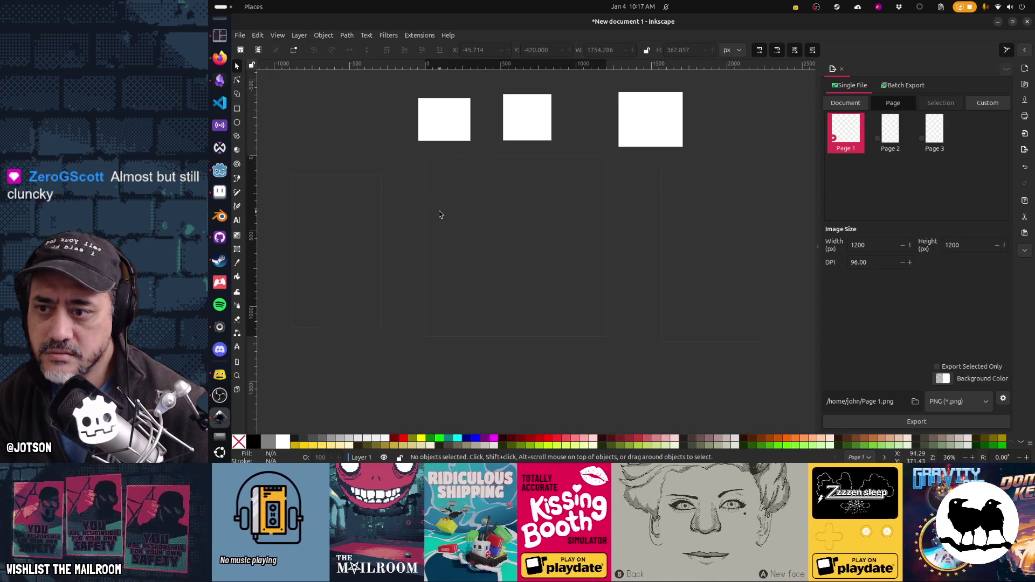
# Move the left and middle pages down into place, then close the Inkscape window.
pyautogui.click(890, 136)
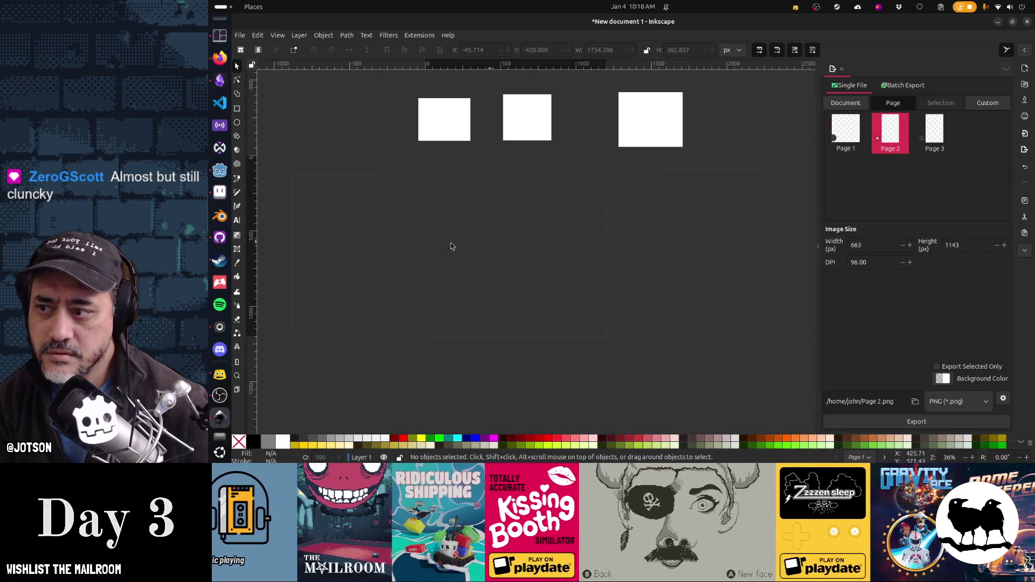
pyautogui.click(237, 388)
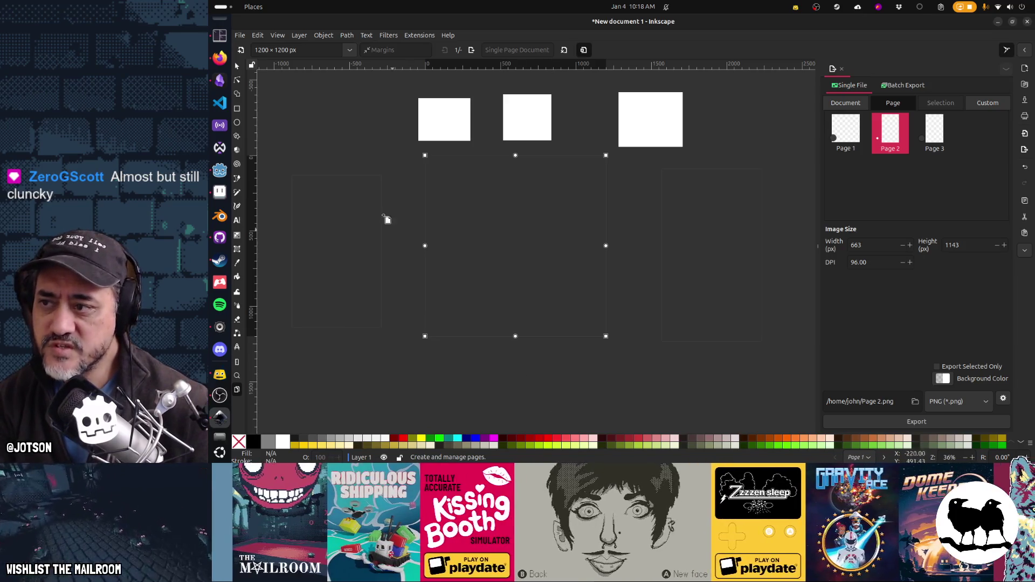
pyautogui.click(237, 69)
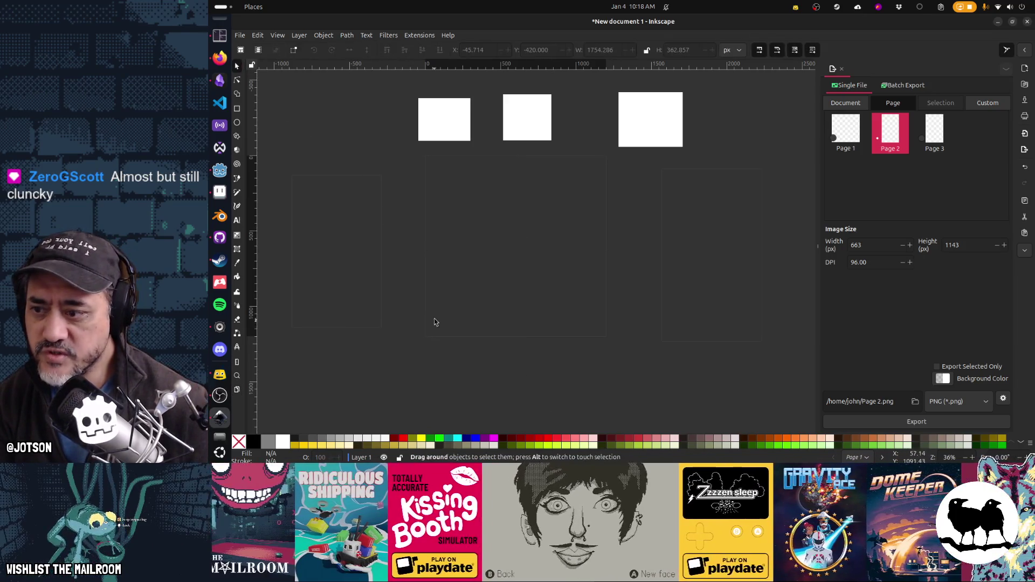
pyautogui.click(237, 389)
pyautogui.click(358, 270)
pyautogui.moveTo(359, 269); pyautogui.dragTo(340, 313)
pyautogui.moveTo(480, 247); pyautogui.dragTo(508, 313)
pyautogui.moveTo(752, 304); pyautogui.dragTo(752, 305)
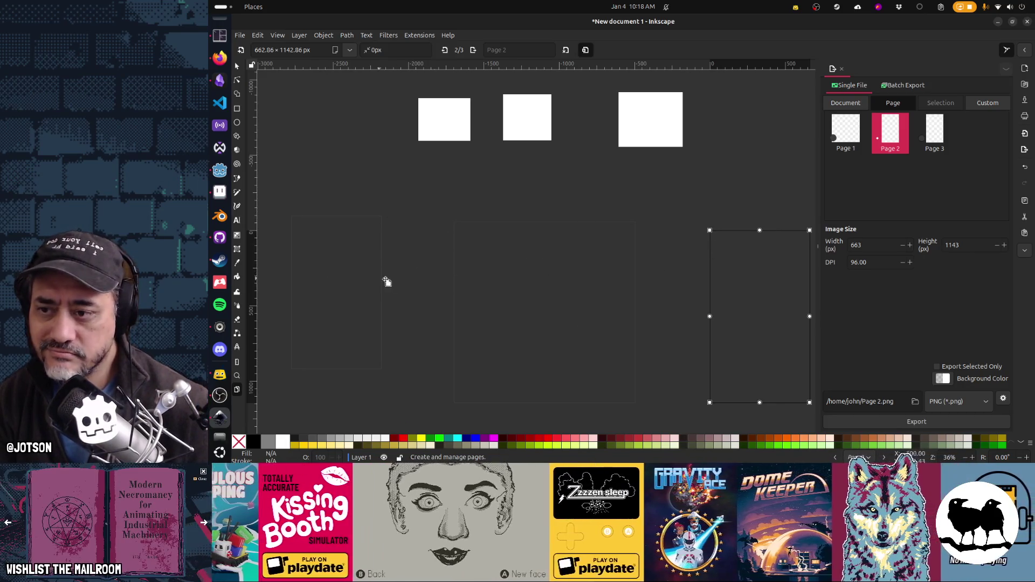
pyautogui.click(237, 69)
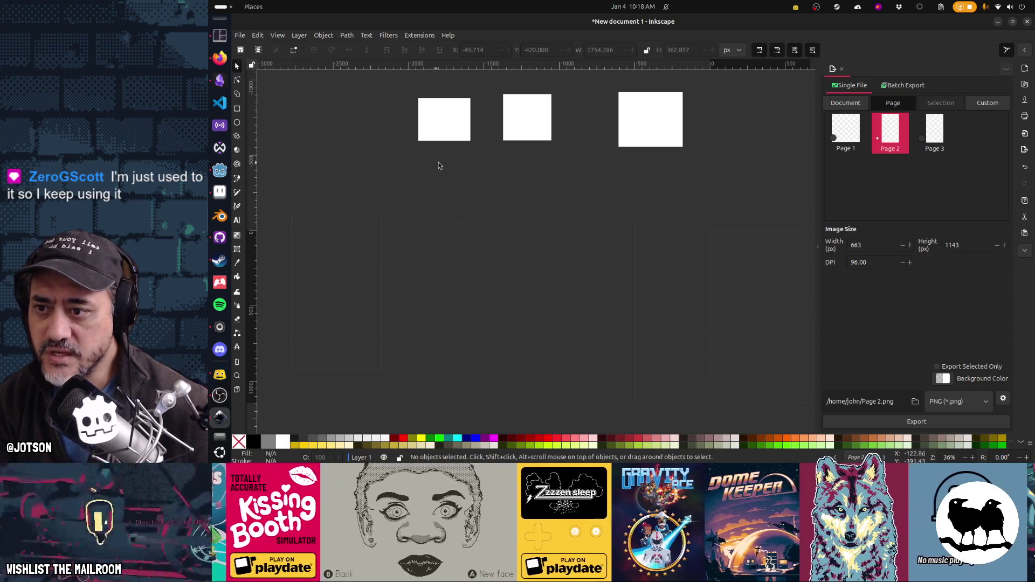
pyautogui.click(1027, 22)
# Close Inkscape without saving, enlarge the code editor, and put the caret at line 126 of main.gd.
pyautogui.click(563, 275)
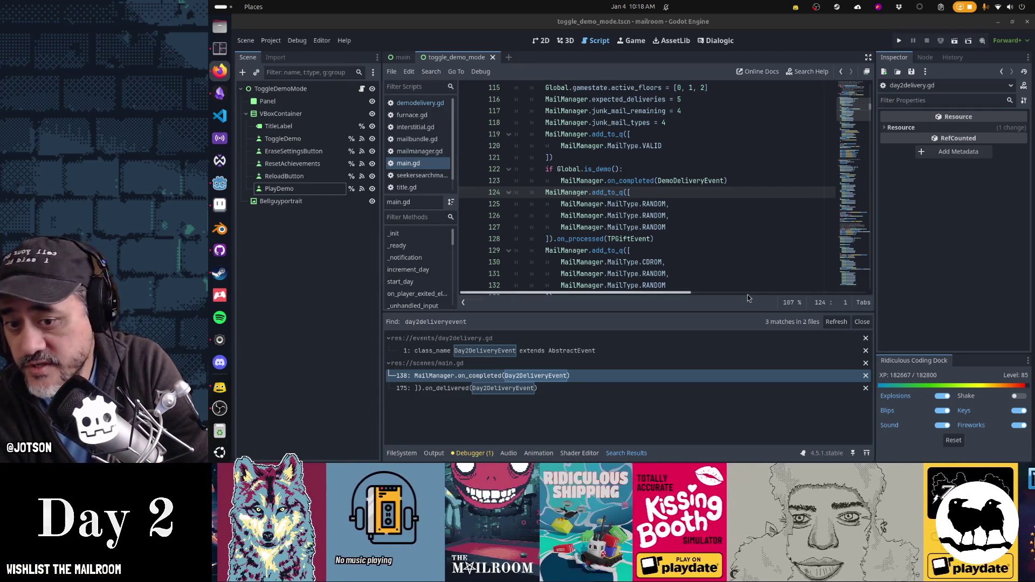
pyautogui.moveTo(722, 313); pyautogui.dragTo(723, 339)
pyautogui.click(706, 216)
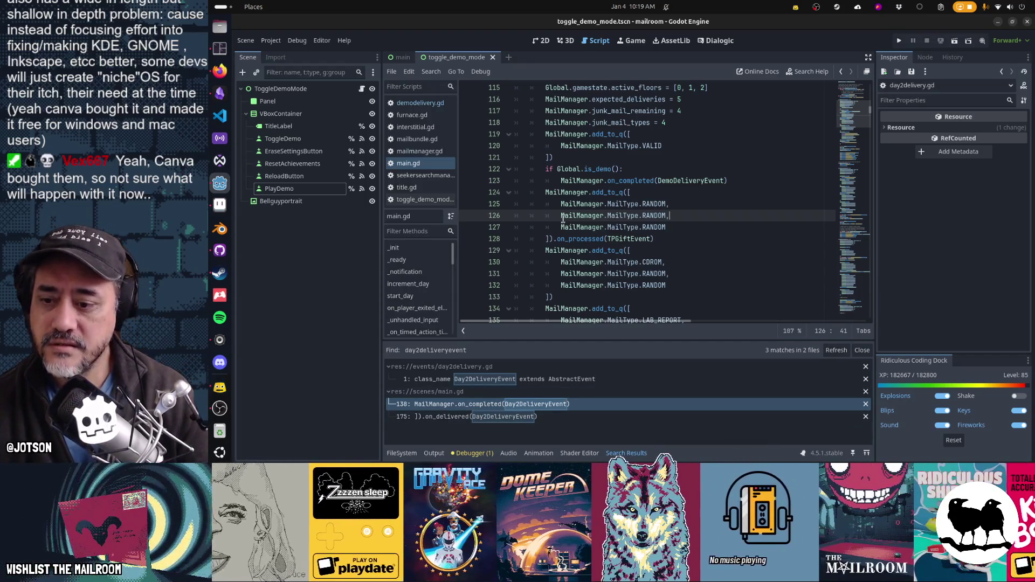
pyautogui.click(473, 453)
# Collapse the bottom debugger panel, place the caret on line 131, and run The Mailroom with F5.
pyautogui.click(625, 453)
pyautogui.click(474, 454)
pyautogui.click(473, 454)
pyautogui.click(609, 273)
pyautogui.press('F5')
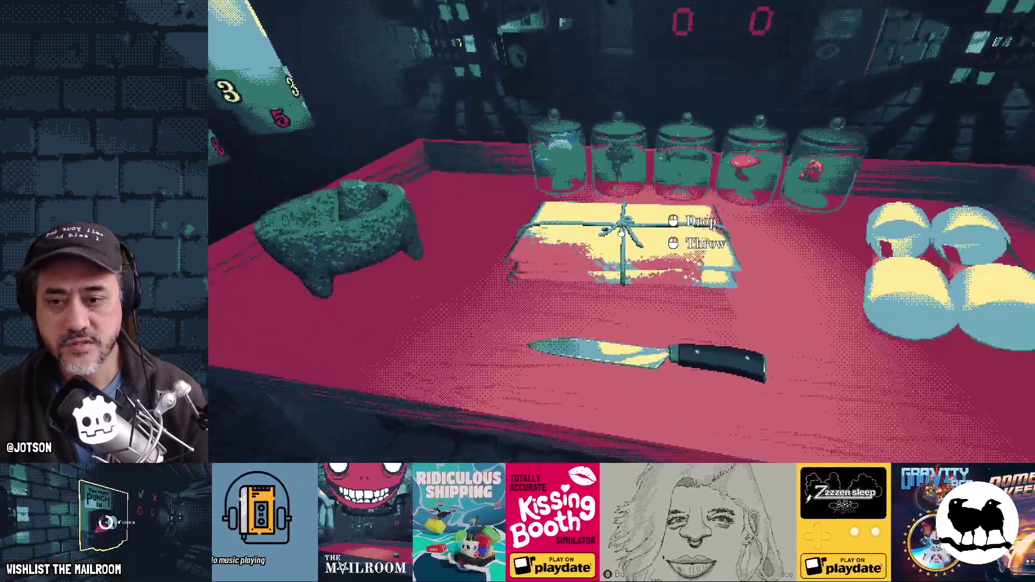
# Set the held package down, close the debug console, and quit to the title menu.
pyautogui.click(621, 232)
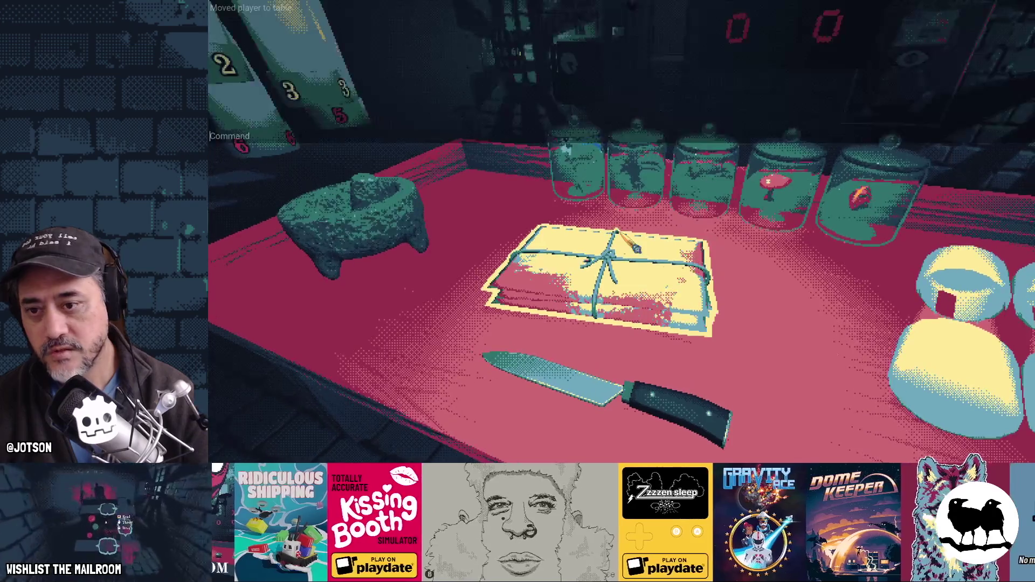
pyautogui.write('day 1')
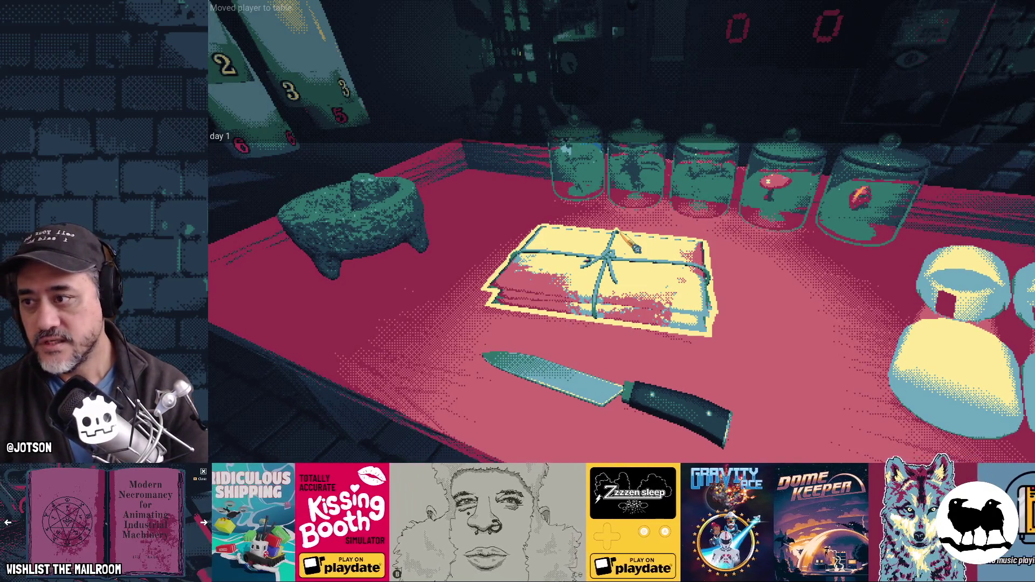
pyautogui.press('Return')
pyautogui.press('Escape')
pyautogui.click(623, 236)
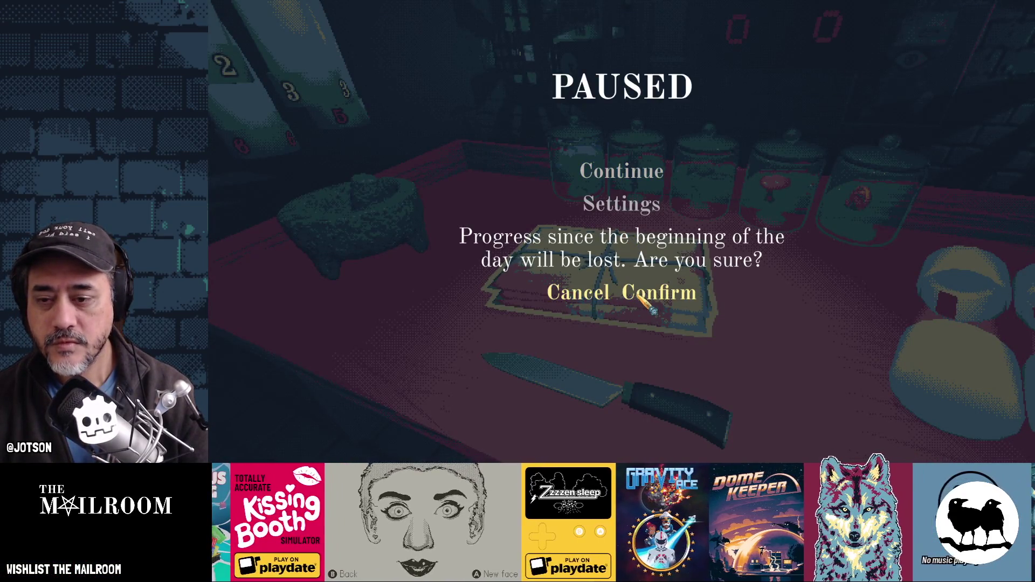
pyautogui.click(655, 292)
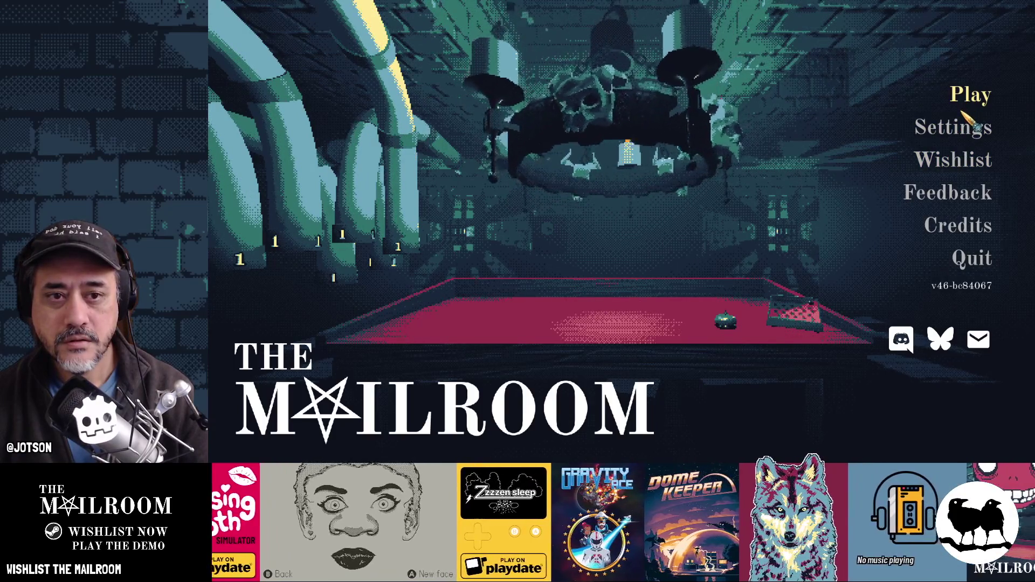
# Enable Demo mode in the Testing menu, start the demo, and place the package on the table.
pyautogui.press('t')
pyautogui.click(685, 156)
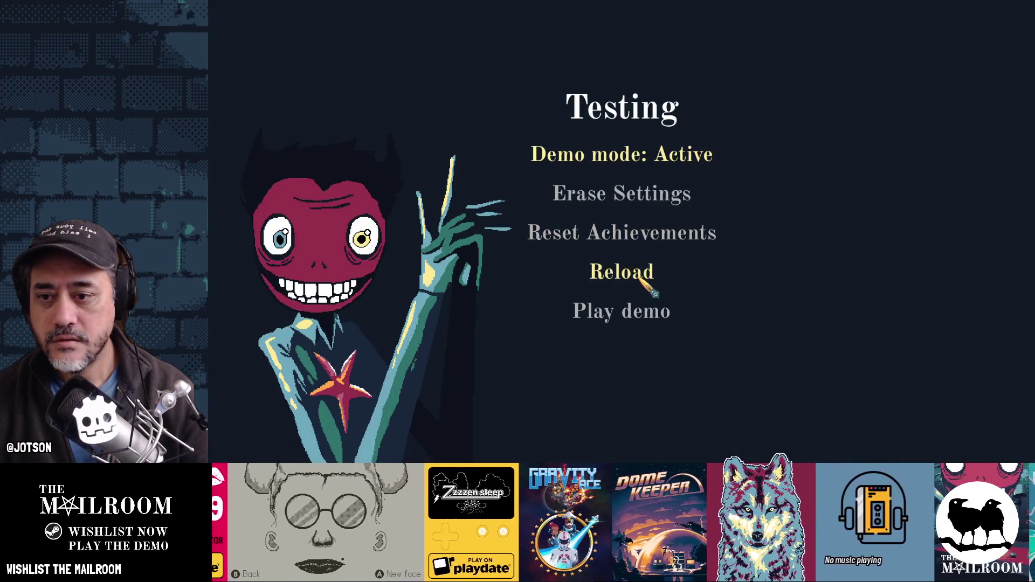
pyautogui.click(654, 311)
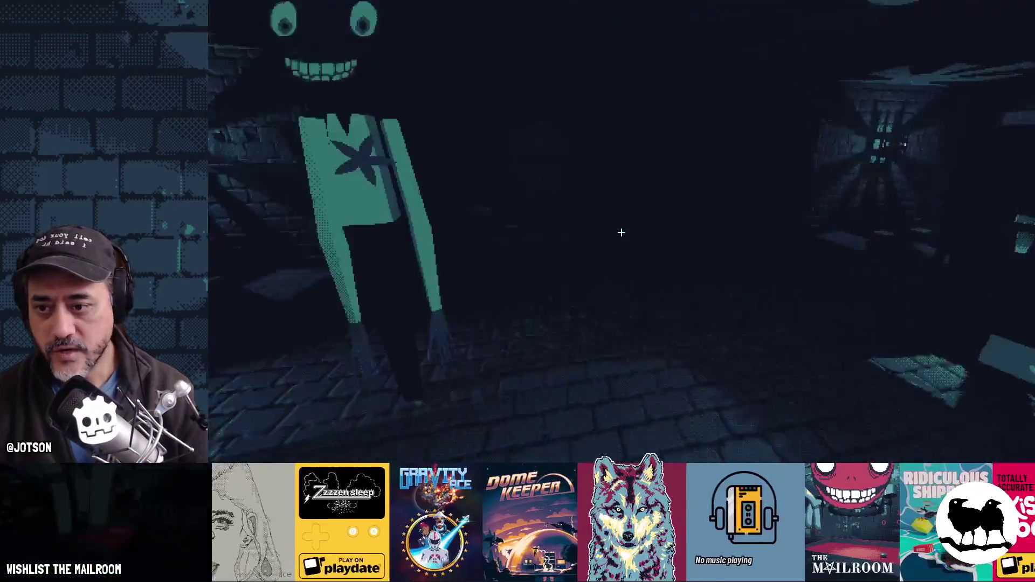
pyautogui.click(621, 232)
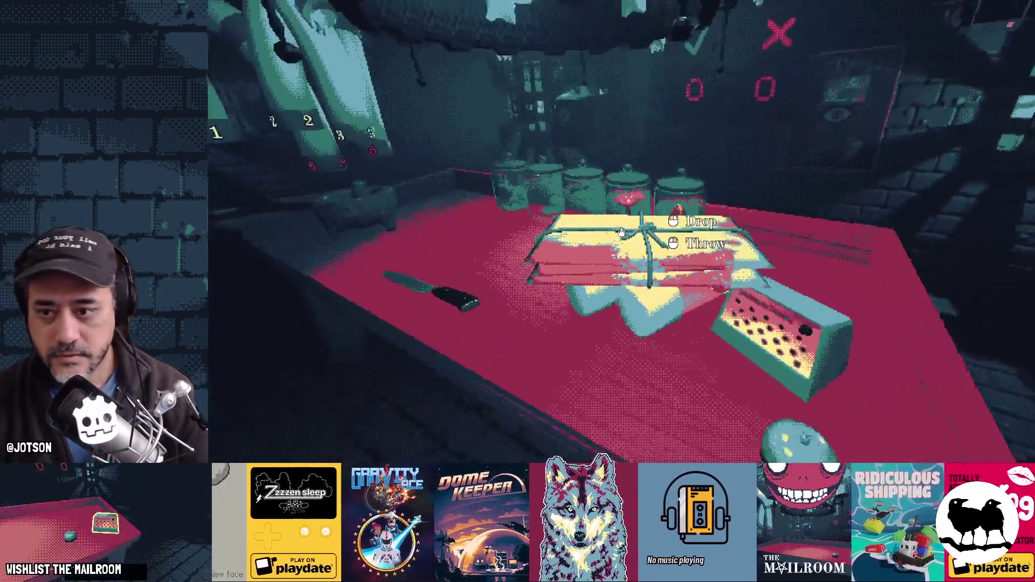
pyautogui.click(621, 232)
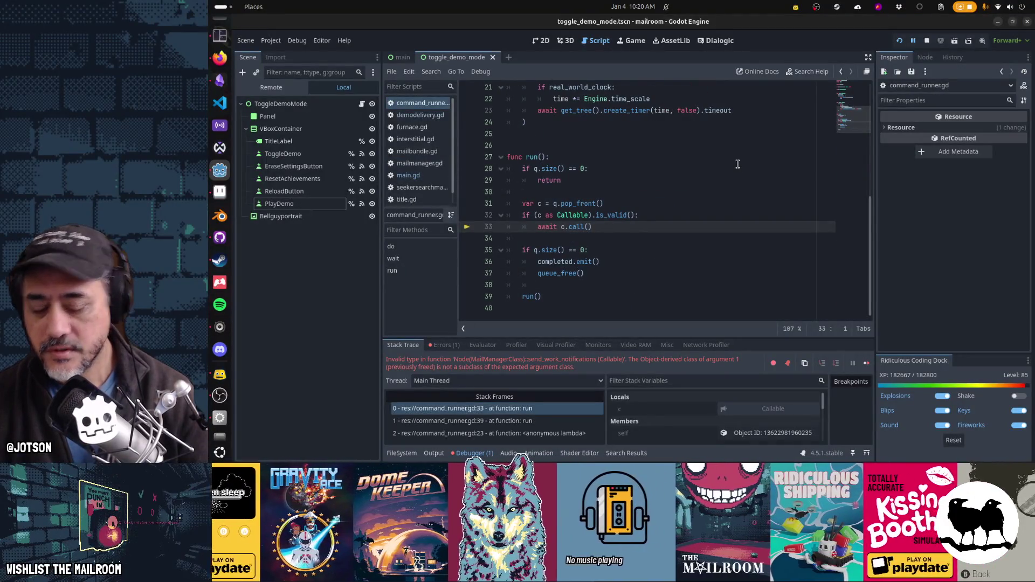
# Stop the crashed game with F8 and open main.gd in the script editor.
pyautogui.press('F12')
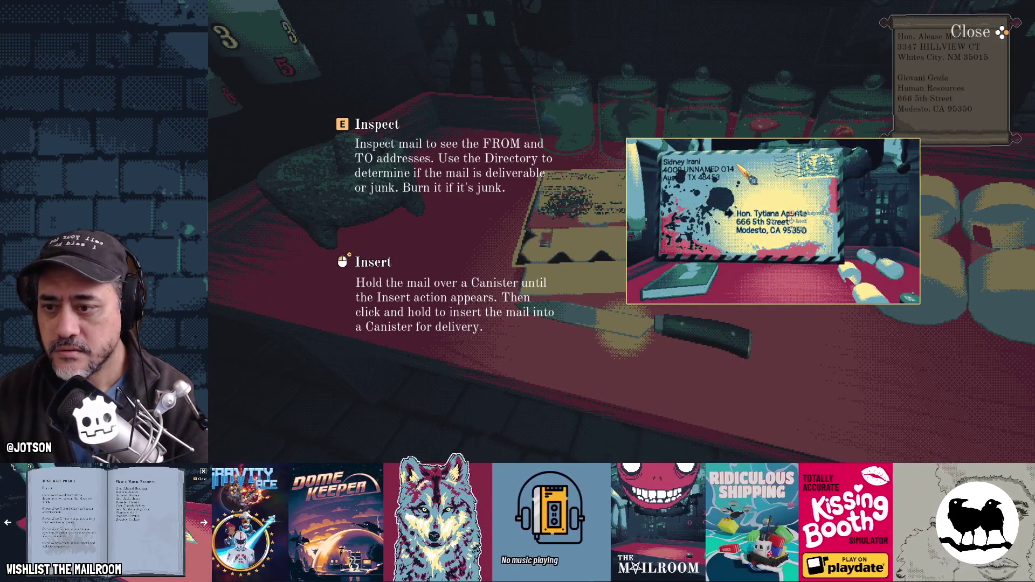
pyautogui.press('F8')
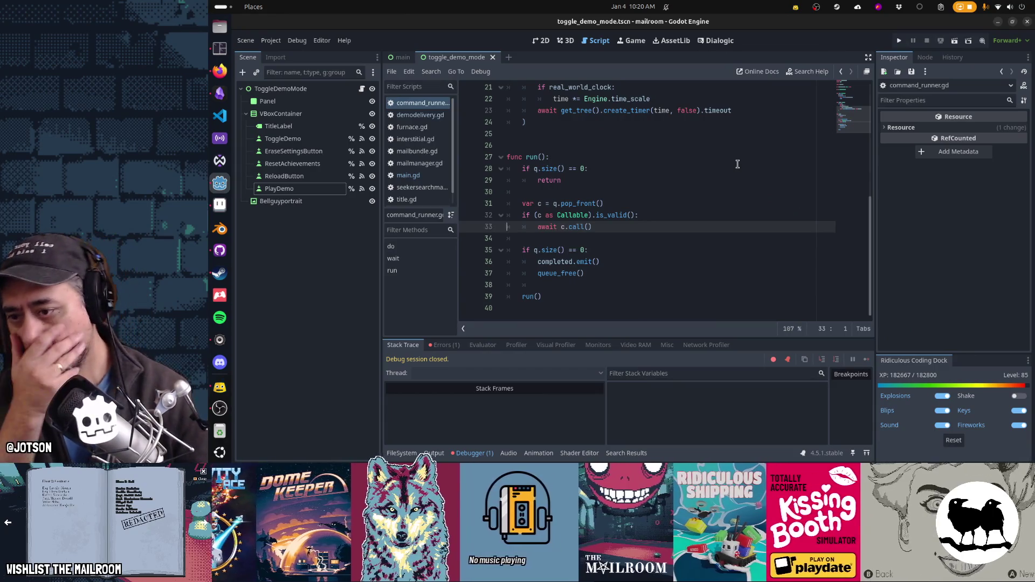
pyautogui.click(410, 176)
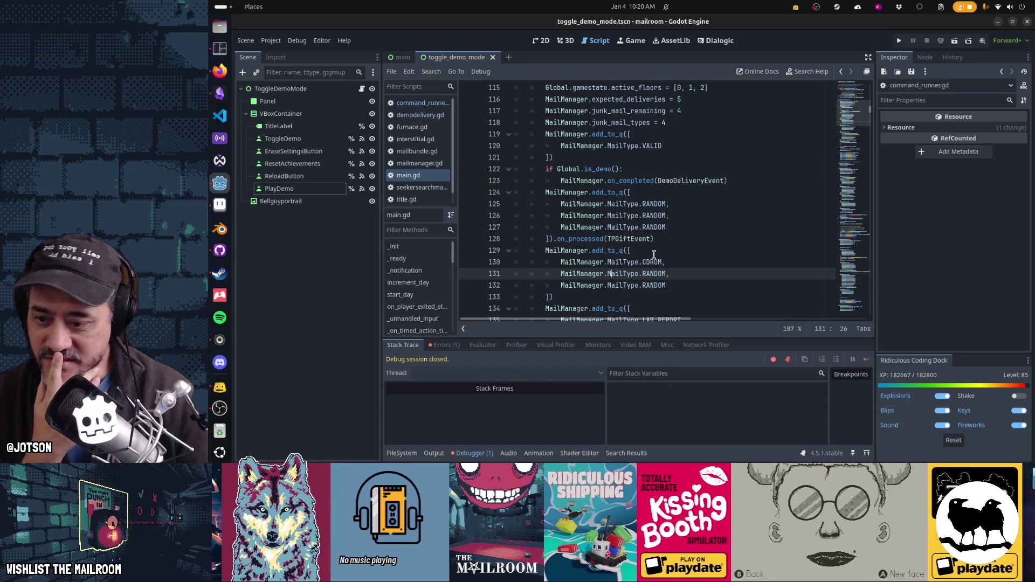
# Hide the debugger, put the caret at the end of line 122, then show the debugger again.
pyautogui.hotkey('ctrl', 'j')
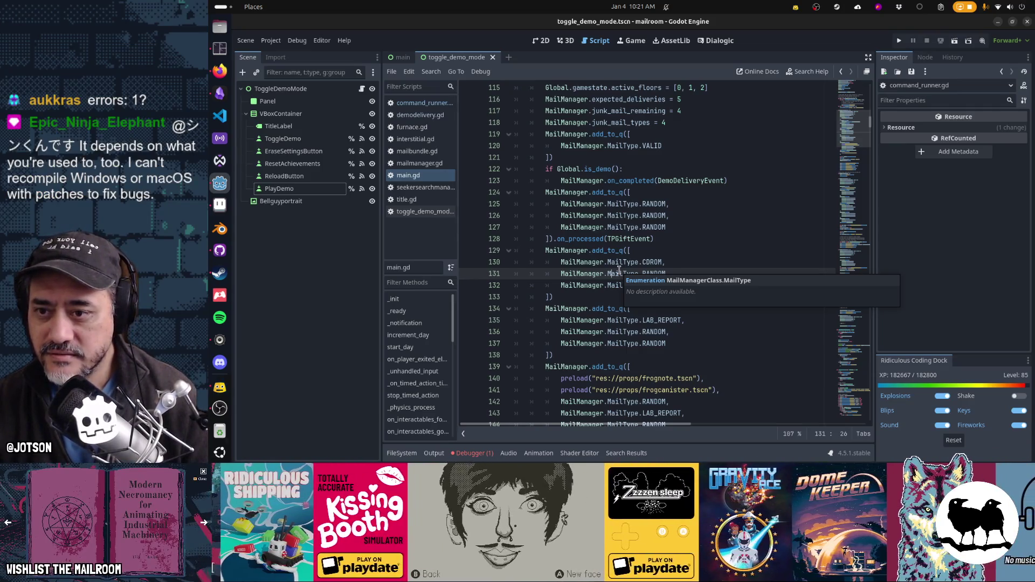
pyautogui.scroll(2, 541, 331)
pyautogui.scroll(2, 541, 331)
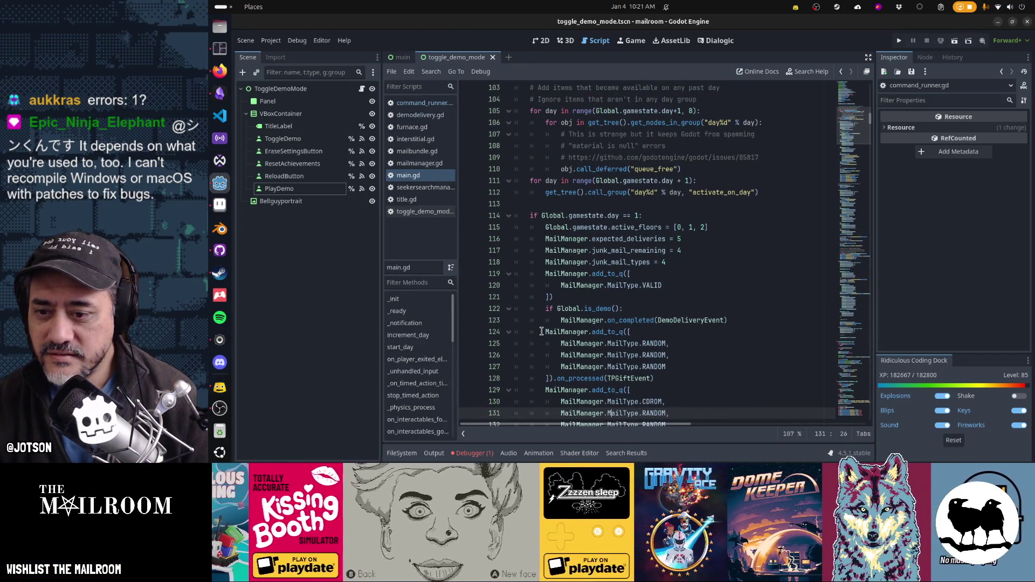
pyautogui.click(667, 310)
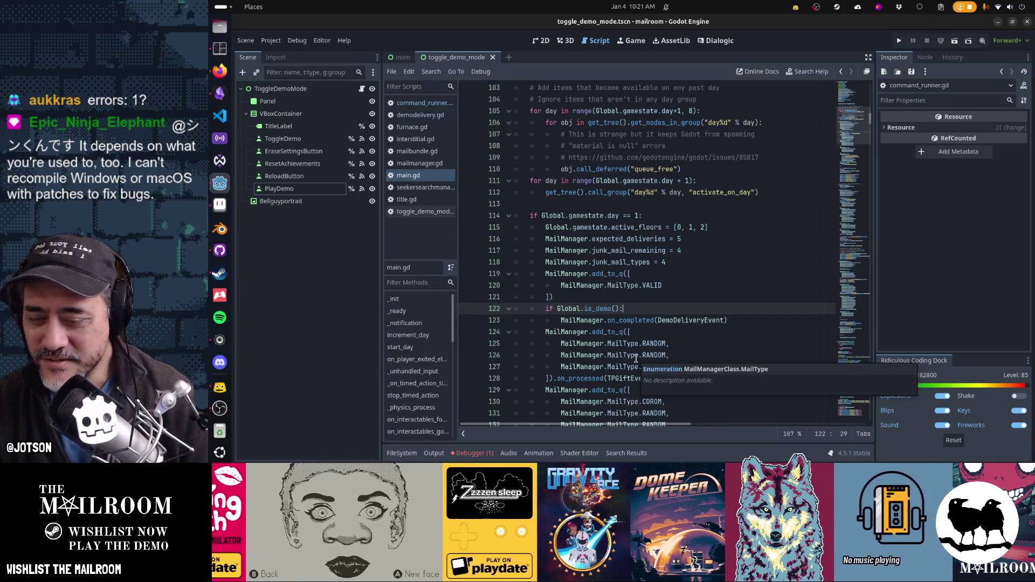
pyautogui.scroll(-3, 636, 359)
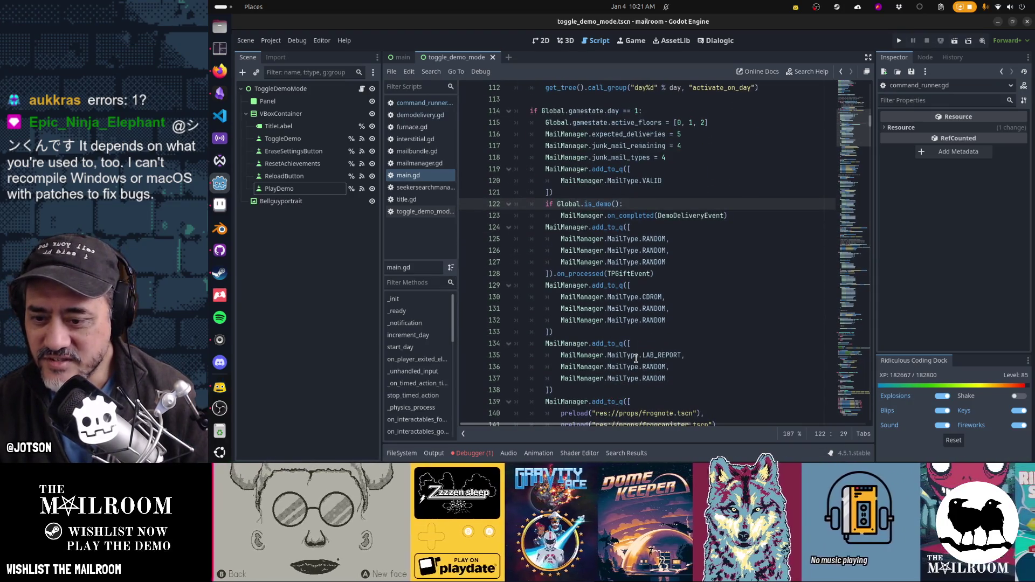
pyautogui.scroll(-2, 636, 358)
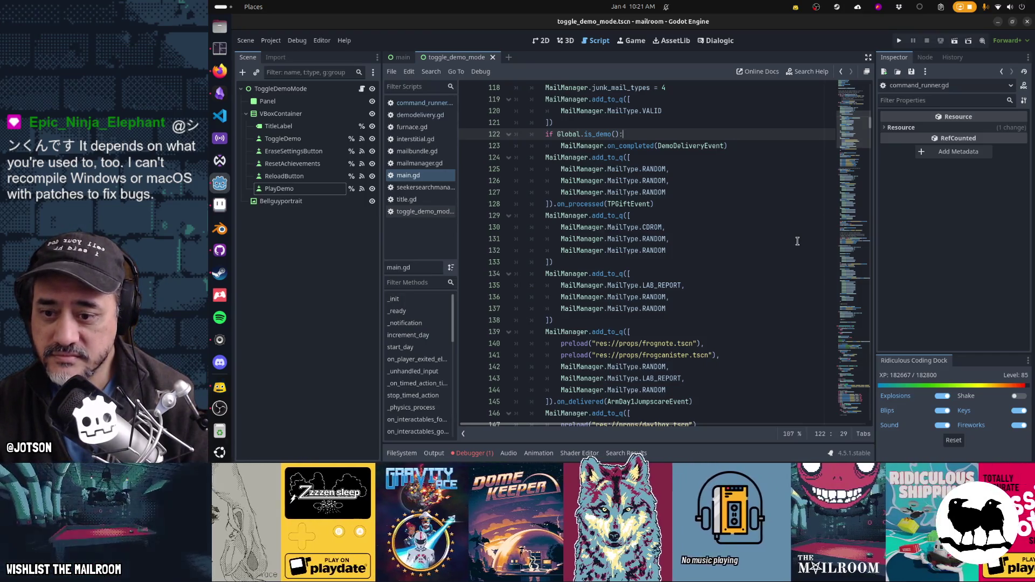
pyautogui.click(478, 453)
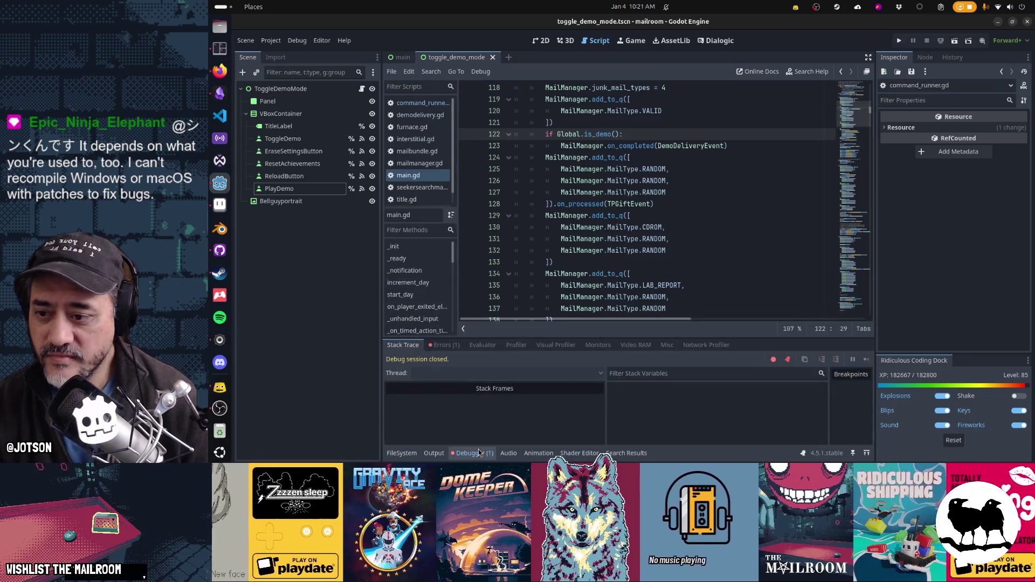
# Trace the debugger's send_work_notifications error to its source lines in command_runner.gd and main.gd.
pyautogui.click(452, 346)
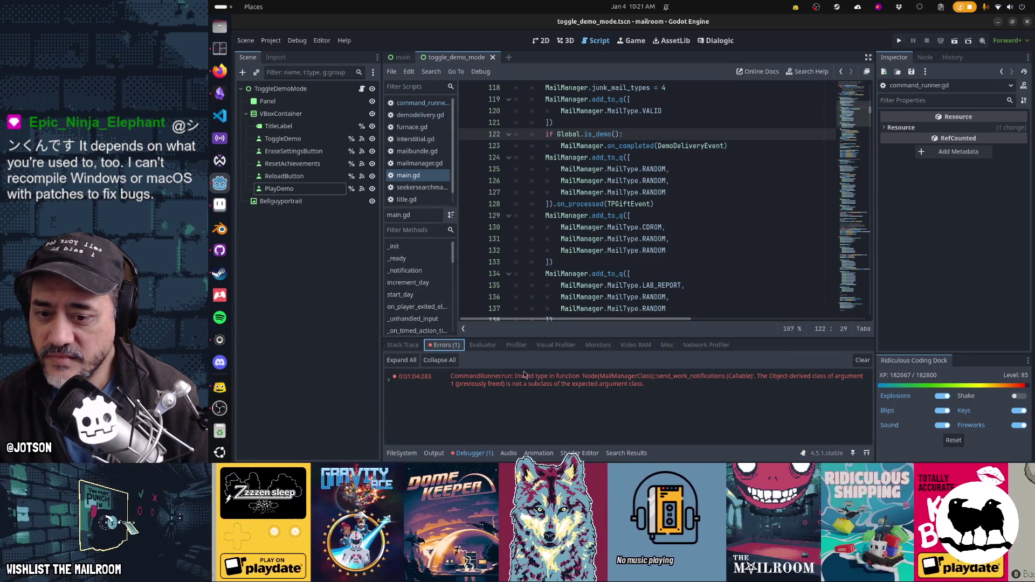
pyautogui.click(647, 385)
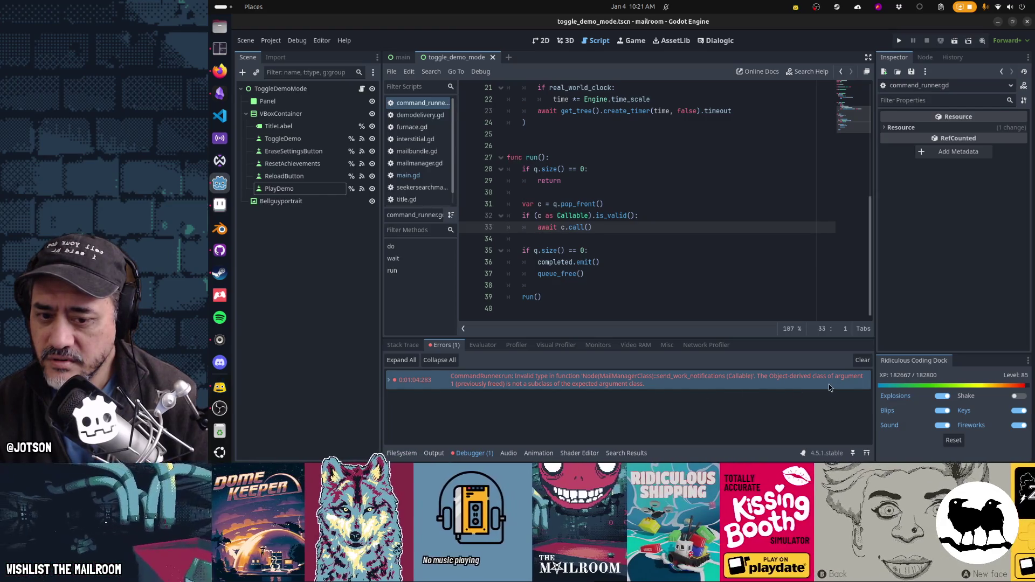
pyautogui.moveTo(814, 387)
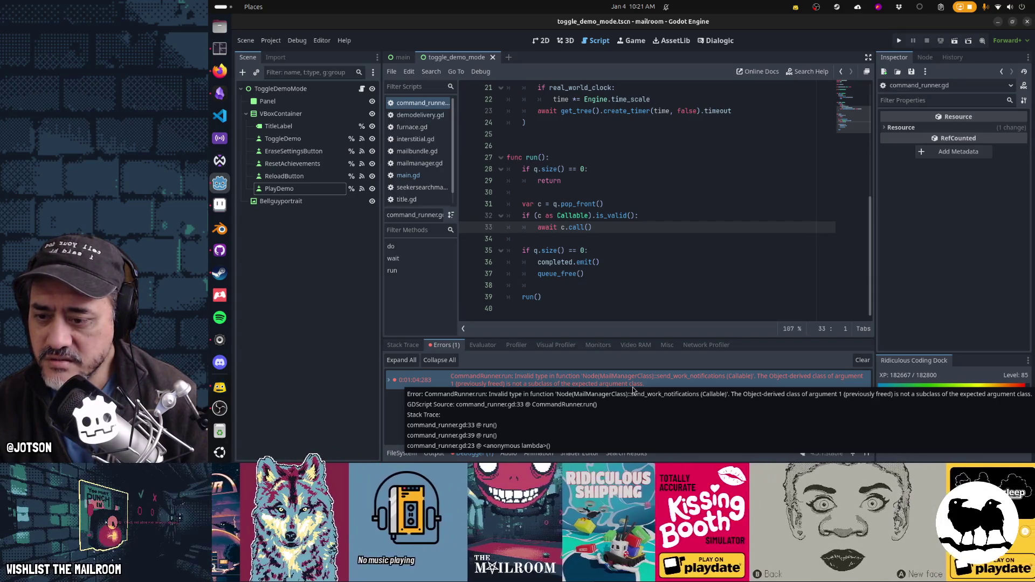
pyautogui.click(406, 179)
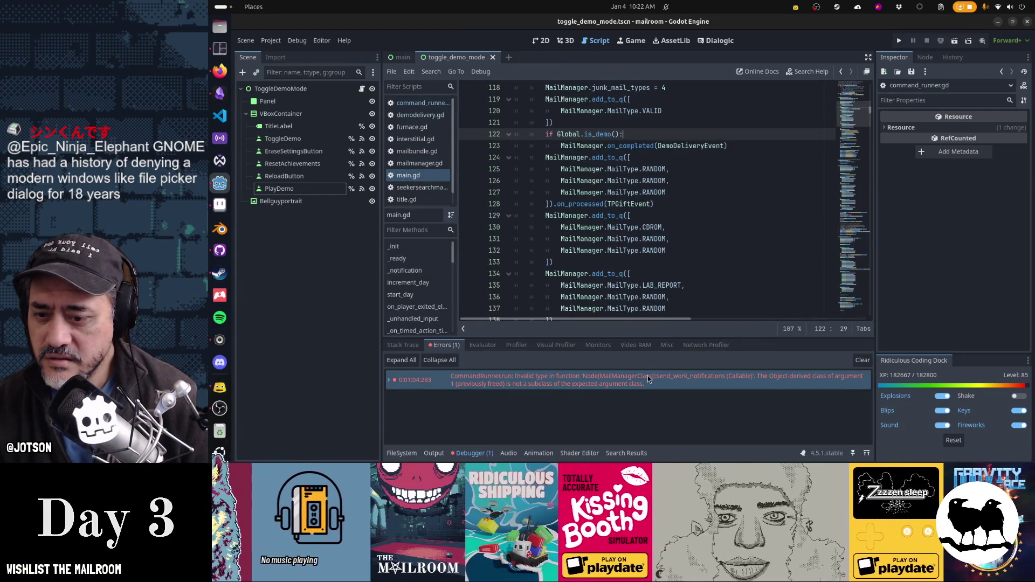
pyautogui.moveTo(649, 377)
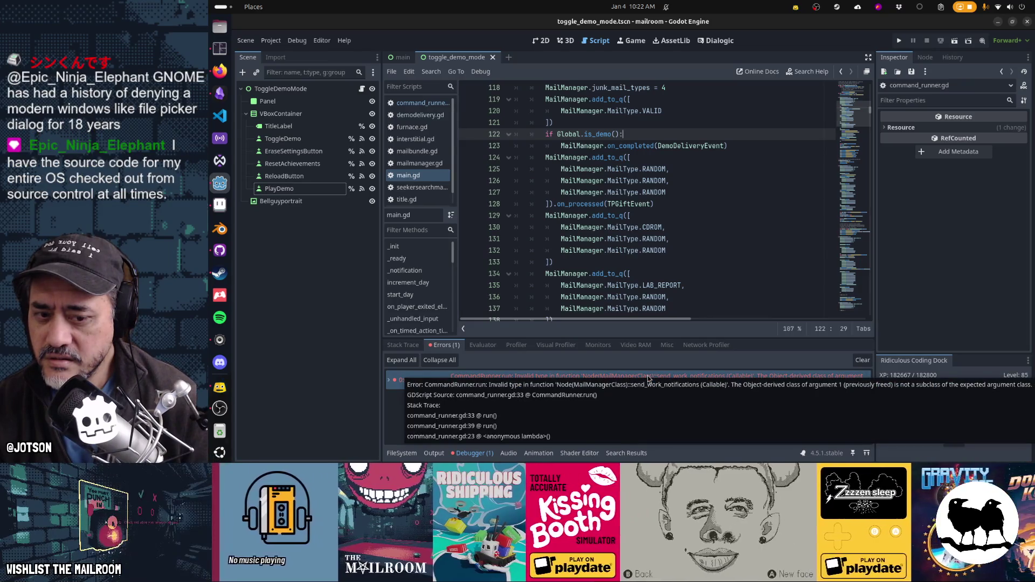
pyautogui.doubleClick(649, 377)
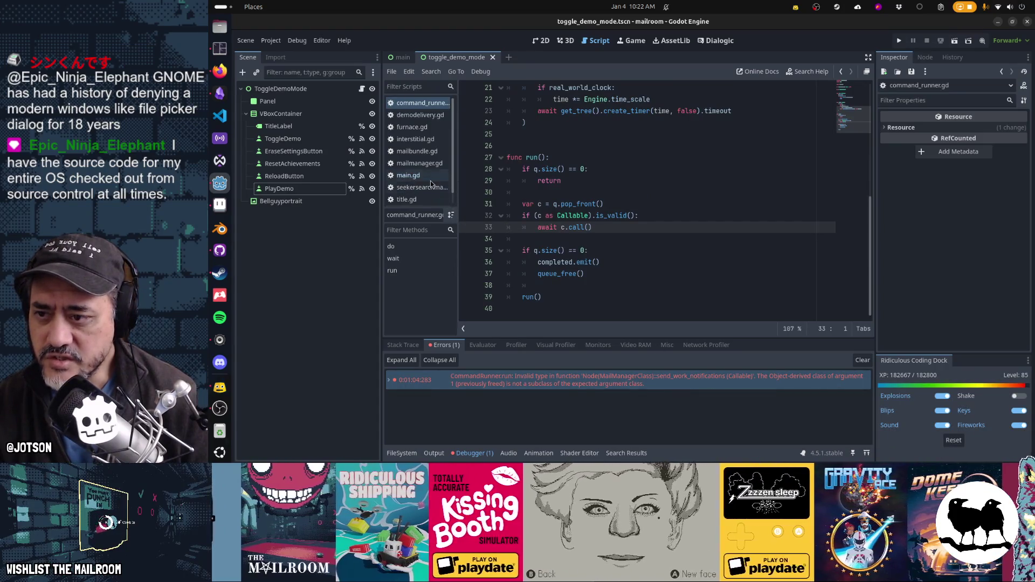
# Review furnace.gd, mailbundle.gd and main.gd's add_to_q and is_demo check, then run the project.
pyautogui.click(426, 128)
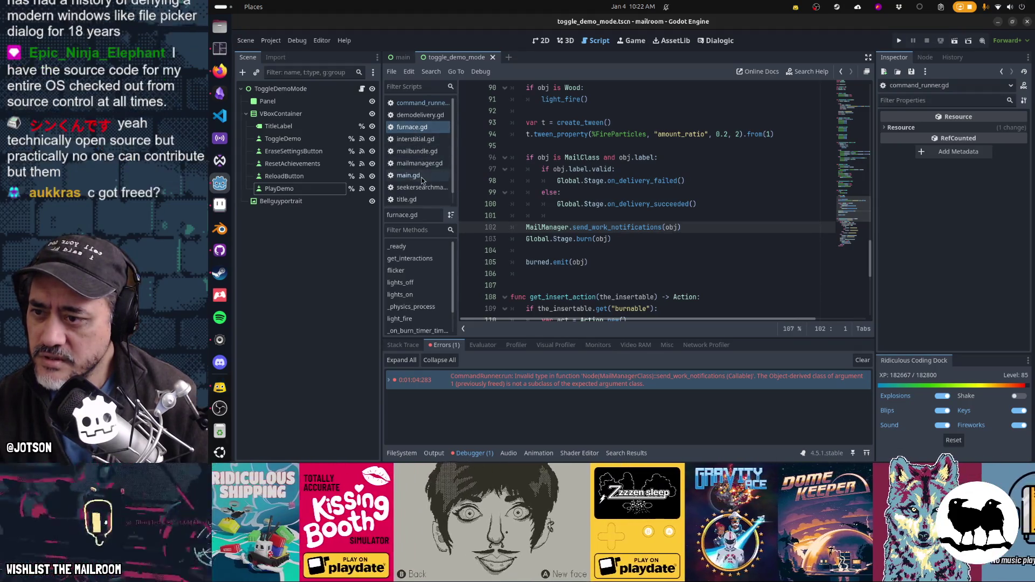
pyautogui.click(422, 152)
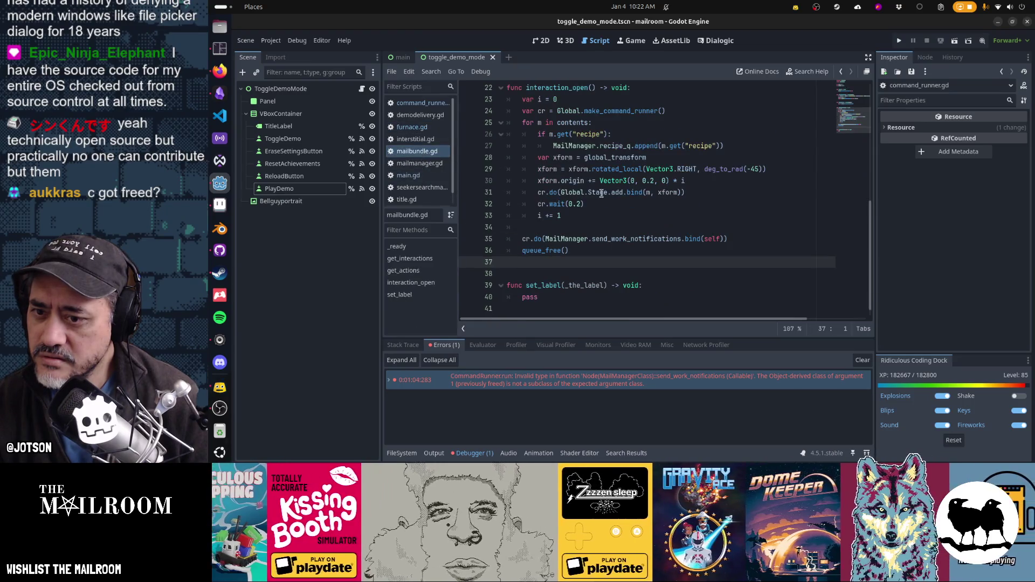
pyautogui.moveTo(608, 235)
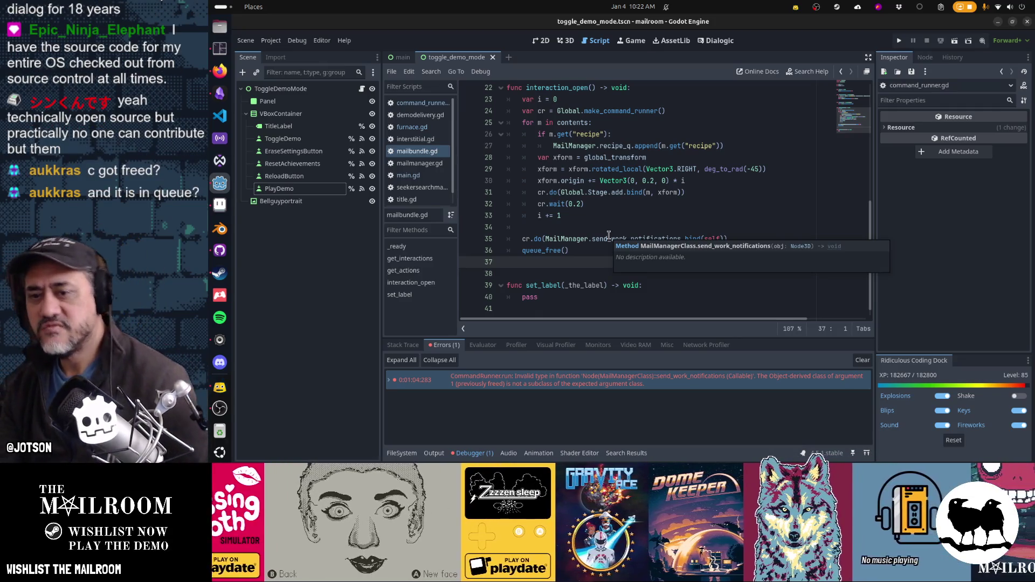
pyautogui.click(430, 177)
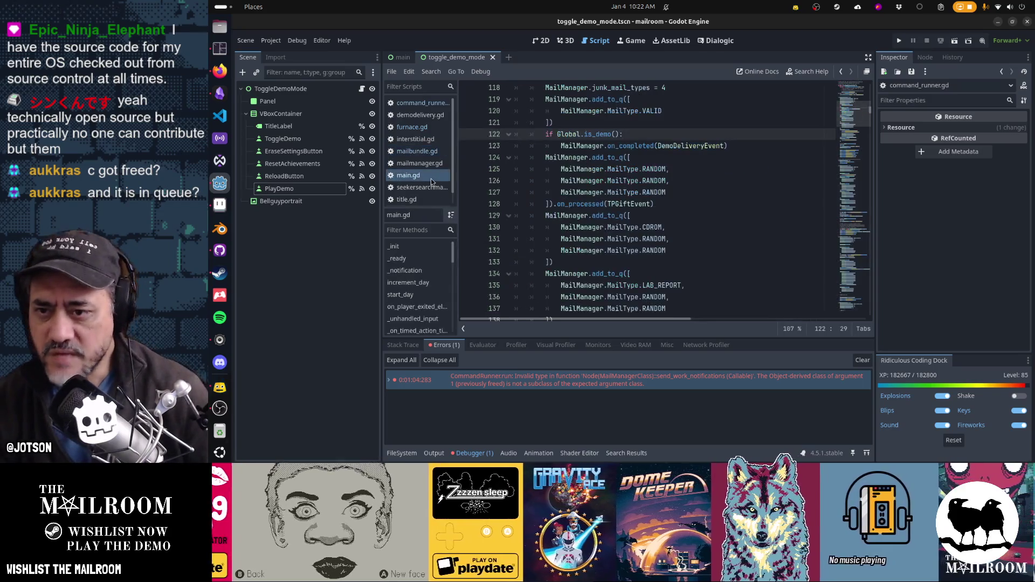
pyautogui.scroll(2, 607, 216)
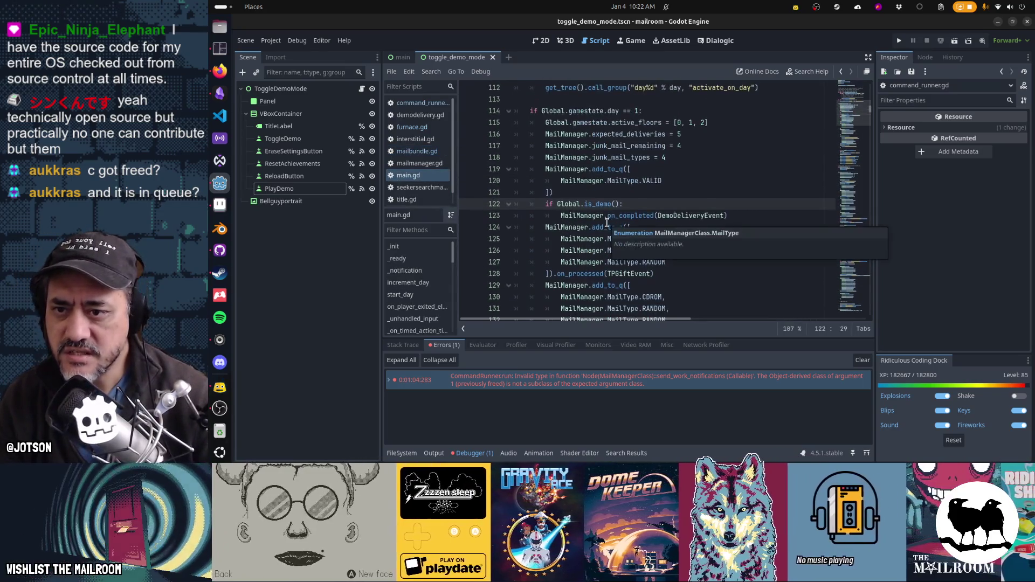
pyautogui.moveTo(607, 169); pyautogui.dragTo(613, 193)
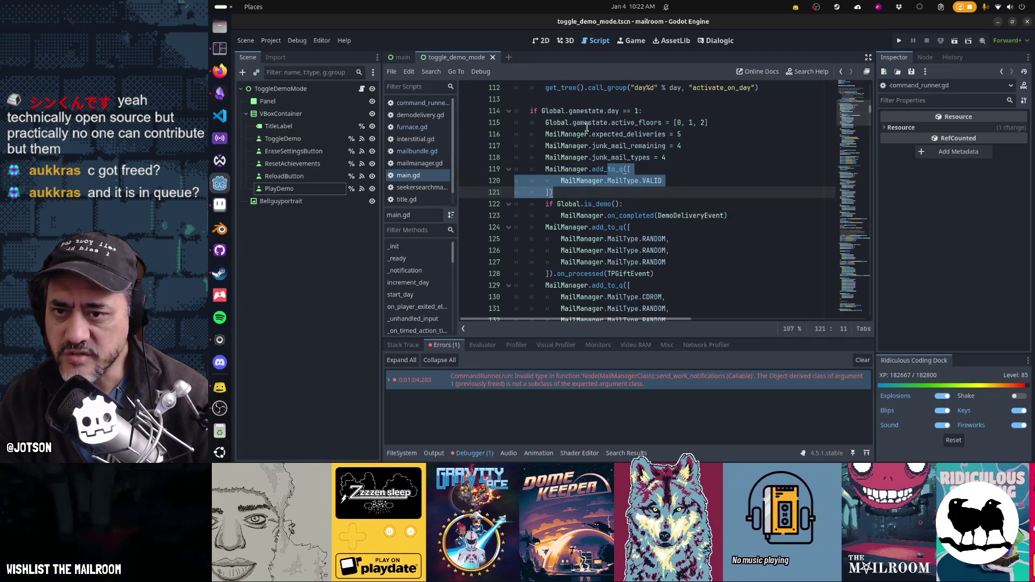
pyautogui.click(612, 204)
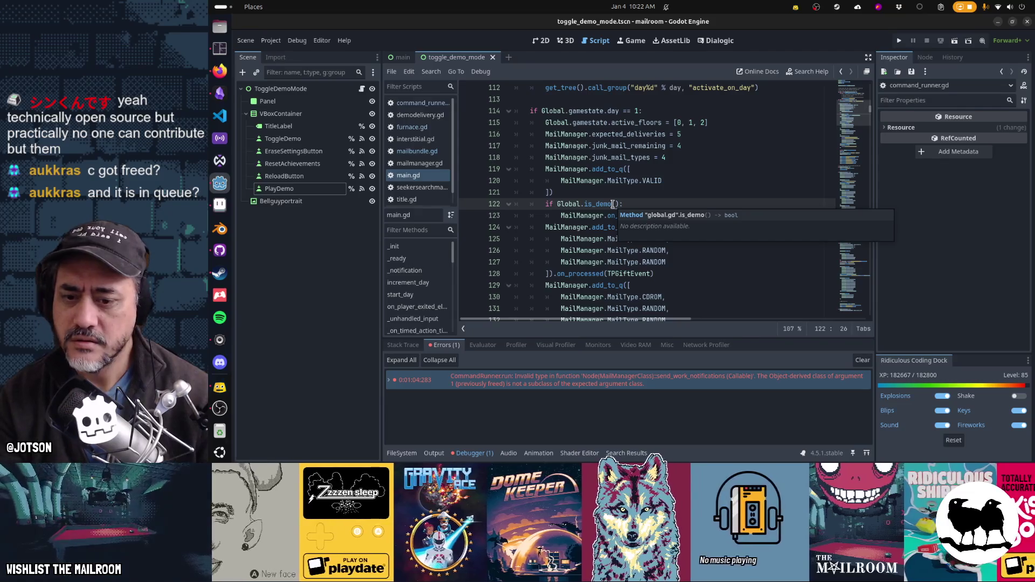
pyautogui.press('F5')
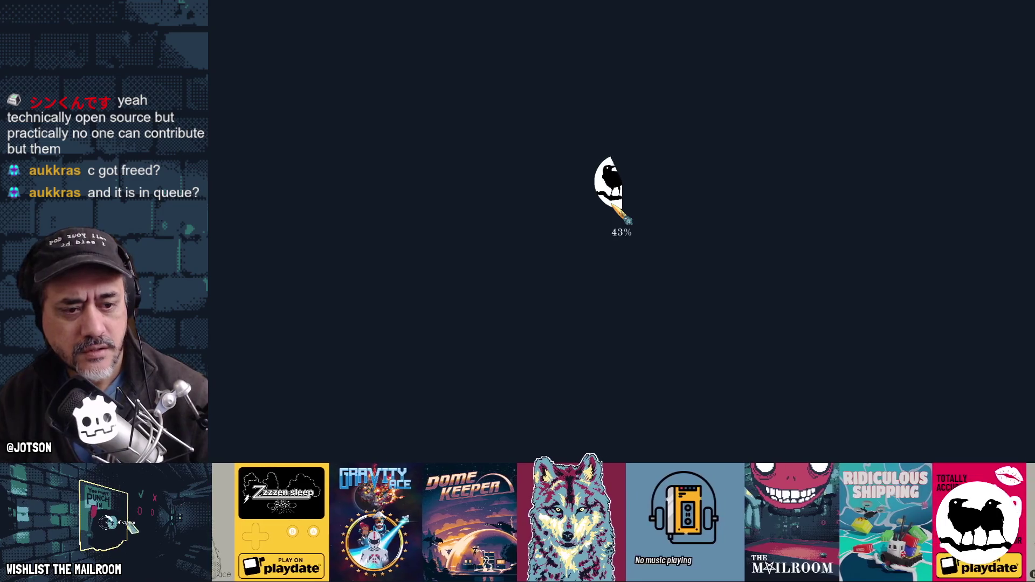
# In the game's Testing debug menu, set Demo mode to Active and start the demo.
pyautogui.hotkey('alt', 'Tab')
pyautogui.hotkey('alt', 'Tab')
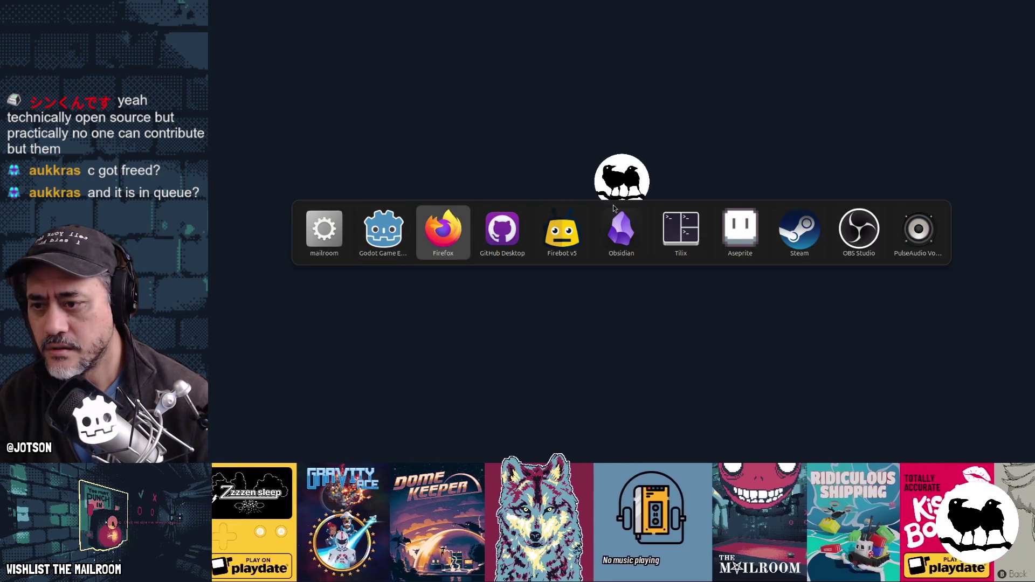
pyautogui.hotkey('alt', 'Tab')
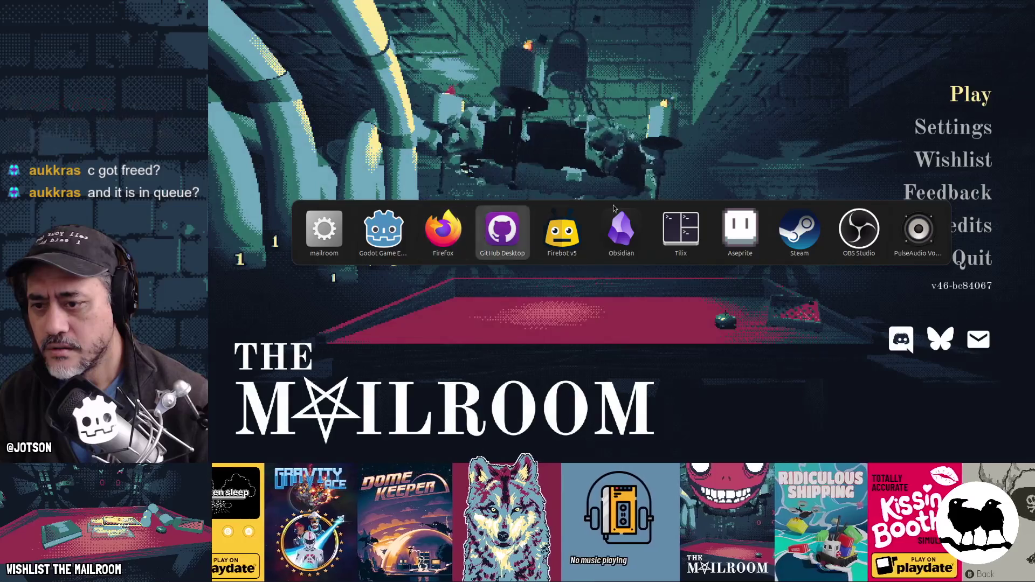
pyautogui.press('F1')
pyautogui.click(623, 166)
pyautogui.click(629, 308)
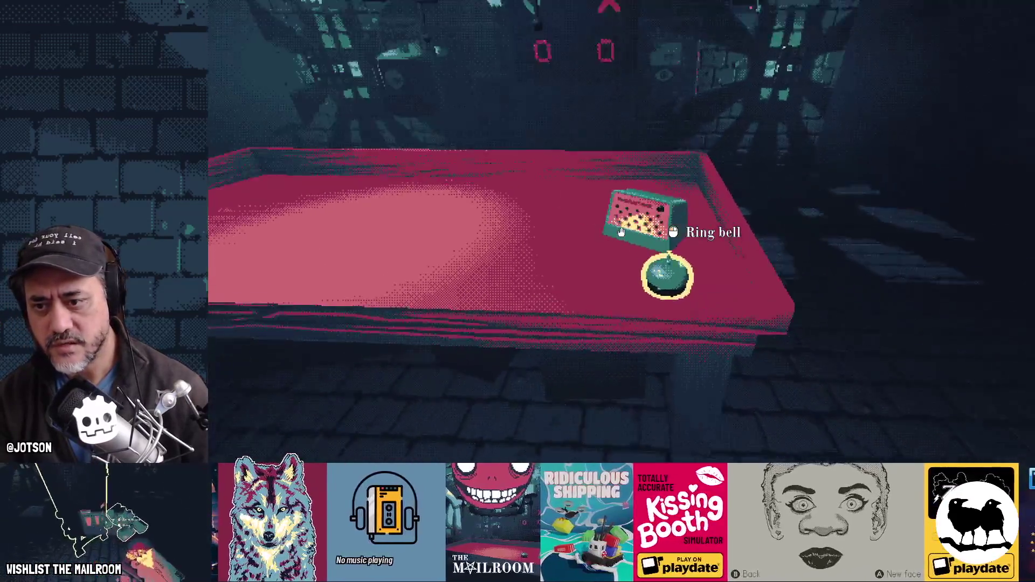
# Ring the bell to start the shift, close the tutorial and pick up the mail.
pyautogui.click(621, 232)
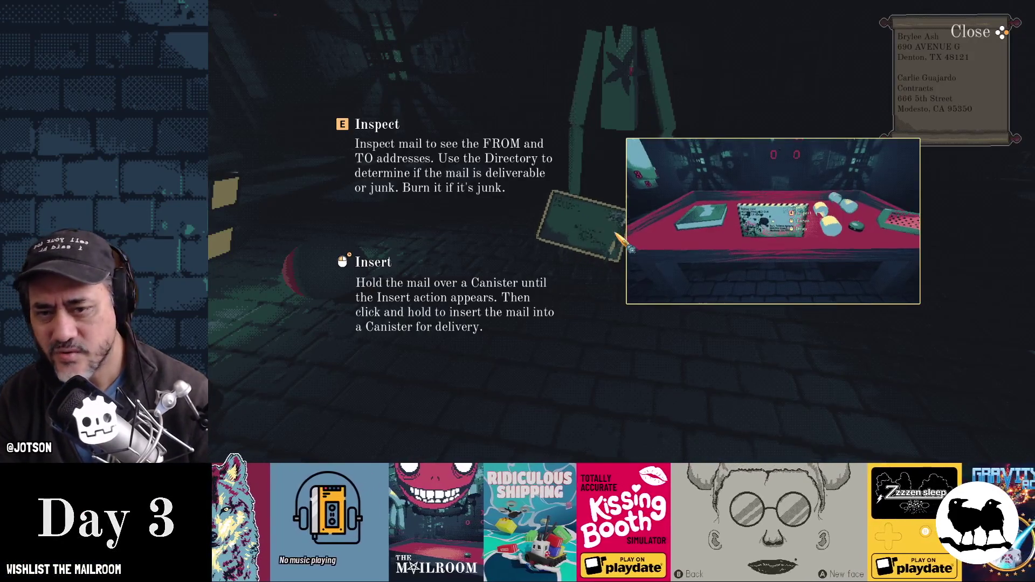
pyautogui.click(620, 232)
pyautogui.click(621, 233)
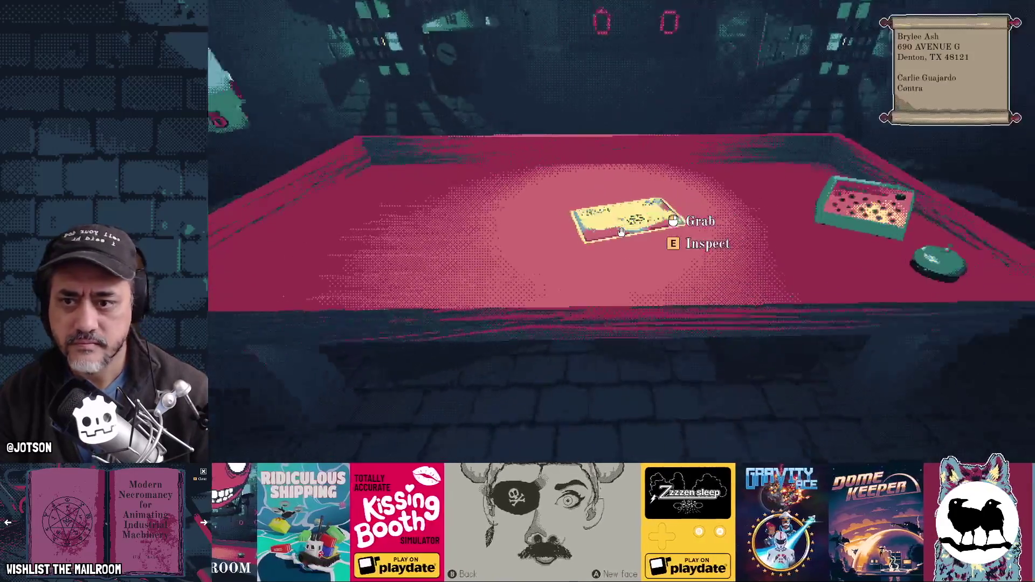
# Skip ahead to the table, put the letter into a canister and deliver it to floor 2.
pyautogui.press('e')
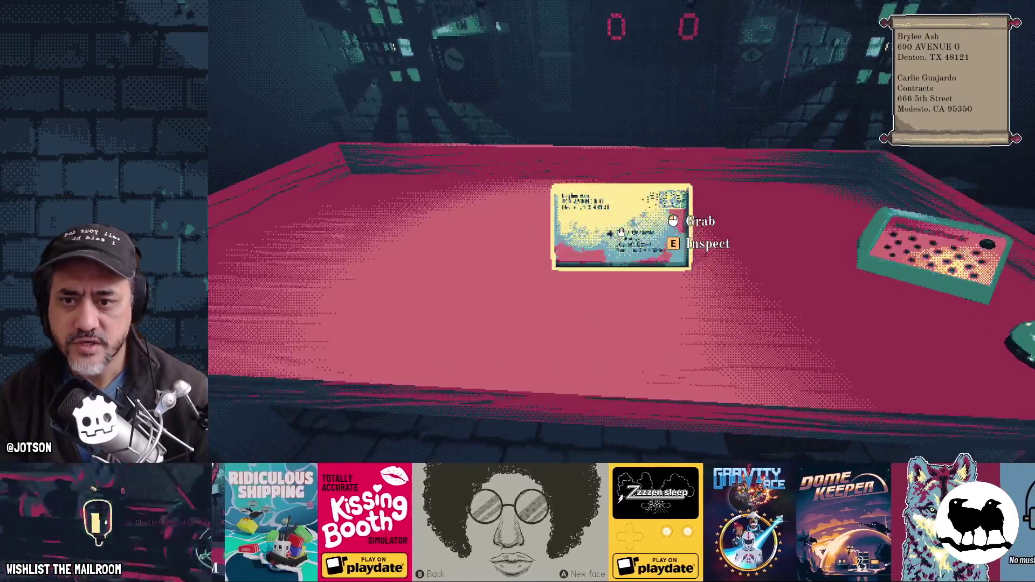
pyautogui.write('canis')
pyautogui.press('Escape')
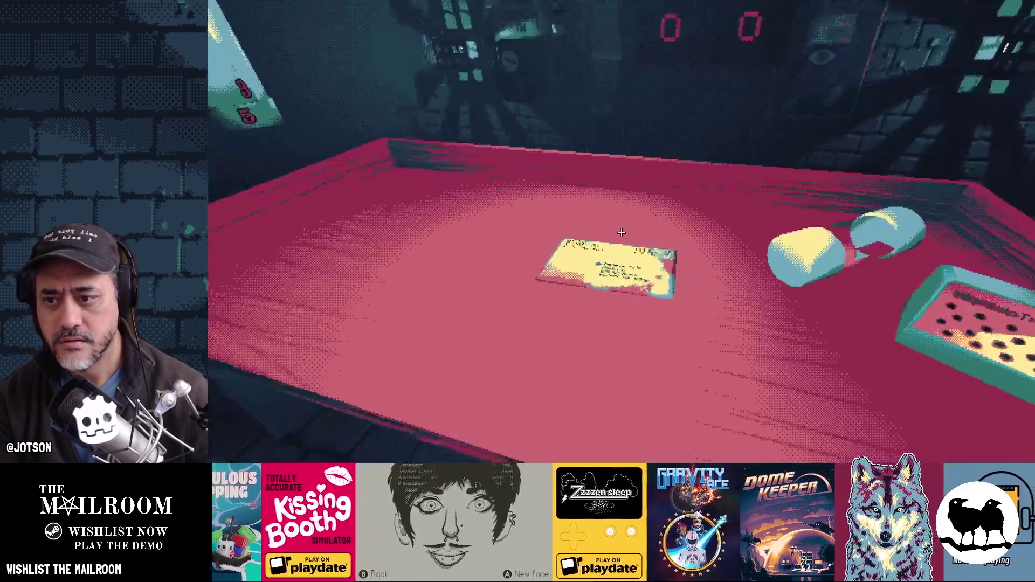
pyautogui.click(621, 231)
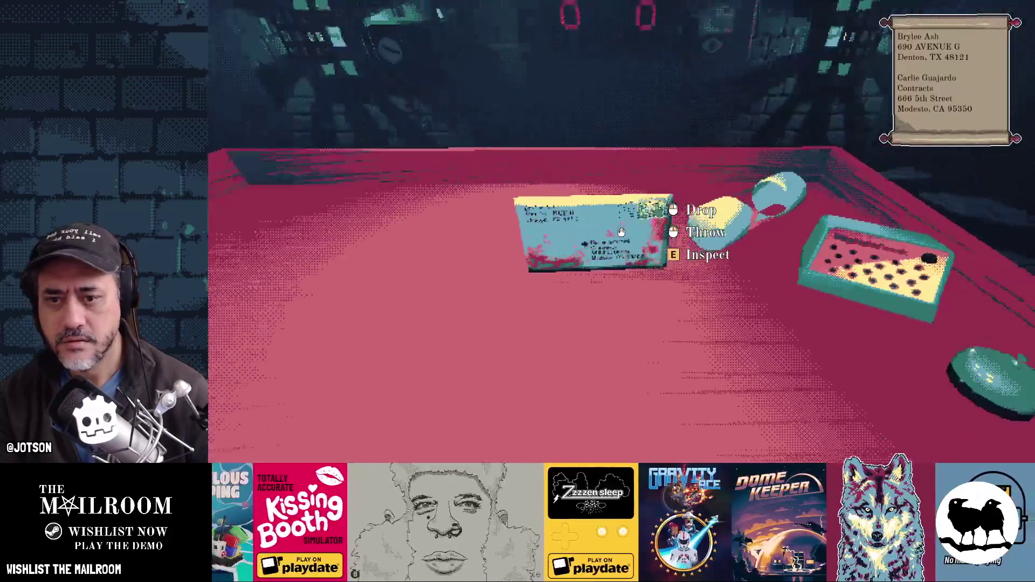
pyautogui.click(621, 231)
pyautogui.click(620, 232)
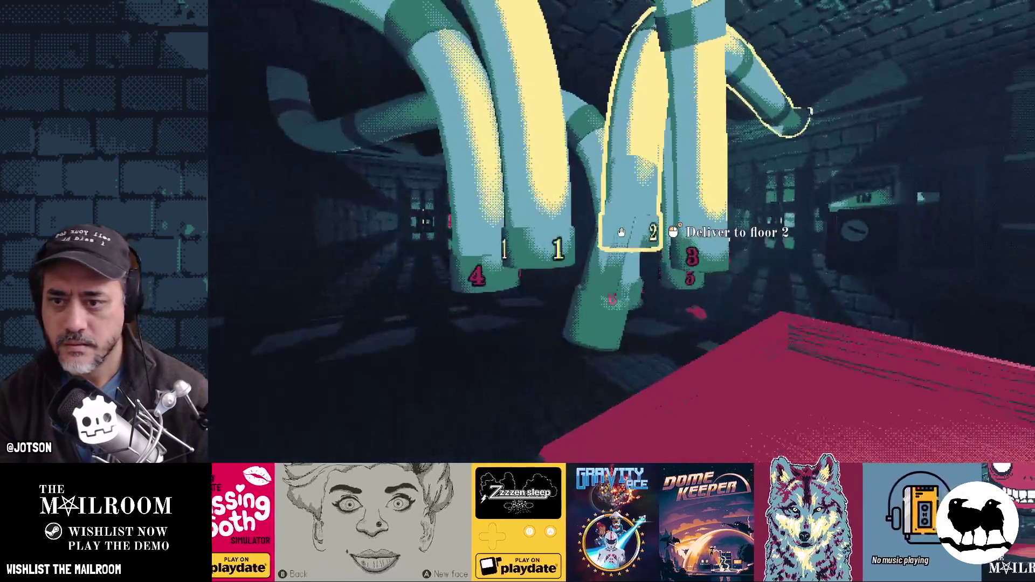
pyautogui.click(621, 232)
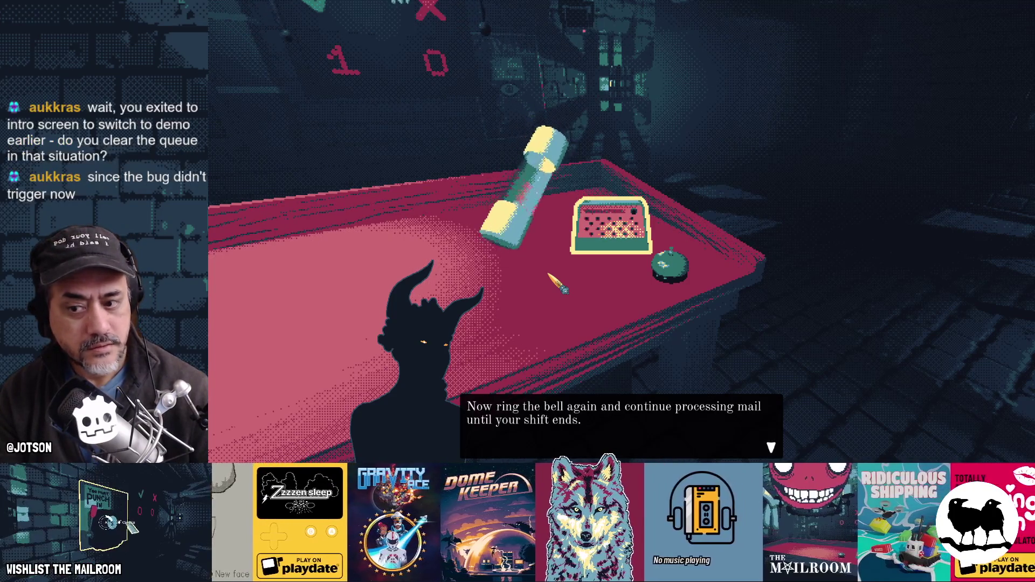
# Click through the follow-up dialogue, look back at the table, and pause the game.
pyautogui.click(563, 290)
pyautogui.click(563, 289)
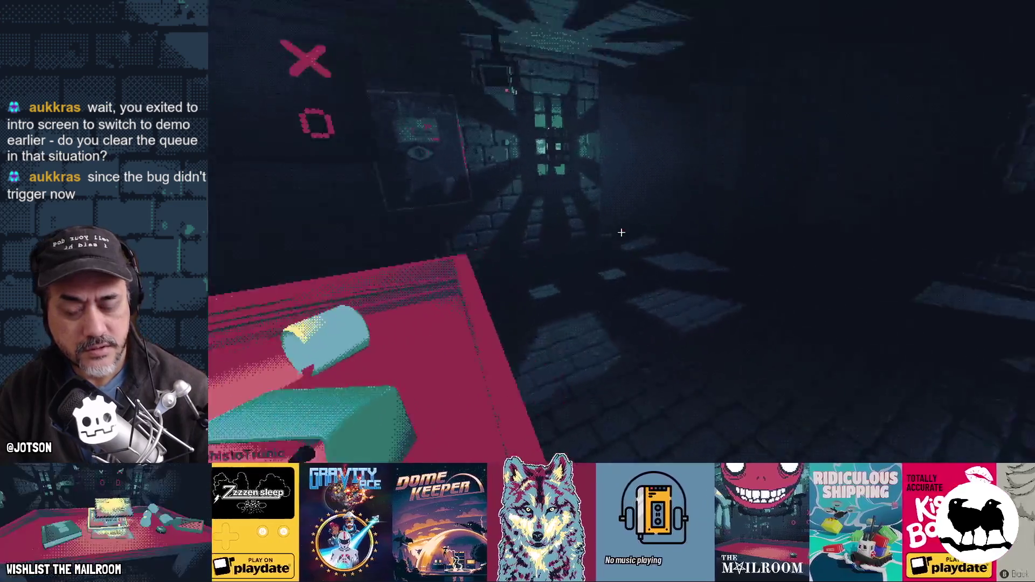
pyautogui.moveTo(621, 232)
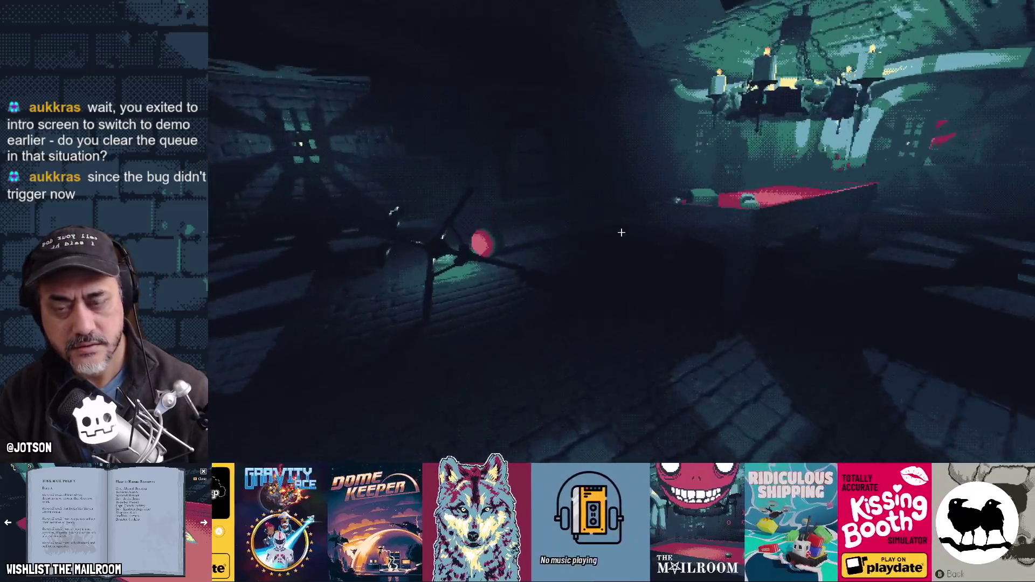
pyautogui.click(620, 233)
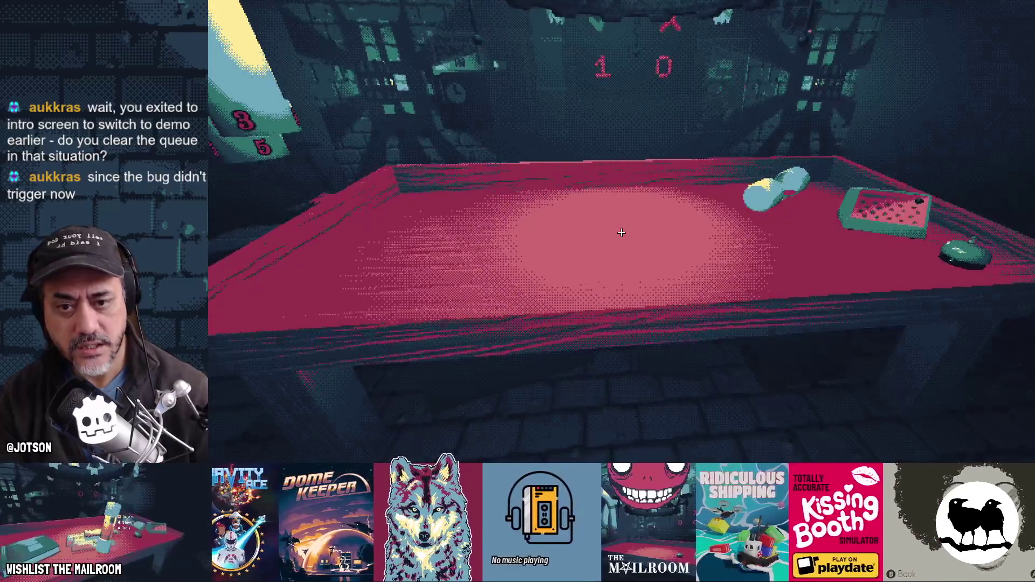
pyautogui.press('Escape')
pyautogui.hotkey('alt', 'Tab')
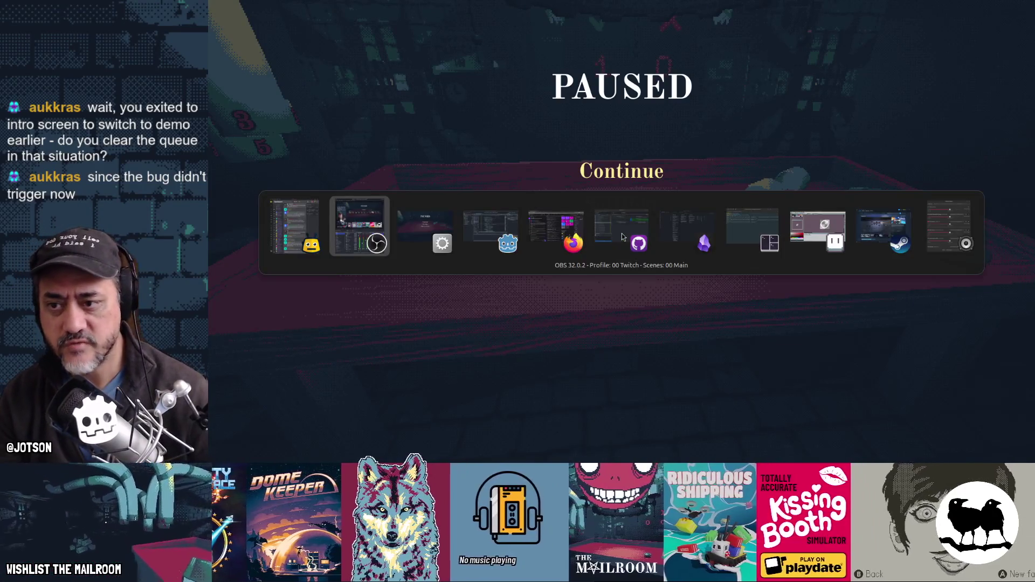
# Bring the Godot editor back in front, showing main.gd's is_demo branch with DemoDeliveryEvent.
pyautogui.press('Tab')
pyautogui.press('Tab')
pyautogui.press('Tab')
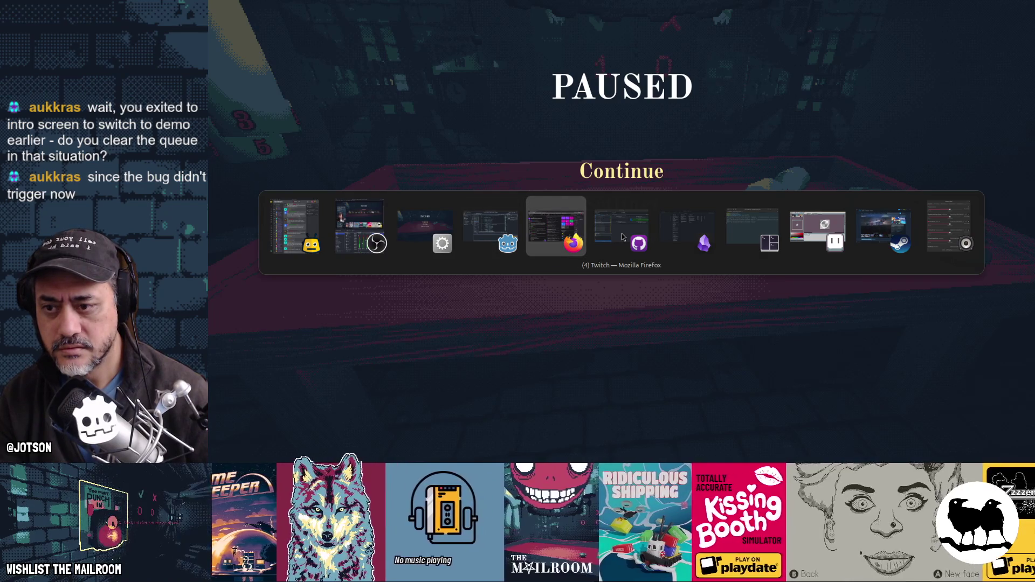
pyautogui.hotkey('shift', 'Tab')
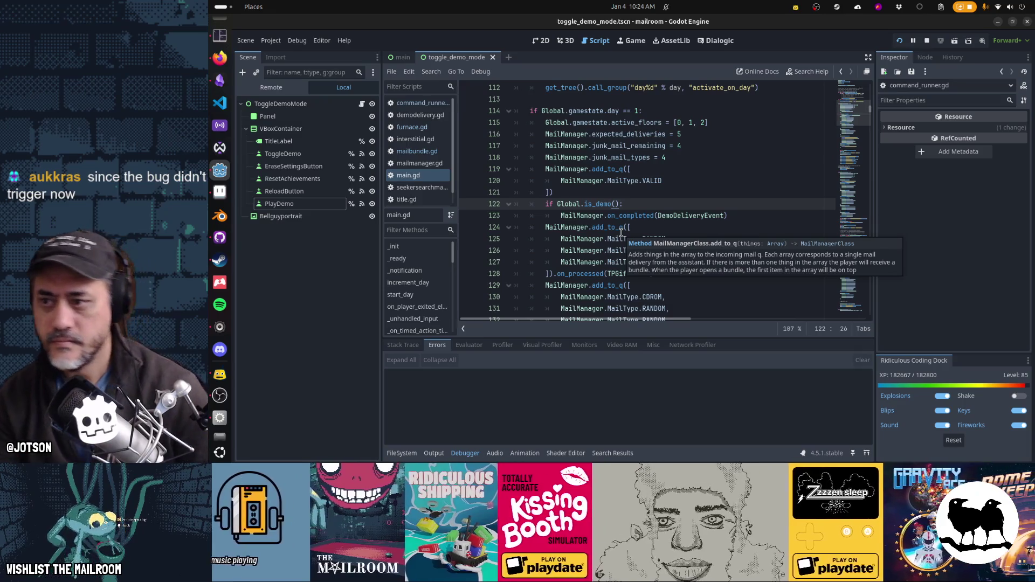
# Close the seekersearchmanager, mailbundle, interstitial, furnace, command_runner and toggle_demo_mode scripts.
pyautogui.middleClick(421, 187)
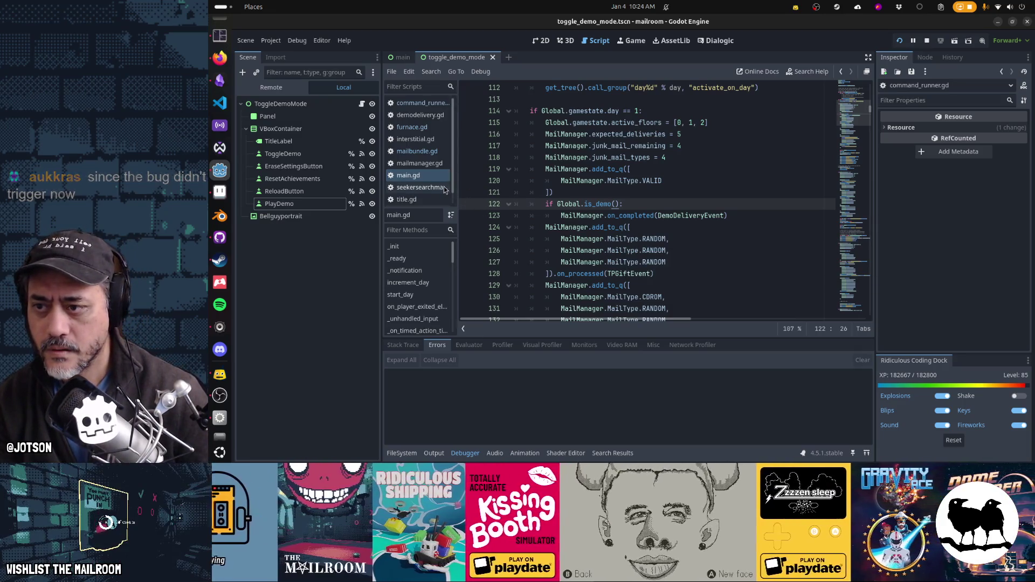
pyautogui.middleClick(431, 152)
pyautogui.click(425, 127)
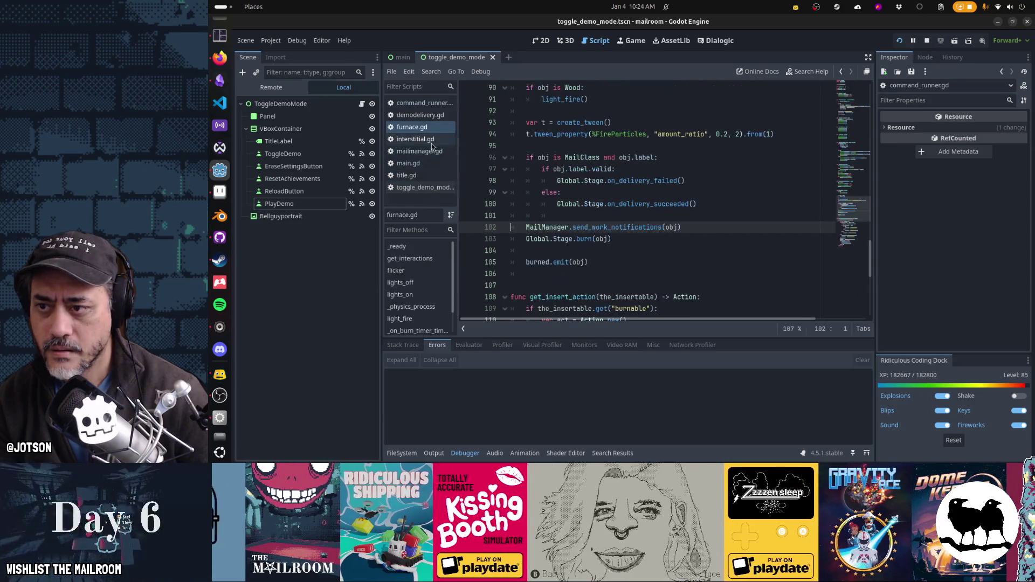
pyautogui.middleClick(431, 141)
pyautogui.middleClick(428, 129)
pyautogui.middleClick(434, 103)
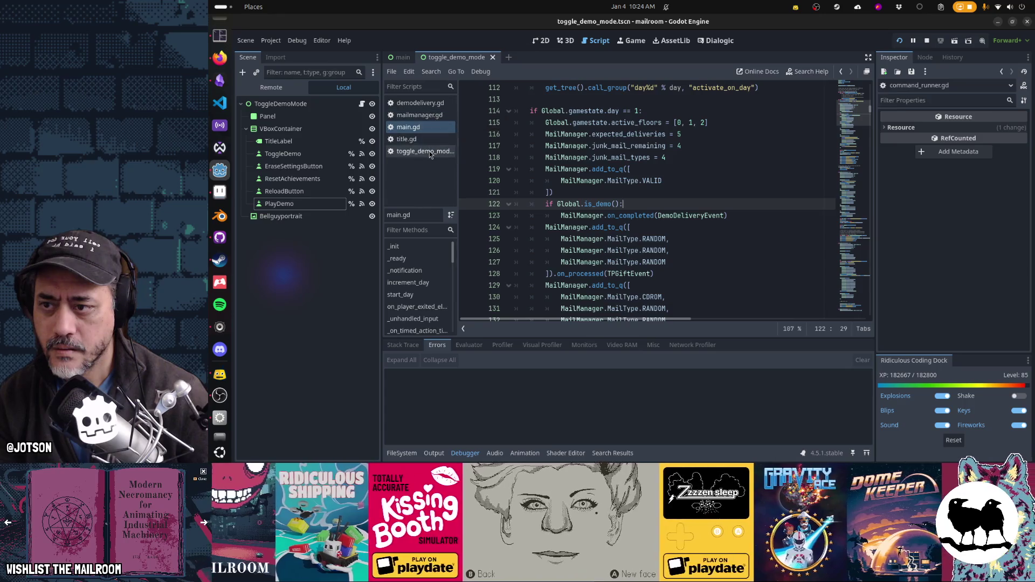
pyautogui.middleClick(430, 151)
pyautogui.click(424, 116)
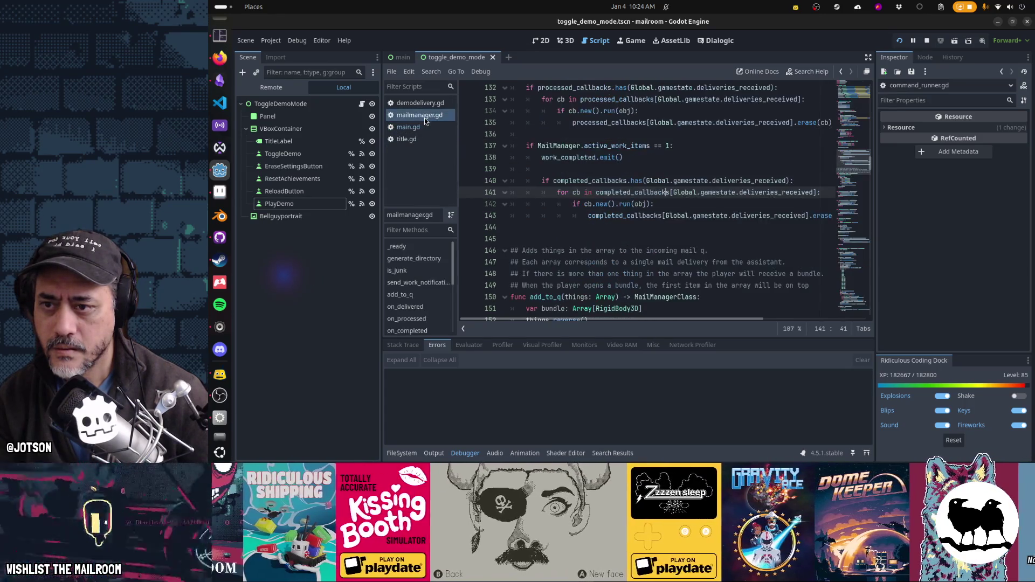
# Open demodelivery.gd and read its mortarbox, crowbar and demo note delivery lines.
pyautogui.click(428, 106)
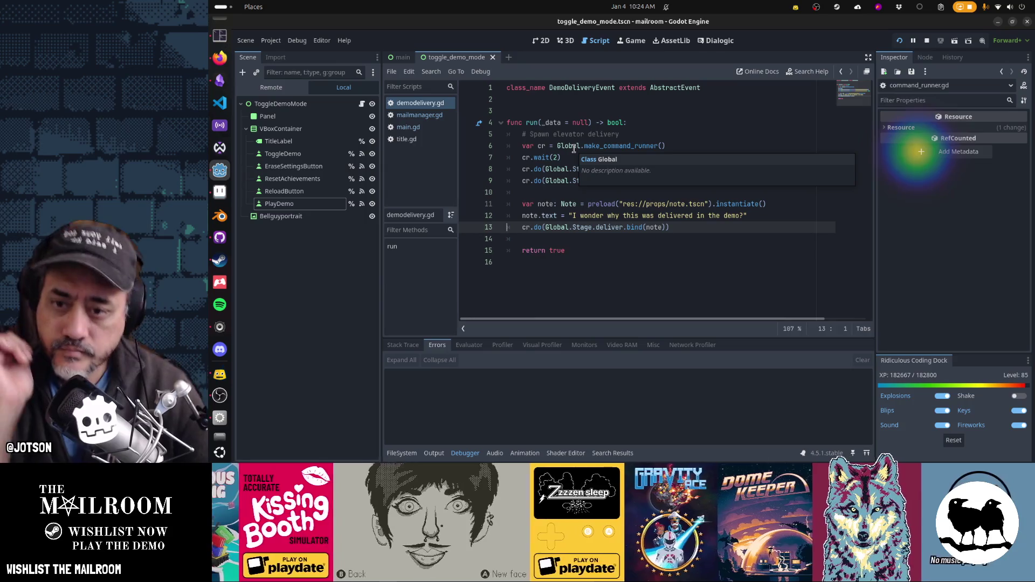
pyautogui.click(573, 181)
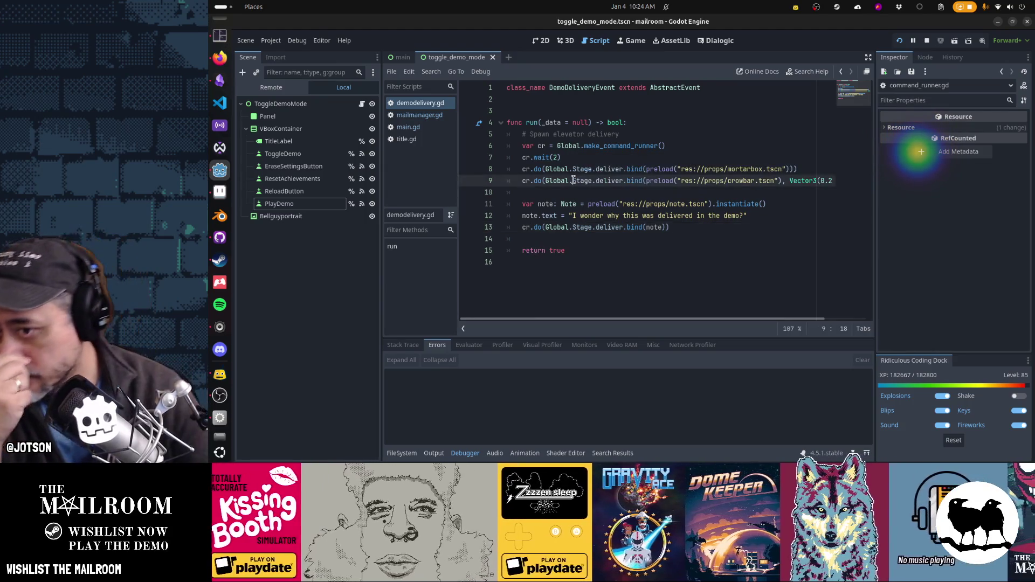
pyautogui.moveTo(709, 180)
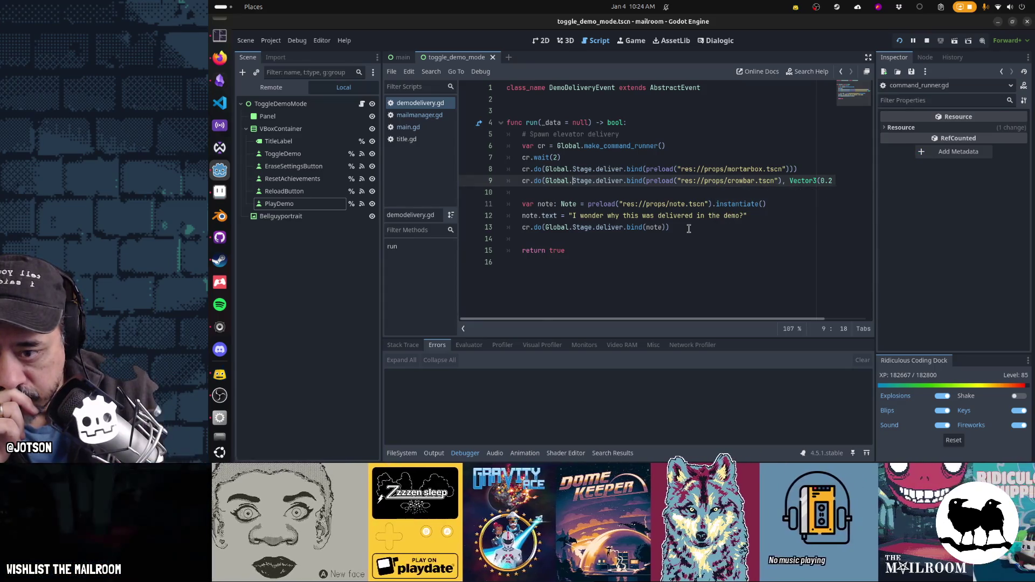
pyautogui.click(544, 136)
pyautogui.hotkey('alt', 'Tab')
pyautogui.hotkey('alt', 'Tab')
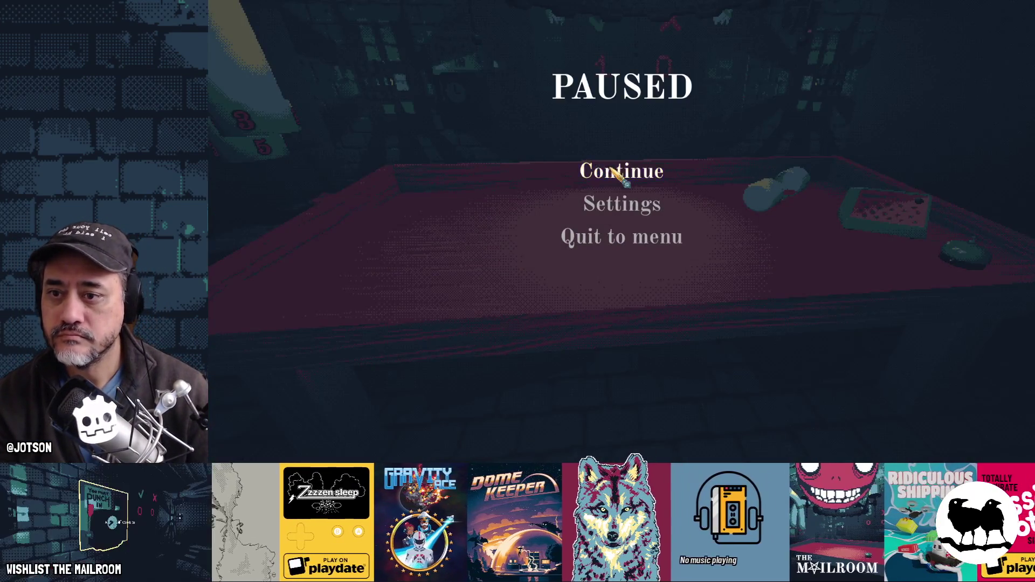
# Resume the game, trigger the demo delivery event from the console, and break open the elevator crate.
pyautogui.click(620, 170)
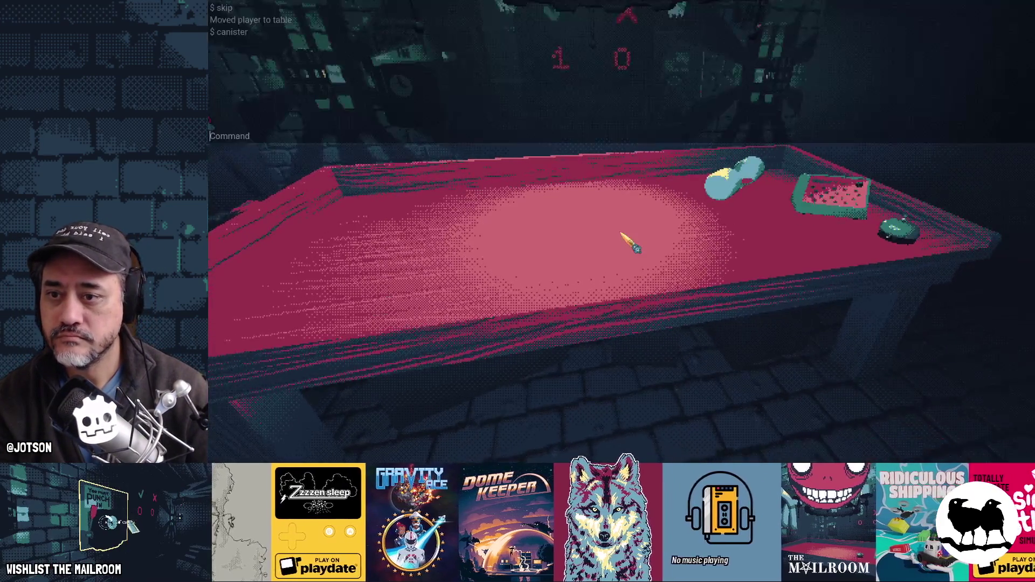
pyautogui.write('event demove')
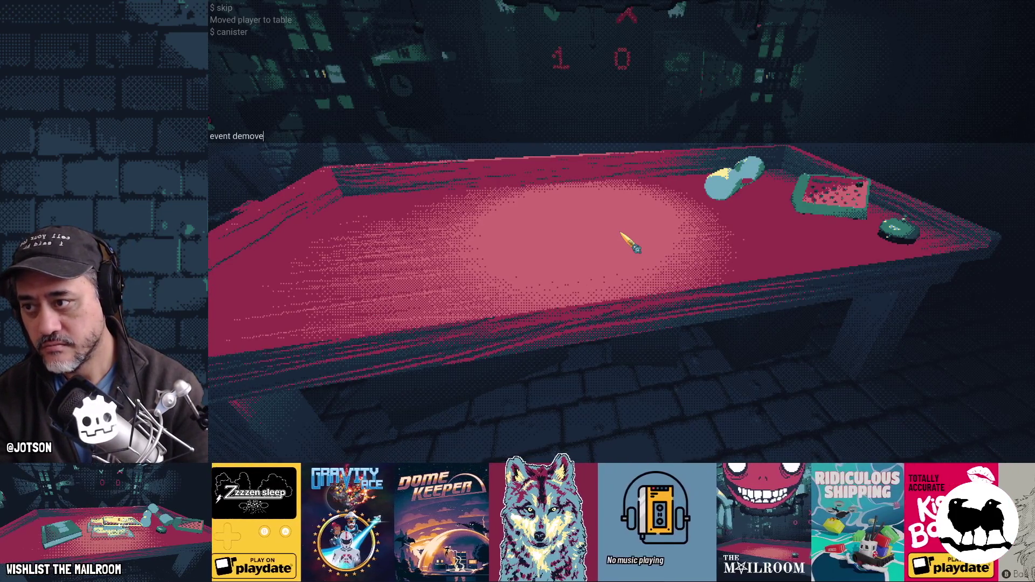
pyautogui.write('book')
pyautogui.press('Return')
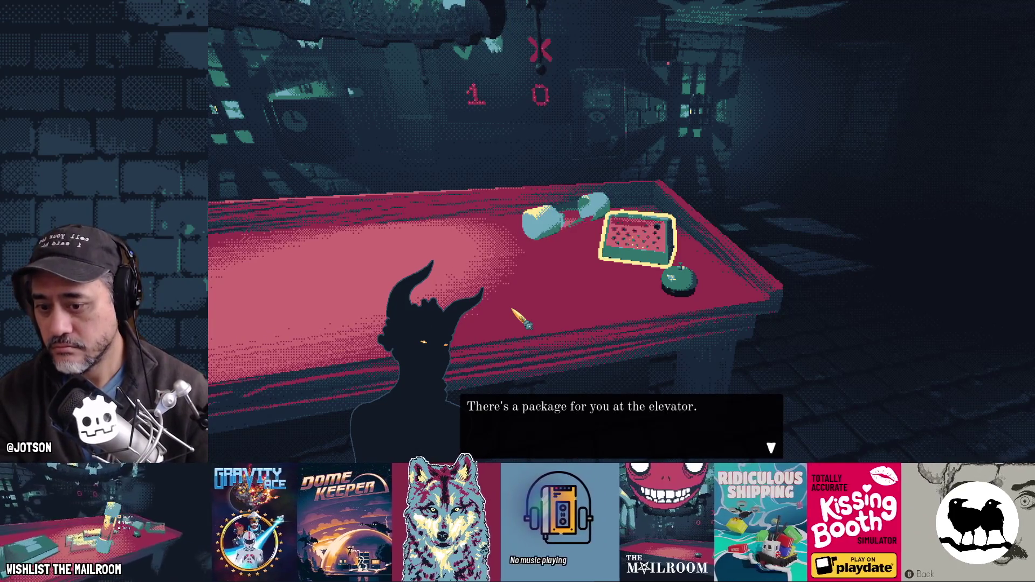
pyautogui.click(513, 313)
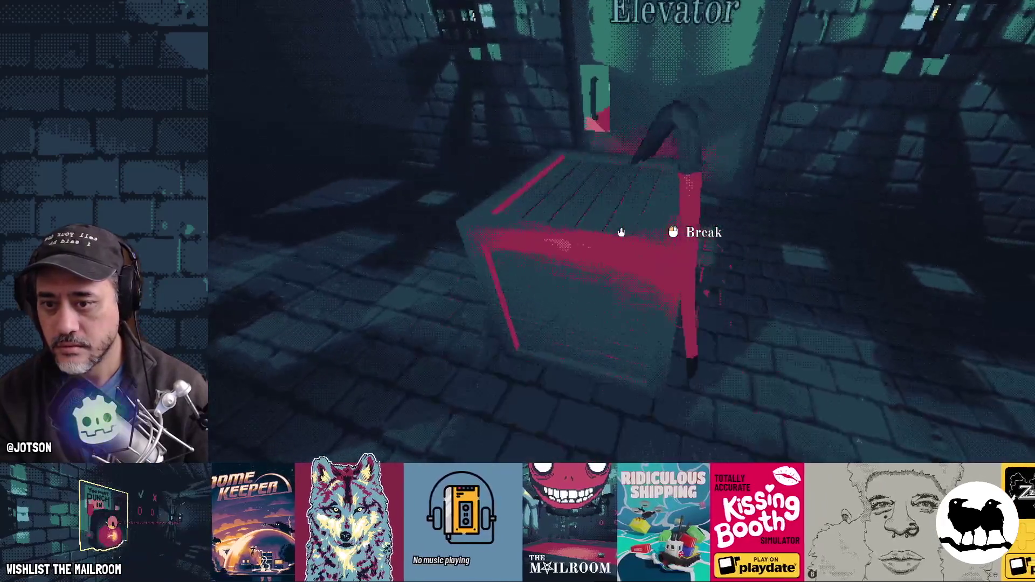
pyautogui.click(621, 231)
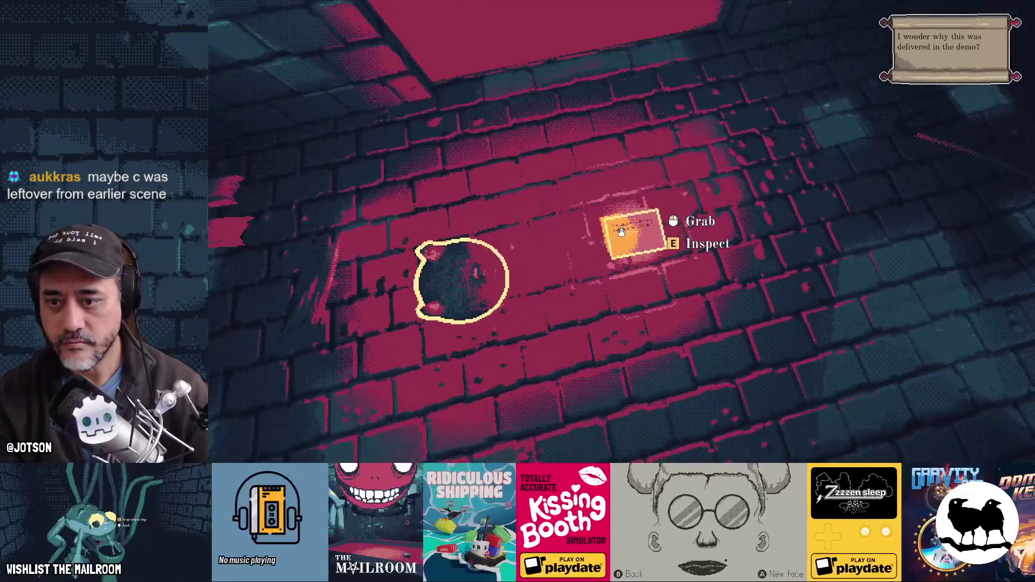
# Pick up and inspect the delivered note, then drop both the note and the mortar.
pyautogui.click(621, 232)
pyautogui.click(621, 232)
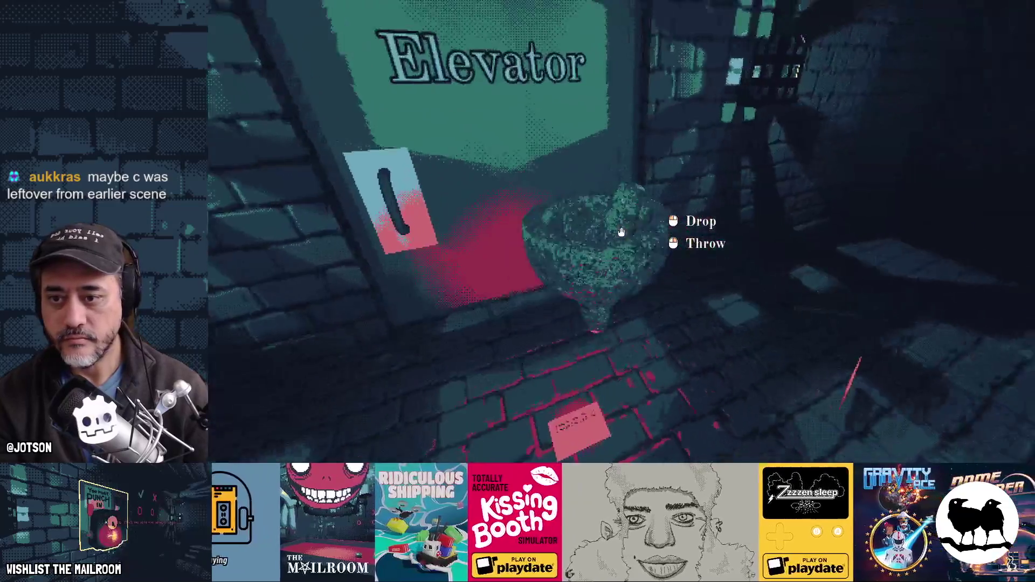
pyautogui.click(621, 232)
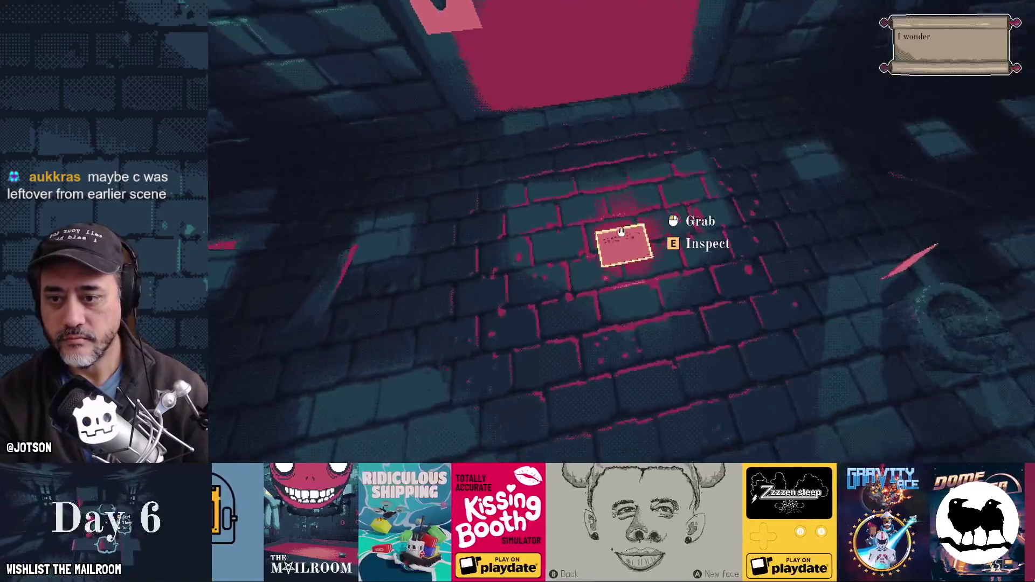
pyautogui.click(621, 231)
pyautogui.press('e')
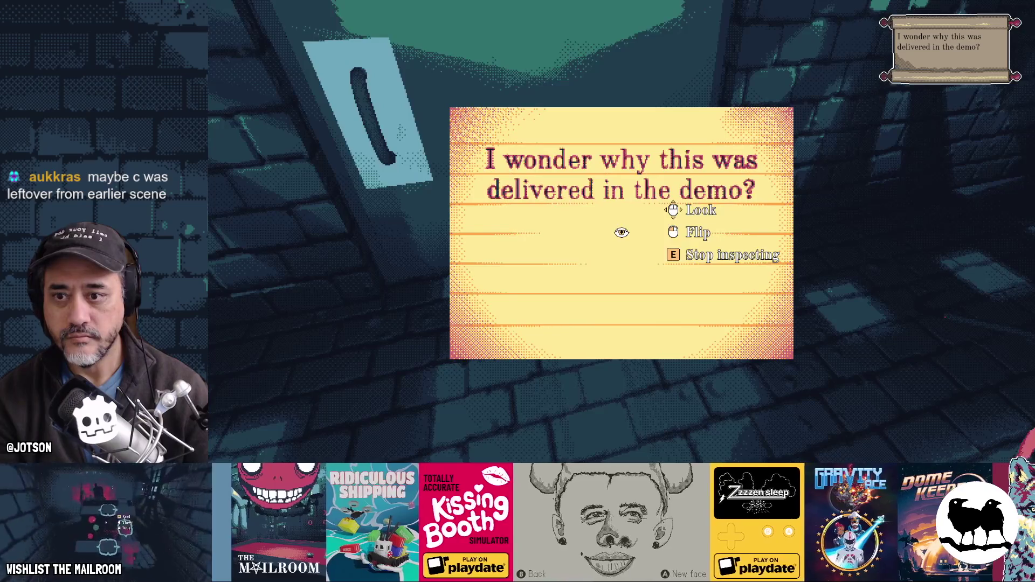
pyautogui.press('e')
pyautogui.click(621, 231)
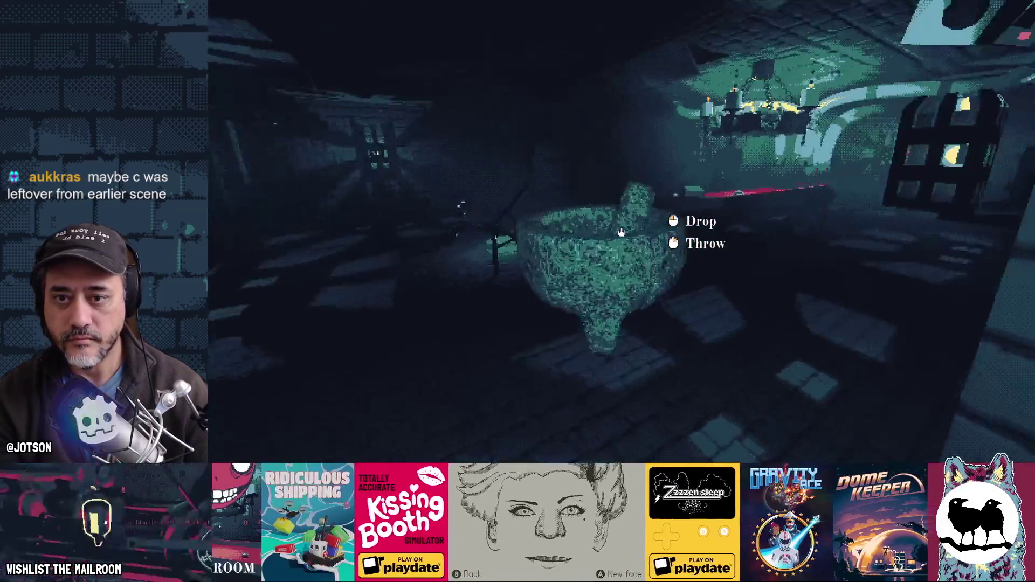
pyautogui.click(621, 231)
# Rerun the demodelivery event in the console and walk up to the new elevator crate.
pyautogui.press('w')
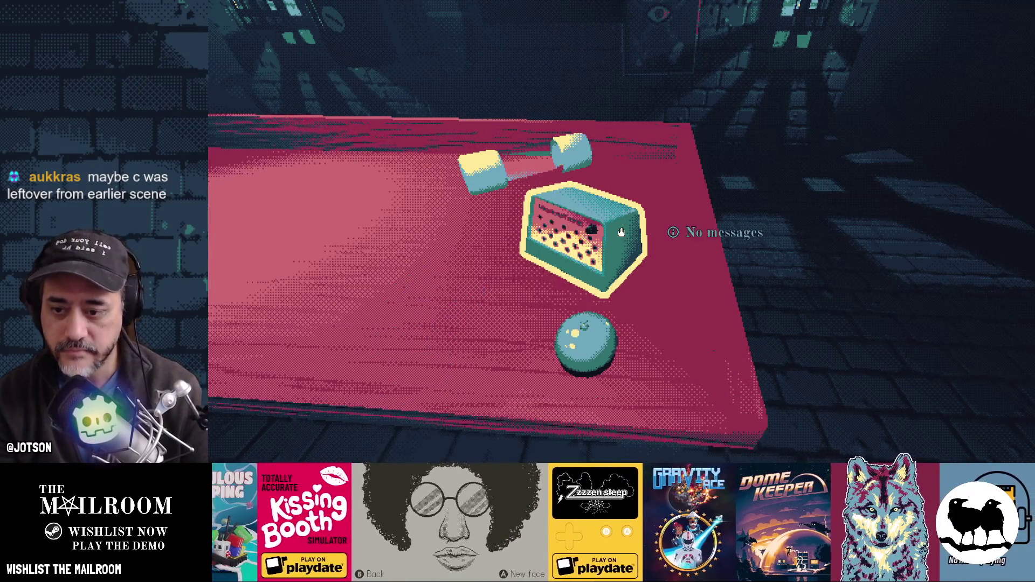
pyautogui.write('event dem')
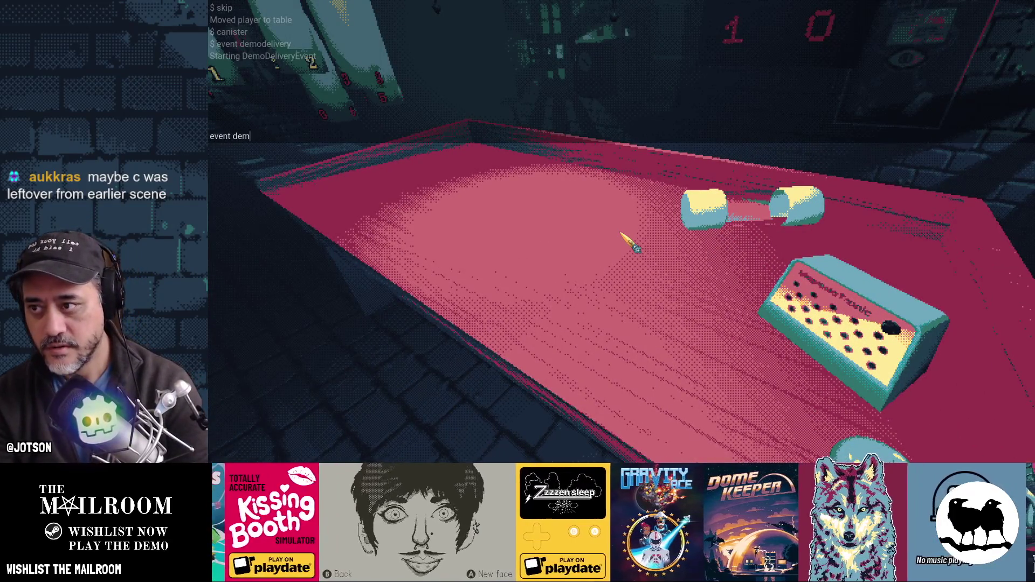
pyautogui.write('odeliverys')
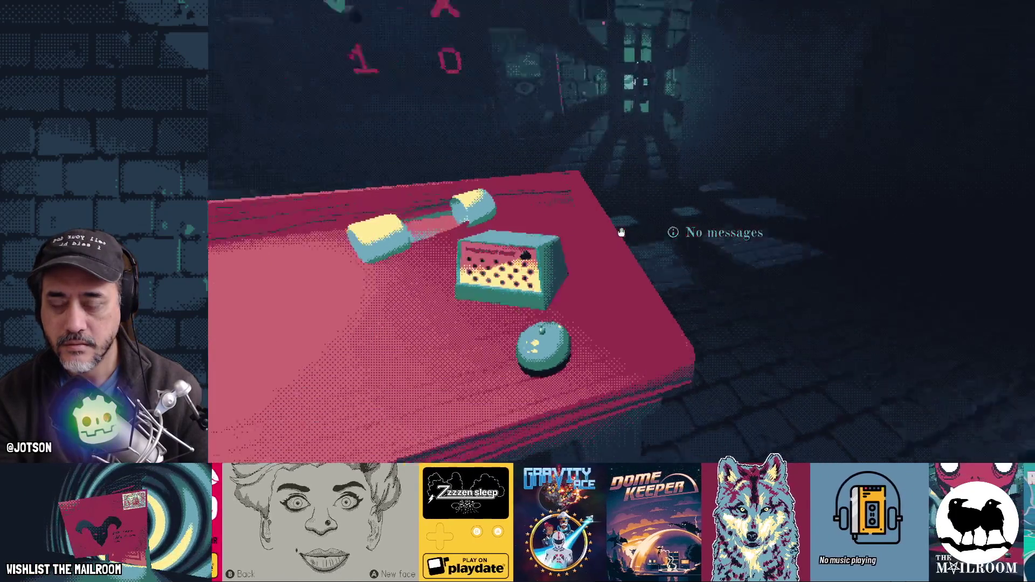
pyautogui.press('w')
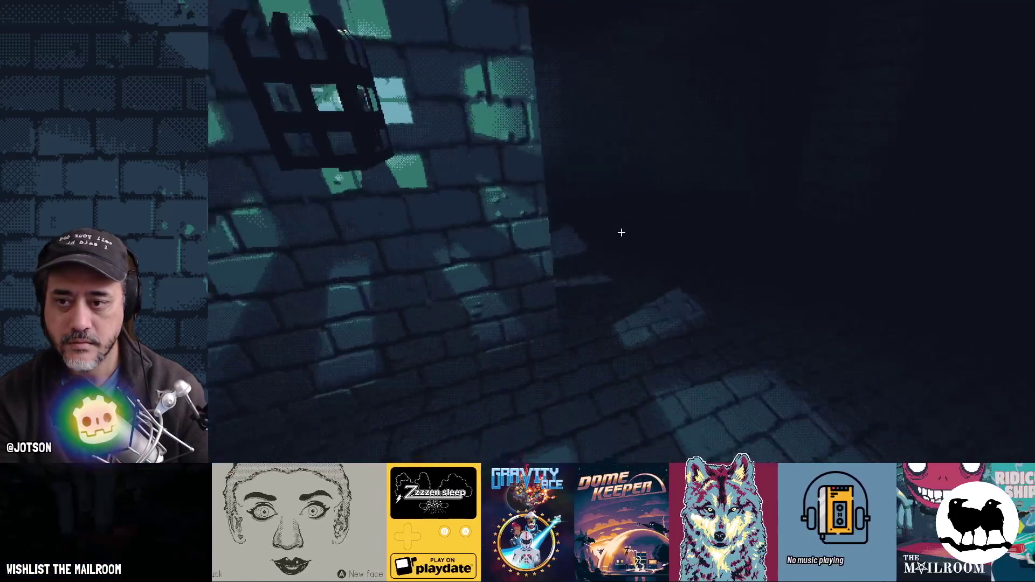
pyautogui.press('w')
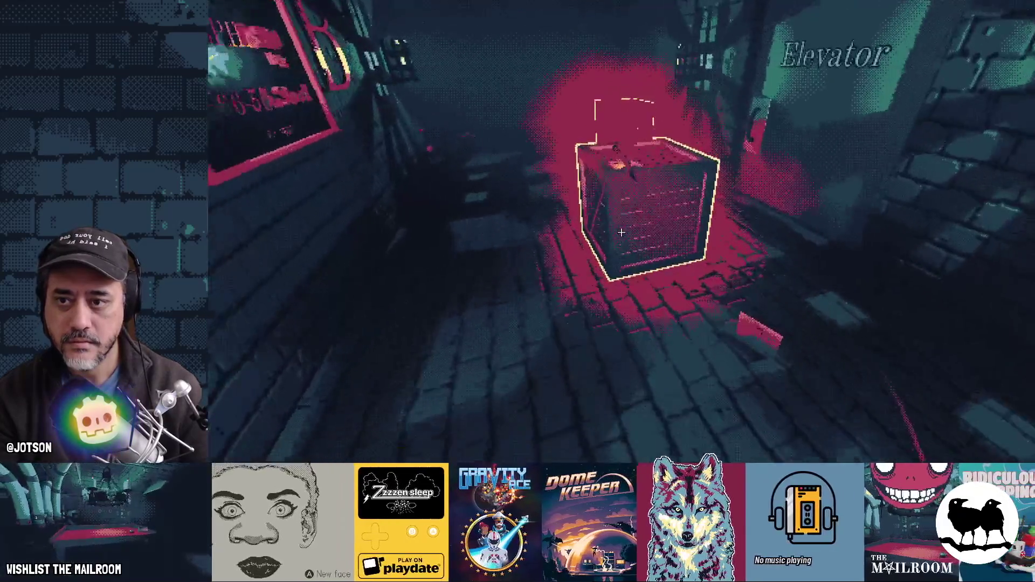
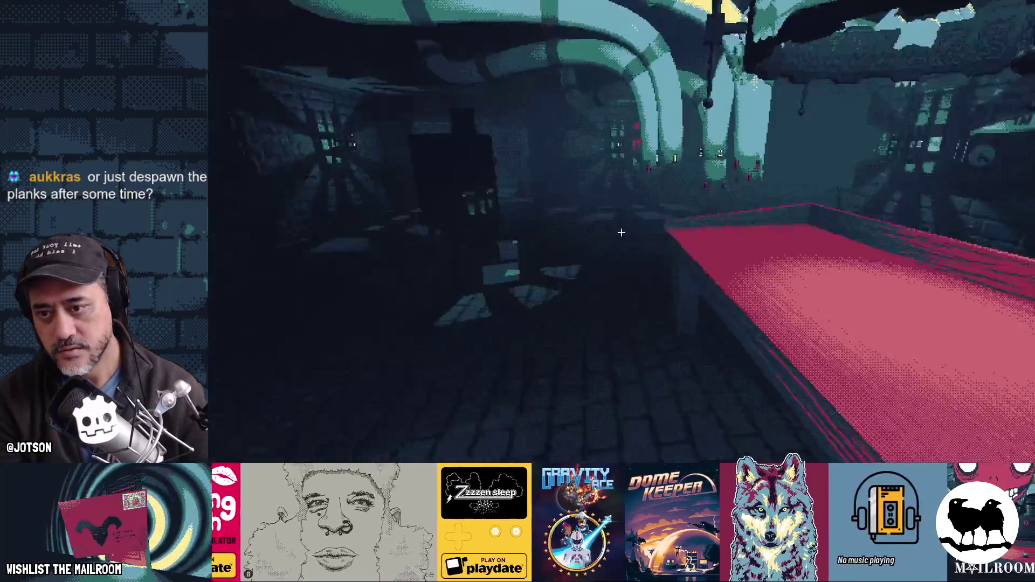
# Carry the letter from the floor to the red table and examine its addresses up close.
pyautogui.click(621, 232)
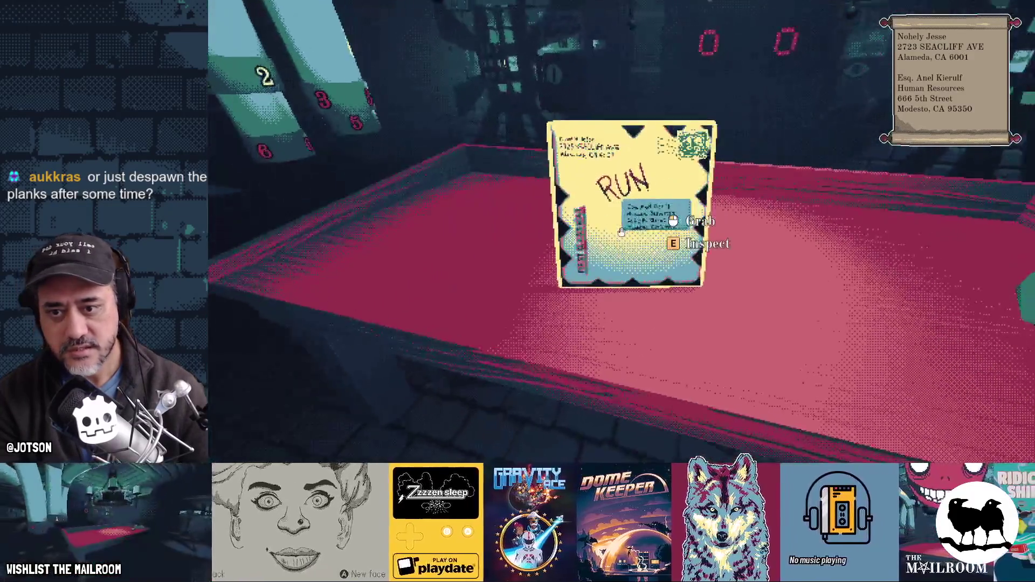
pyautogui.click(621, 233)
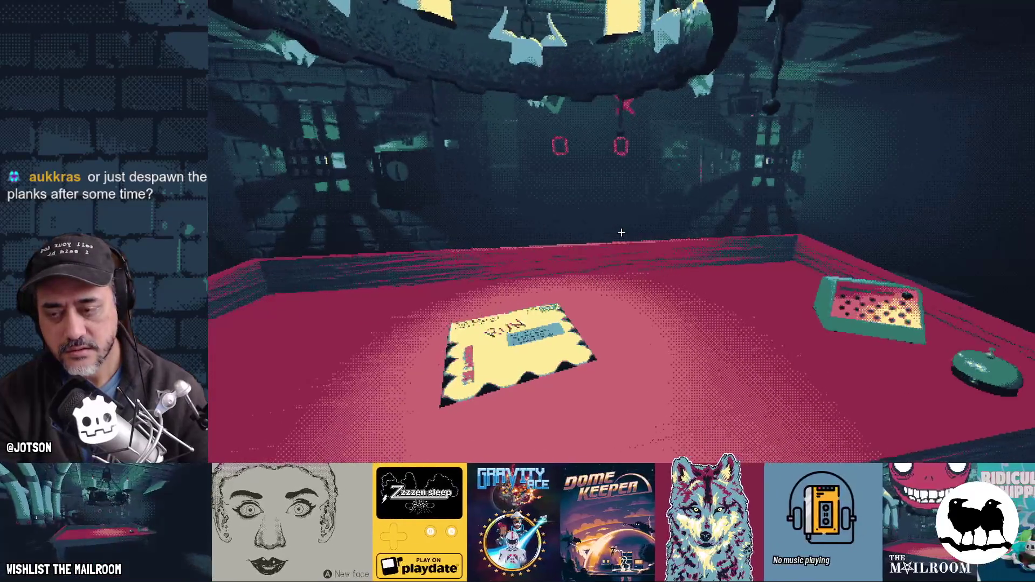
pyautogui.press('e')
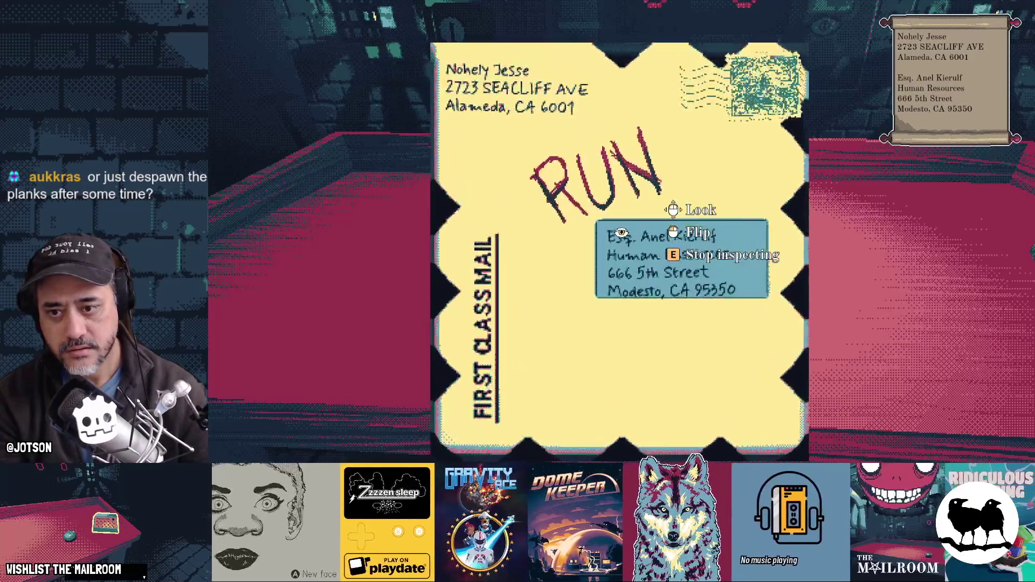
pyautogui.press('e')
# Enter 'ca' in the debug console, then pick the letter up again.
pyautogui.press('`')
pyautogui.write('canist')
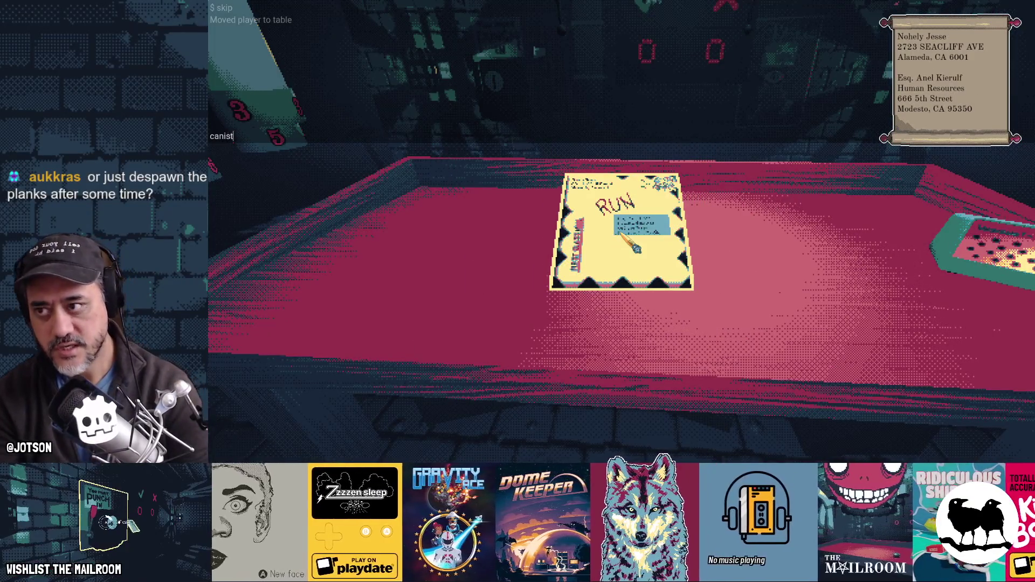
pyautogui.press('`')
pyautogui.click(621, 233)
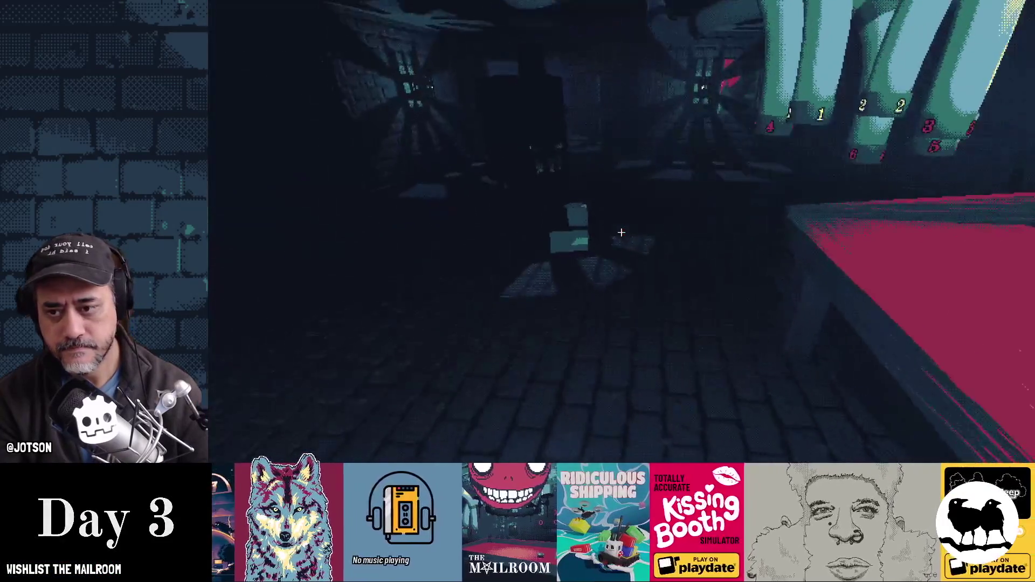
# Stand the wood upright on the table and enter 'event dd' in the debug console.
pyautogui.click(621, 232)
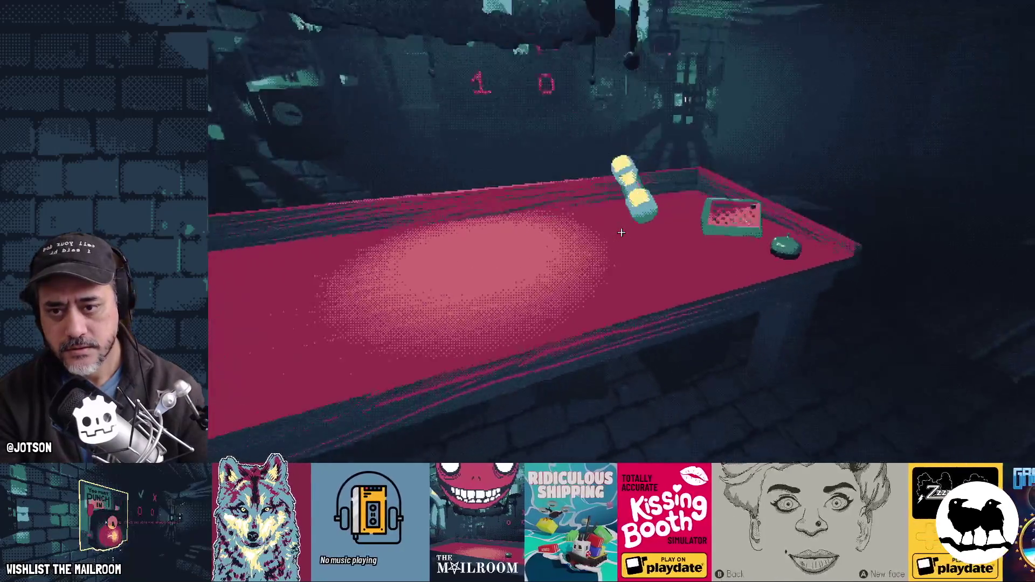
pyautogui.click(621, 232)
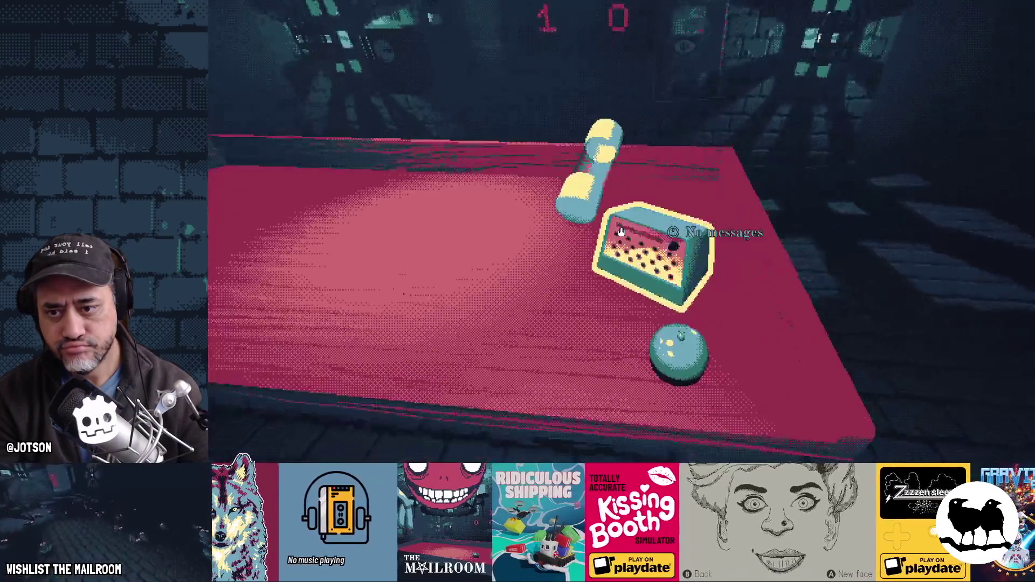
pyautogui.press('`')
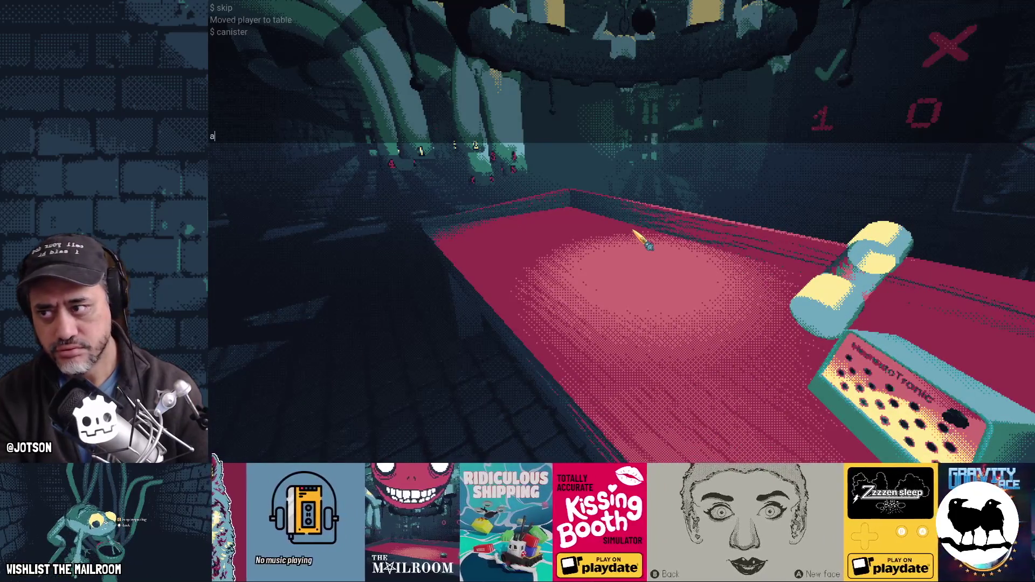
pyautogui.press('BackSpace')
pyautogui.write('event dd')
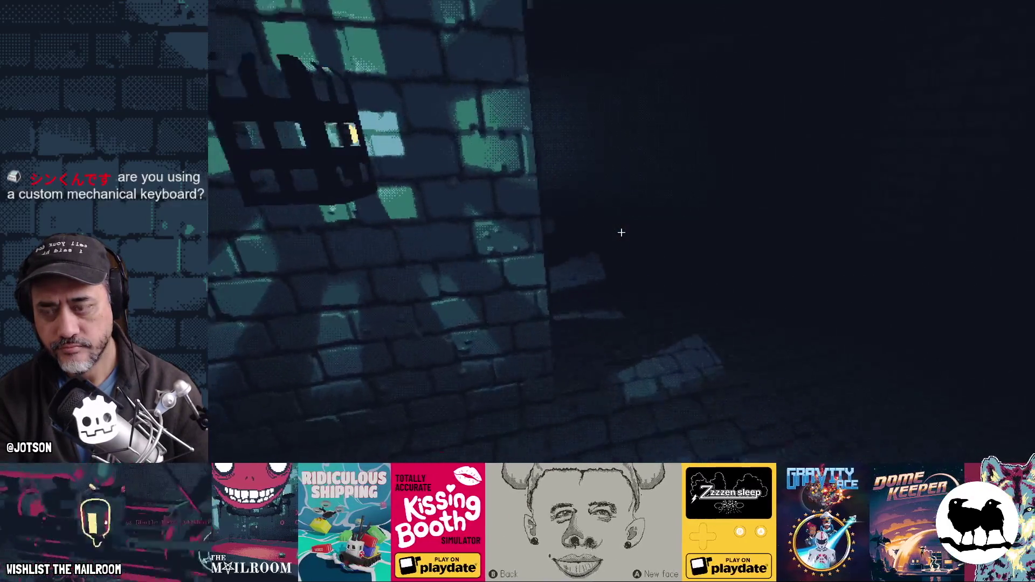
# Run the delivery event, break open the delivered crate, return to the table and pause.
pyautogui.press('w')
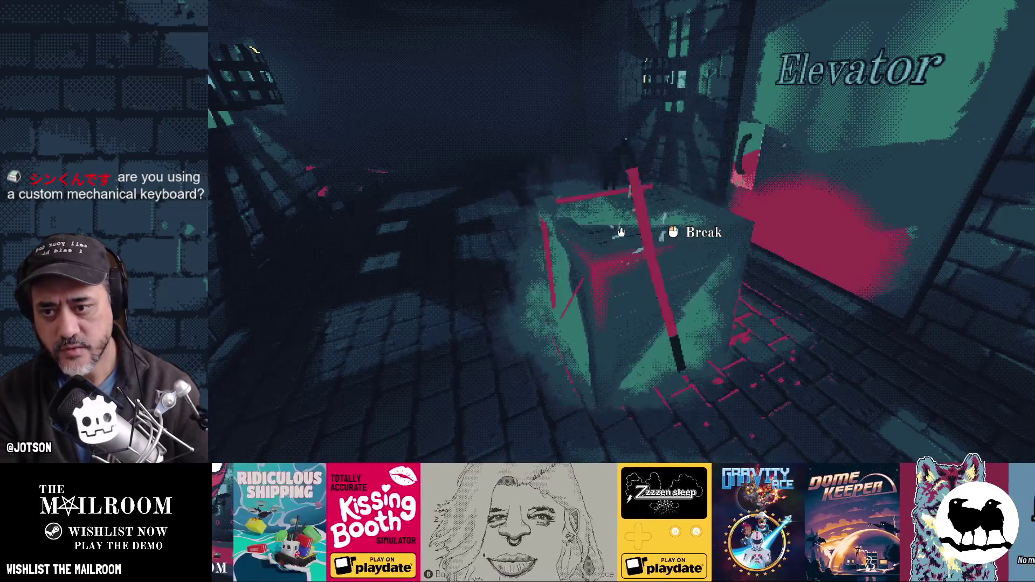
pyautogui.click(621, 232)
pyautogui.press('w')
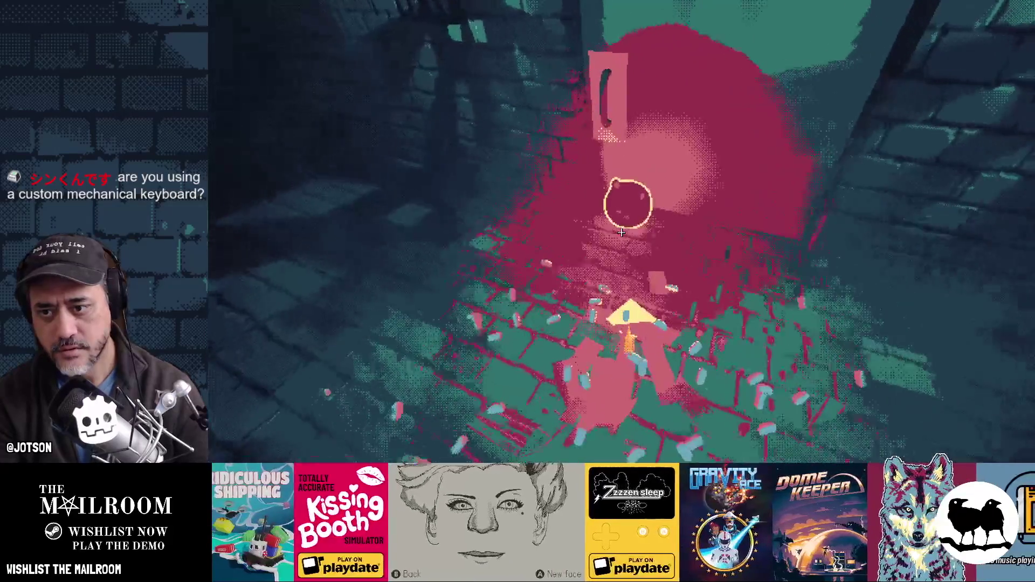
pyautogui.press('s')
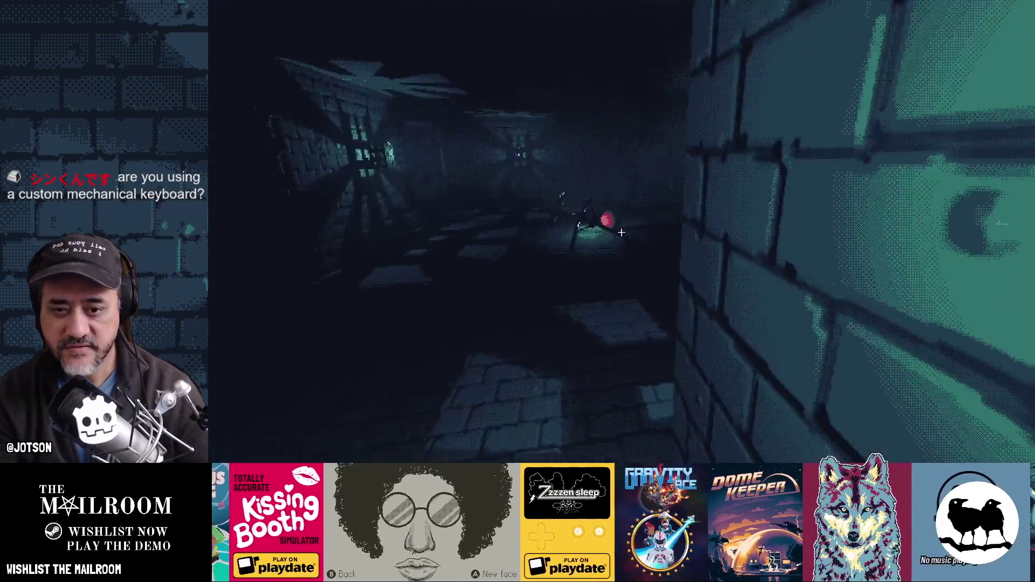
pyautogui.press('w')
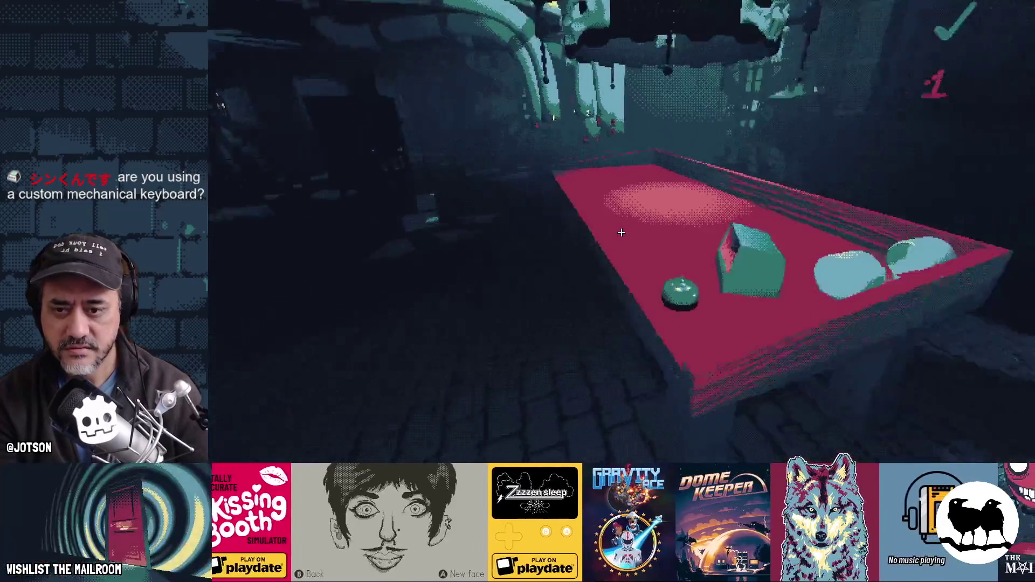
pyautogui.press('s')
pyautogui.press('Escape')
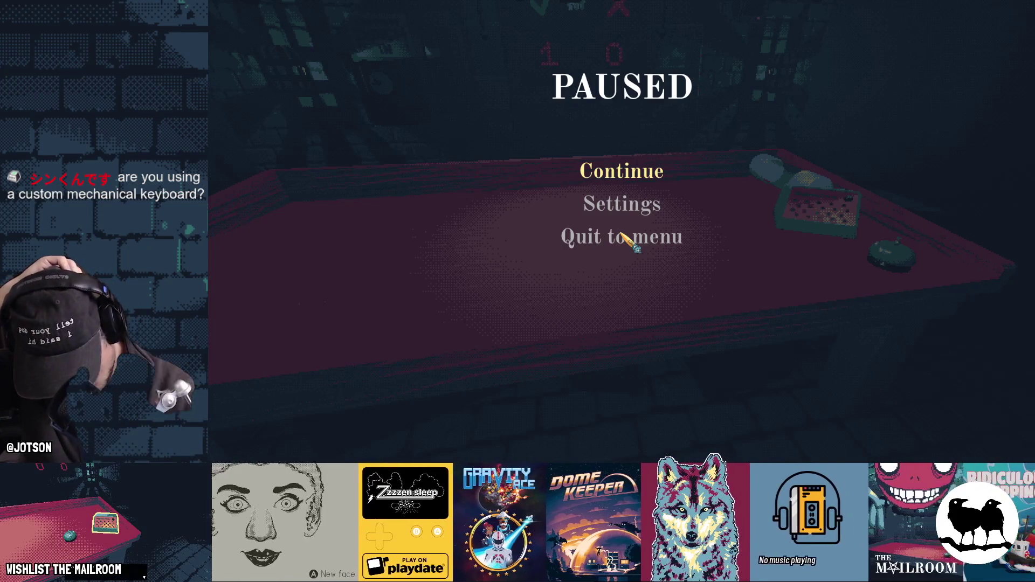
# Return to the Godot editor, where the demodelivery.gd script is showing.
pyautogui.hotkey('alt', 'Tab')
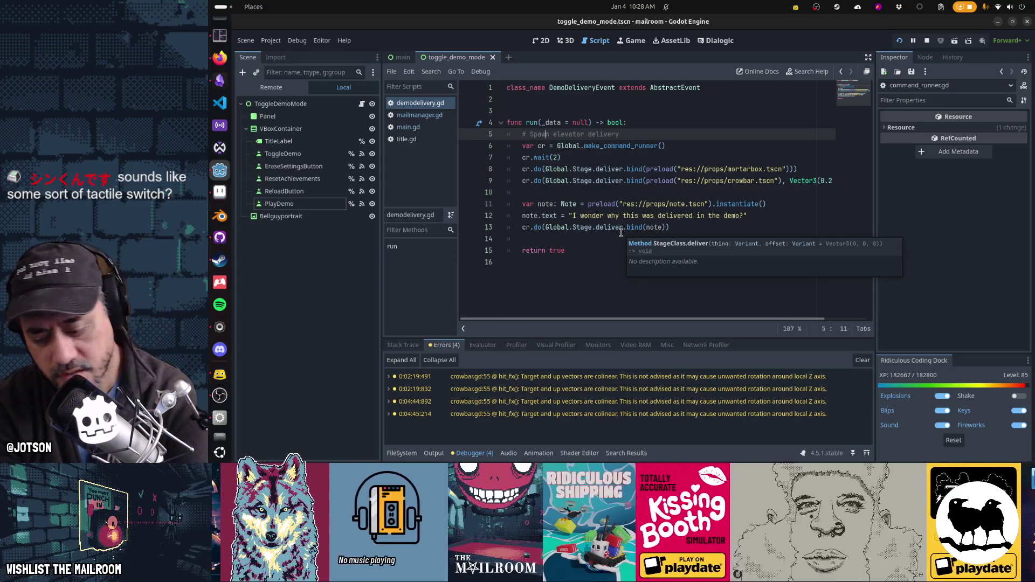
pyautogui.press('super')
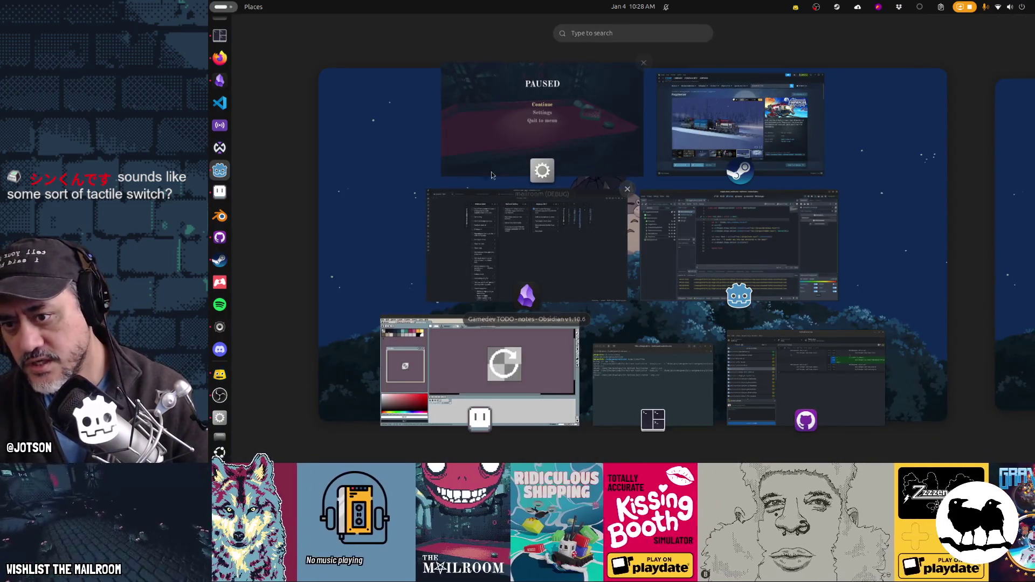
pyautogui.press('super')
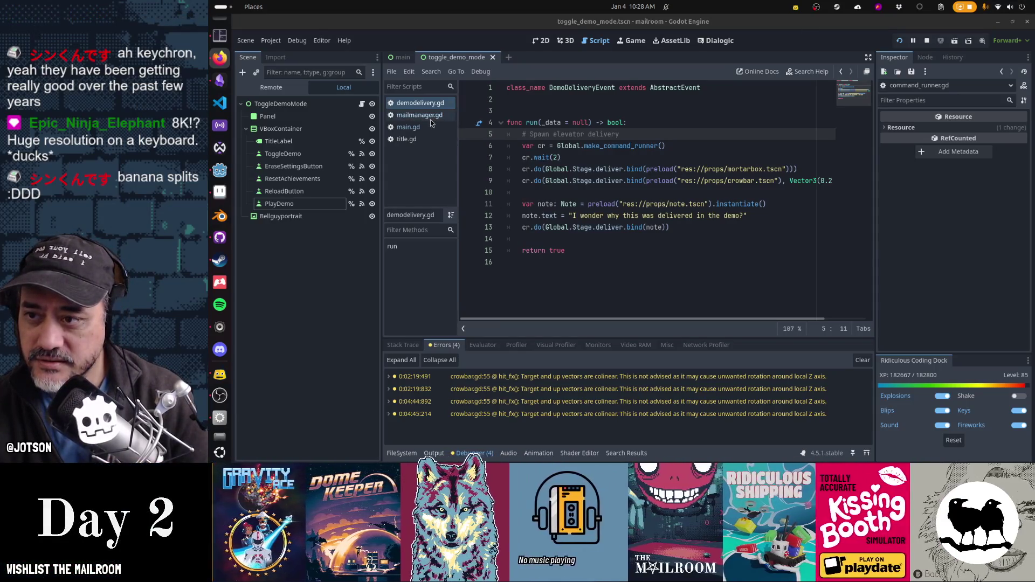
# Follow on_completed from main.gd into mailmanager.gd, breakpoint line 126, and relaunch the game.
pyautogui.click(424, 128)
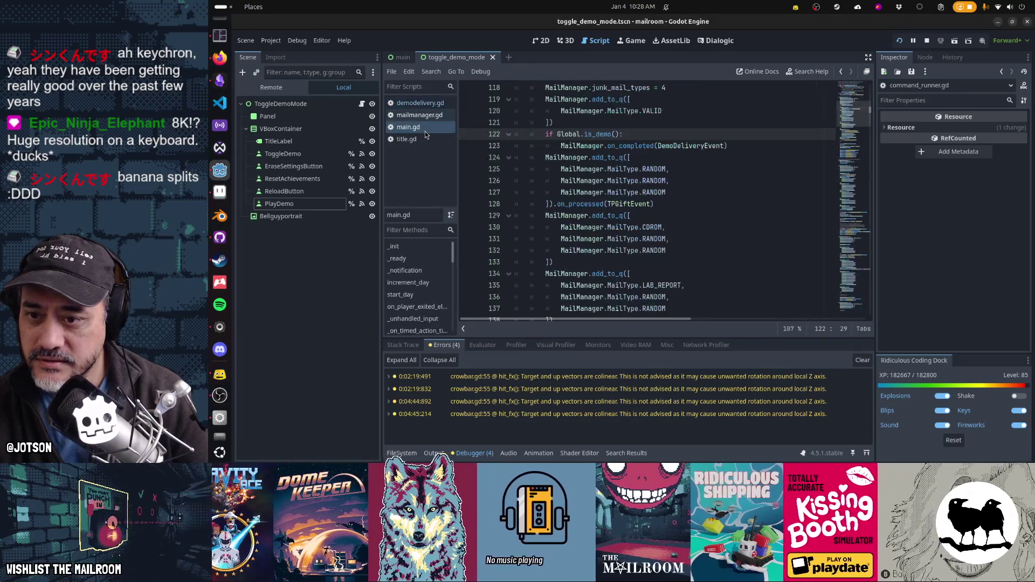
pyautogui.click(644, 146)
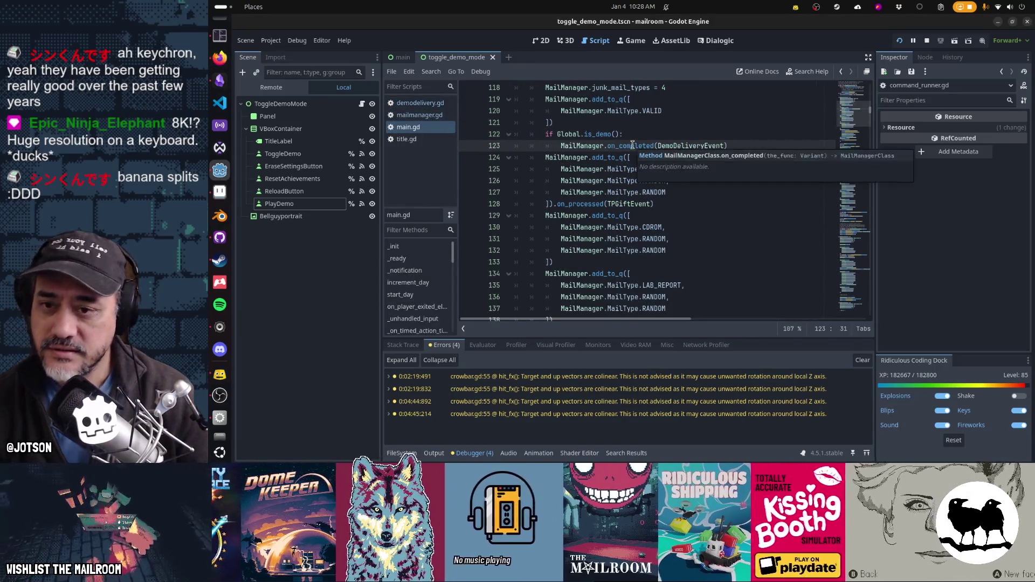
pyautogui.doubleClick(639, 147)
pyautogui.keyDown('ctrl'); pyautogui.click(640, 146); pyautogui.keyUp('ctrl')
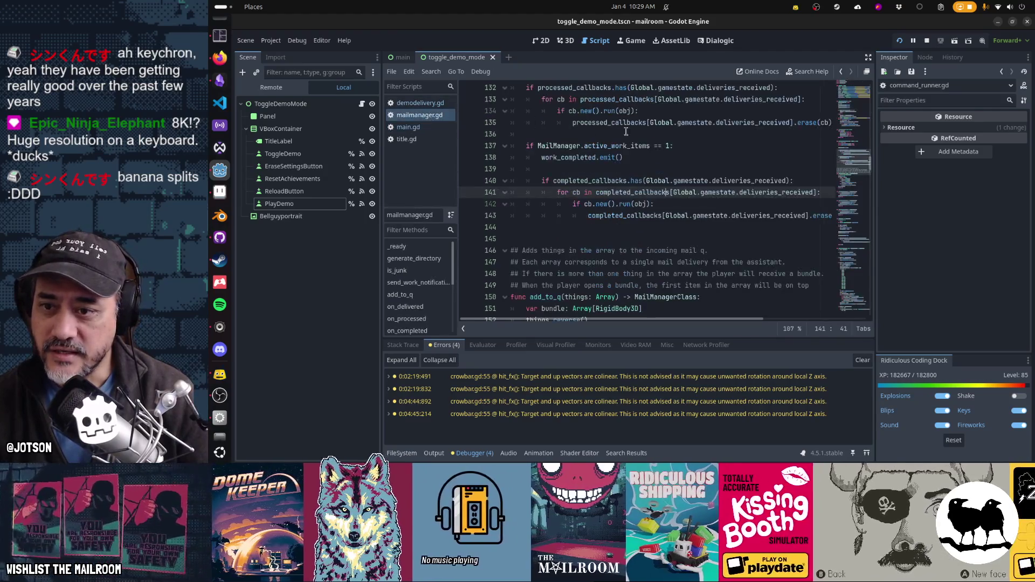
pyautogui.scroll(3, 649, 133)
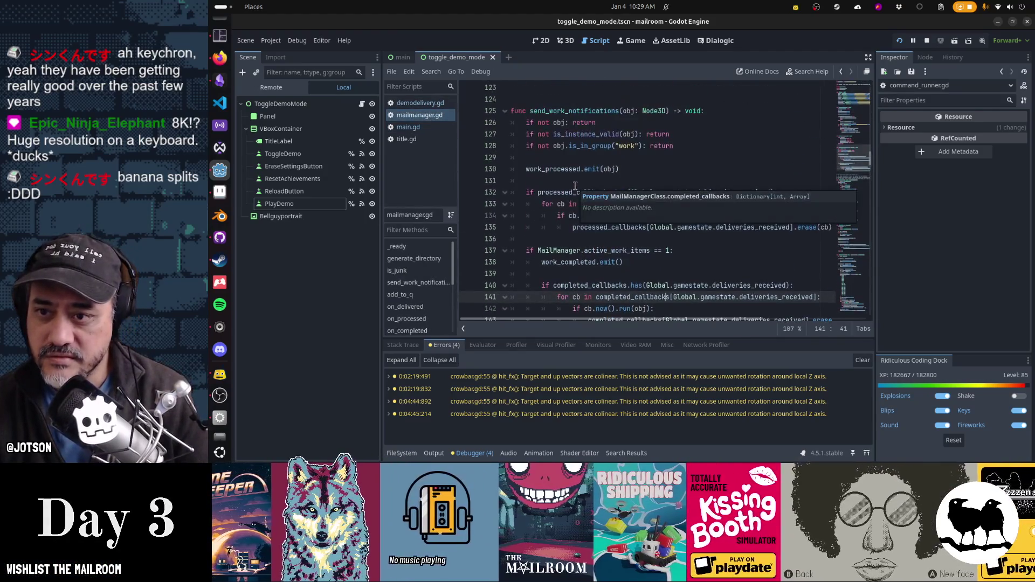
pyautogui.click(473, 122)
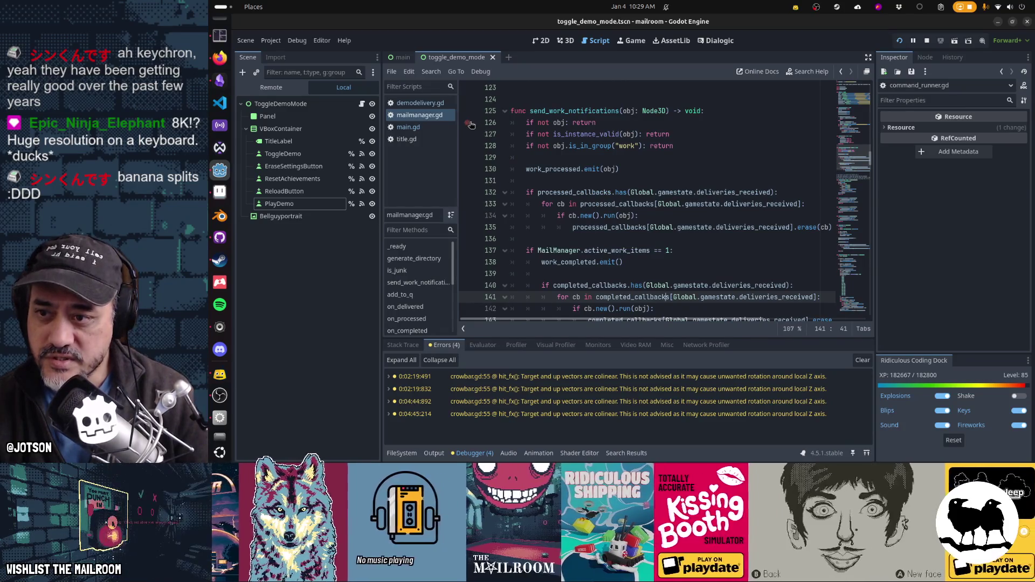
pyautogui.click(604, 158)
pyautogui.press('F5')
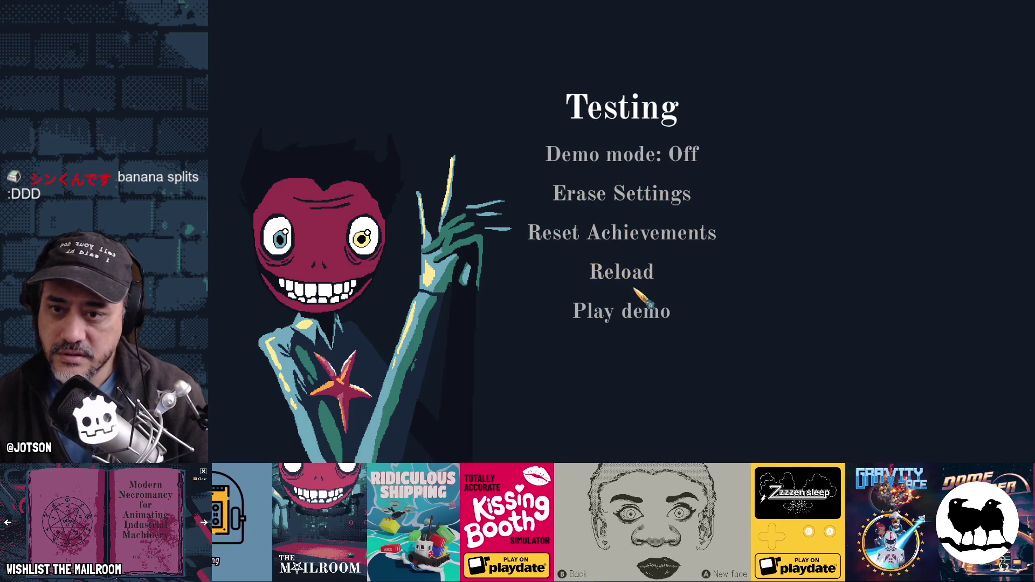
# Start the game with Demo mode on and spawn a canister with the 'canist' console command.
pyautogui.click(676, 162)
pyautogui.click(654, 315)
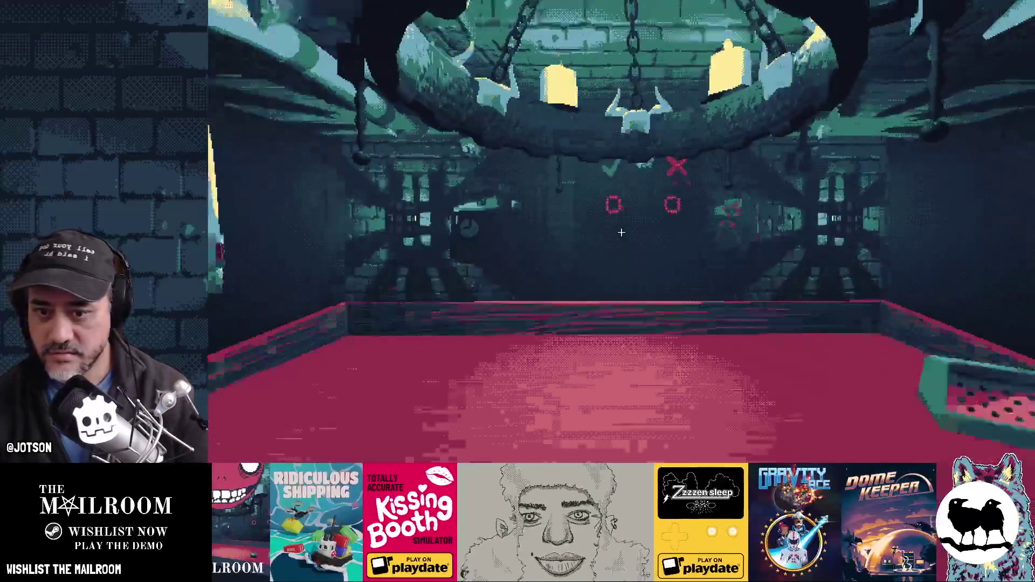
pyautogui.press('`')
pyautogui.write('canist')
pyautogui.press('Return')
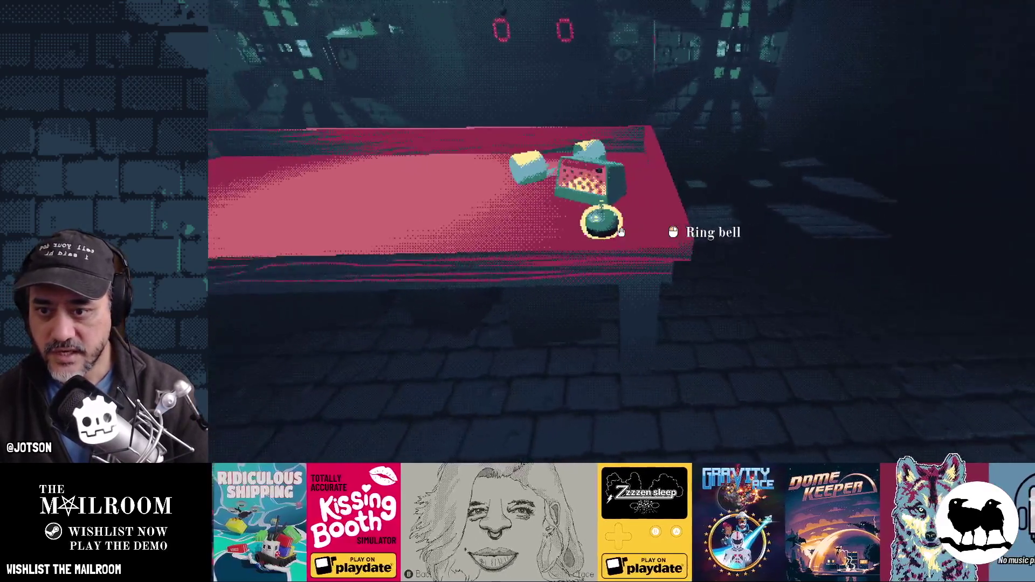
# Dismiss the tutorial via the pause menu, cancel quitting to the main menu, and resume.
pyautogui.click(621, 233)
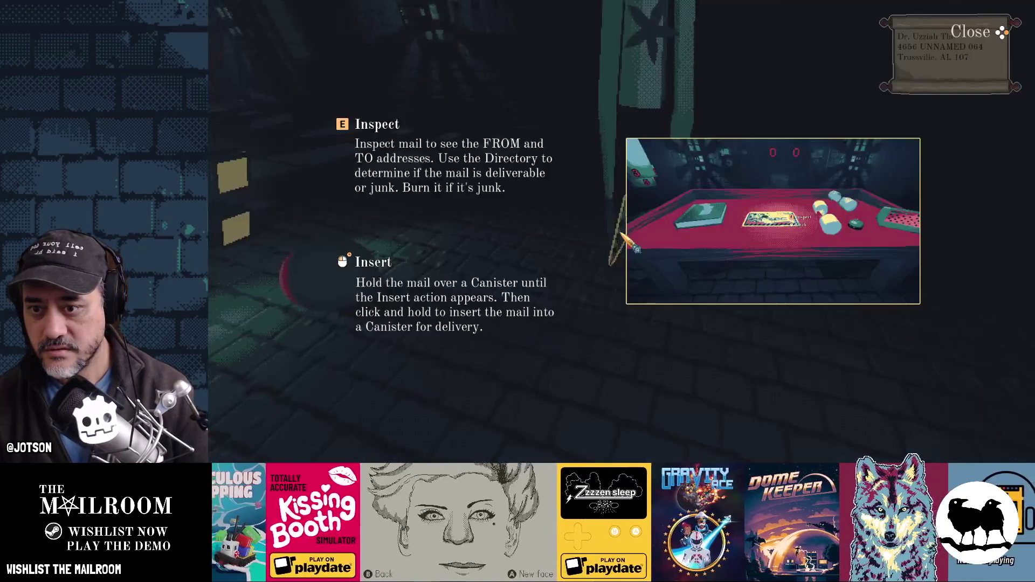
pyautogui.press('Escape')
pyautogui.click(601, 234)
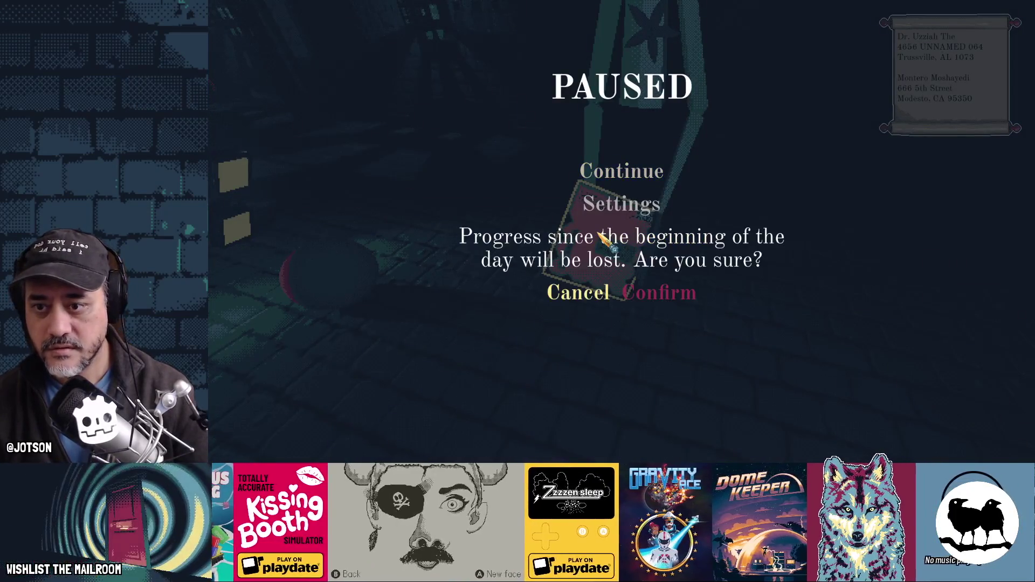
pyautogui.click(601, 296)
pyautogui.click(622, 171)
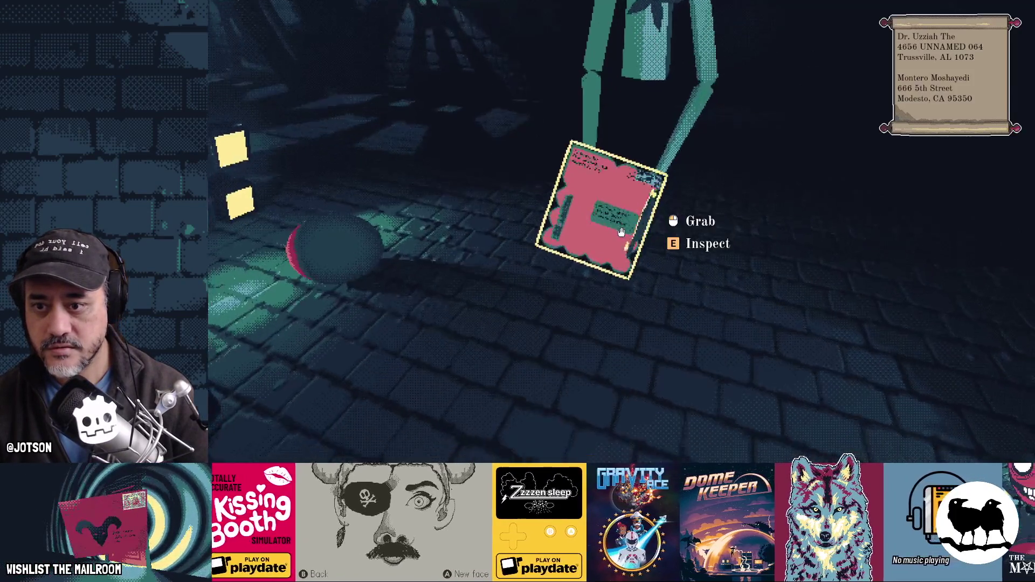
# Put the letter on the red table, inspect its addresses, and leave it on the desk.
pyautogui.click(621, 232)
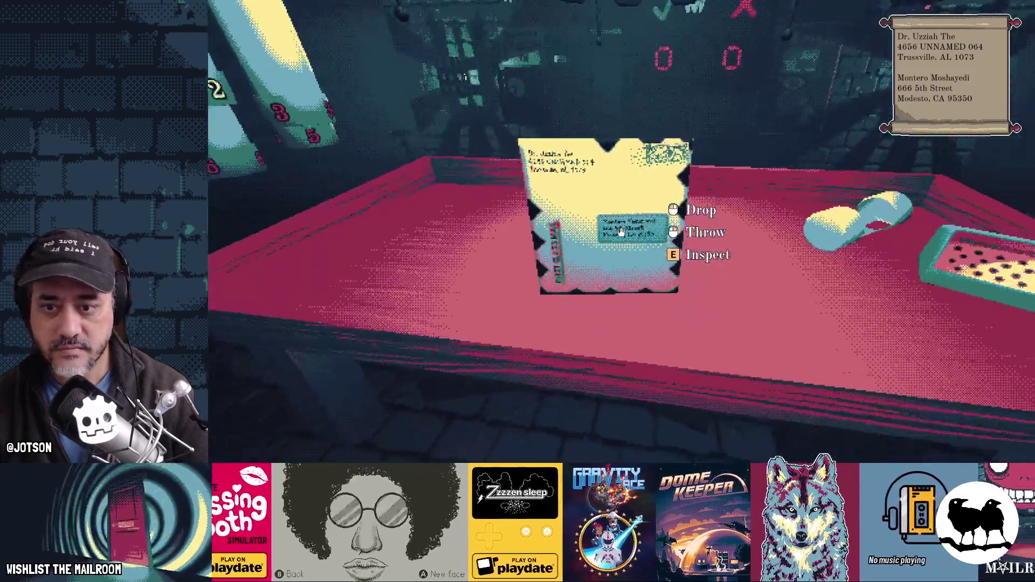
pyautogui.click(621, 232)
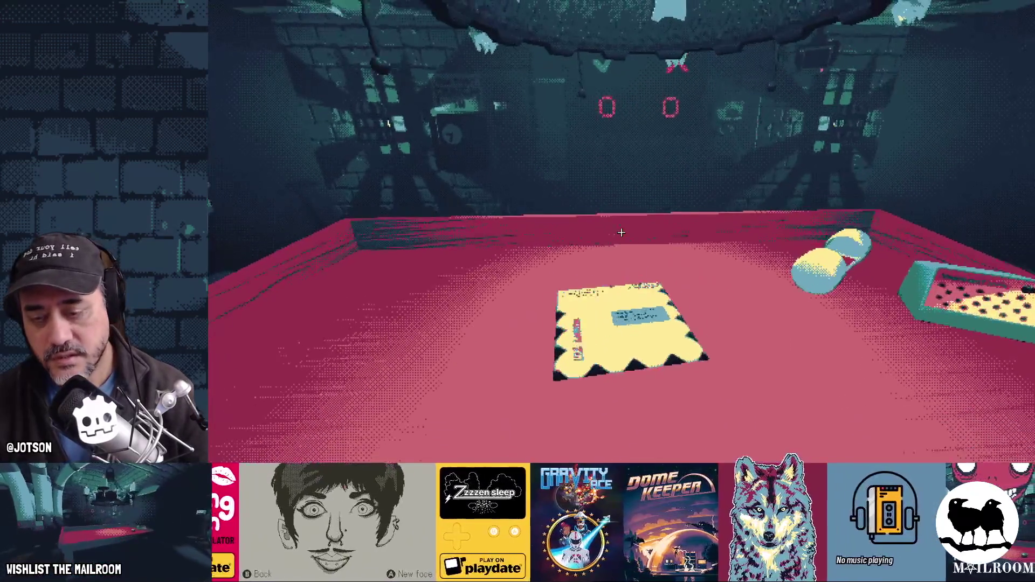
pyautogui.moveTo(620, 232)
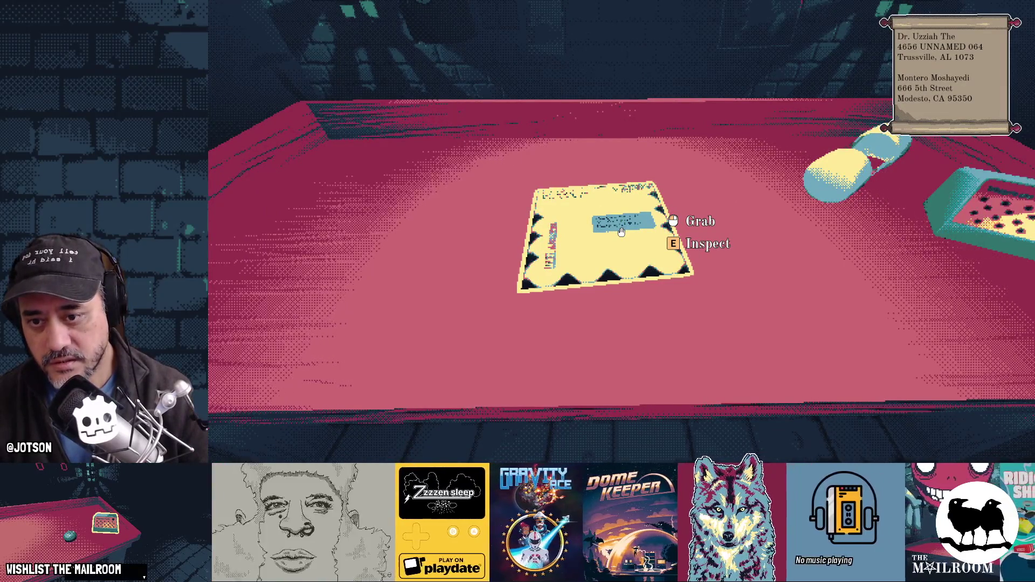
pyautogui.press('e')
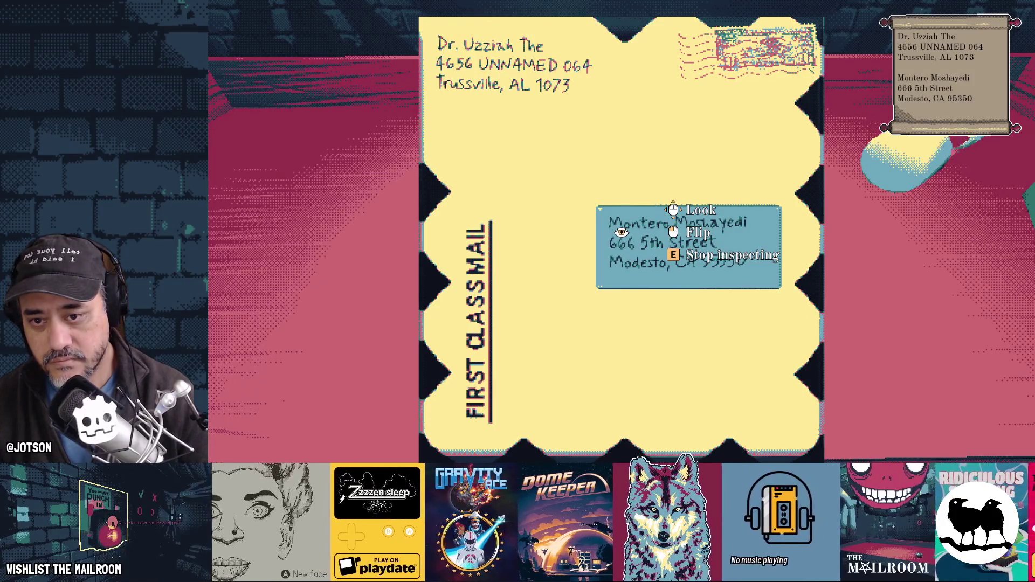
pyautogui.press('e')
pyautogui.click(621, 232)
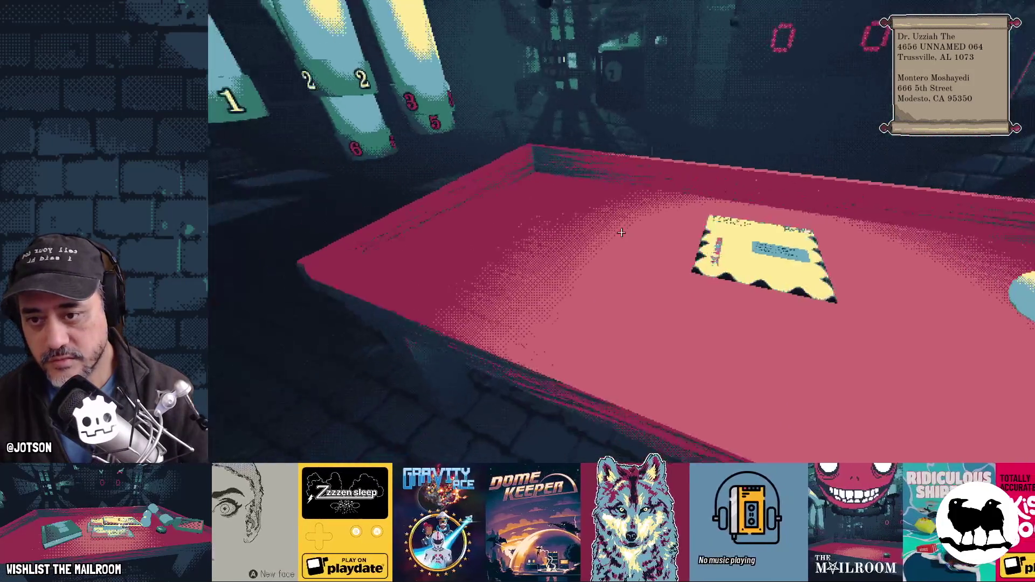
# Spawn a directory book with 'a directorybook' and read its Floor 2 Contracts page.
pyautogui.press('`')
pyautogui.write('a direc')
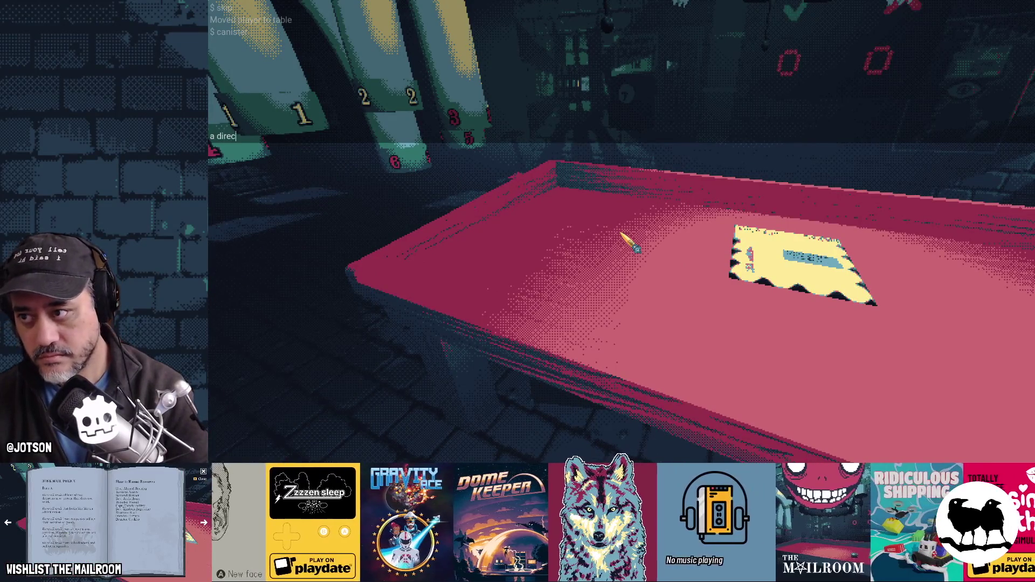
pyautogui.write('torybook')
pyautogui.press('Return')
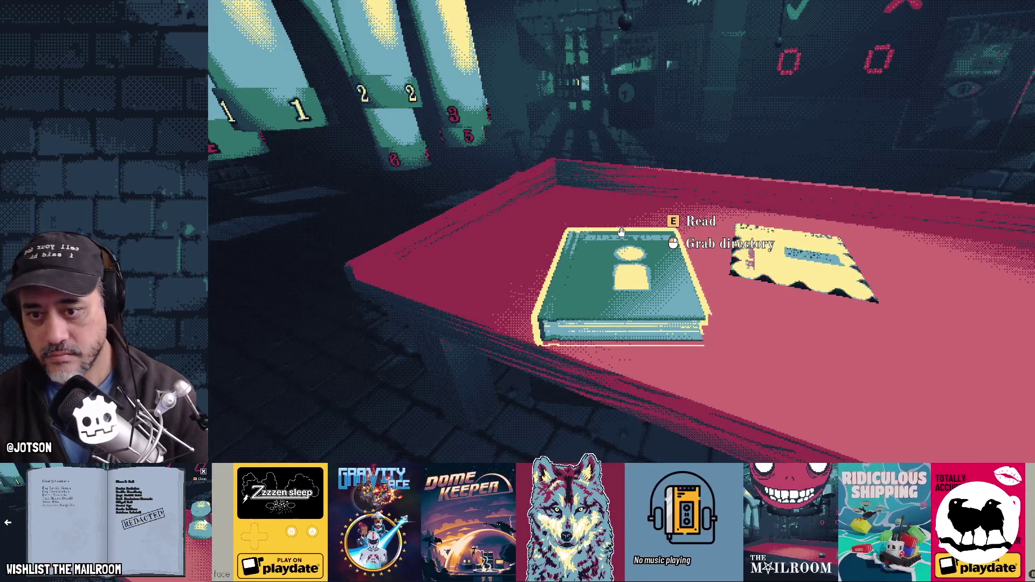
pyautogui.click(630, 242)
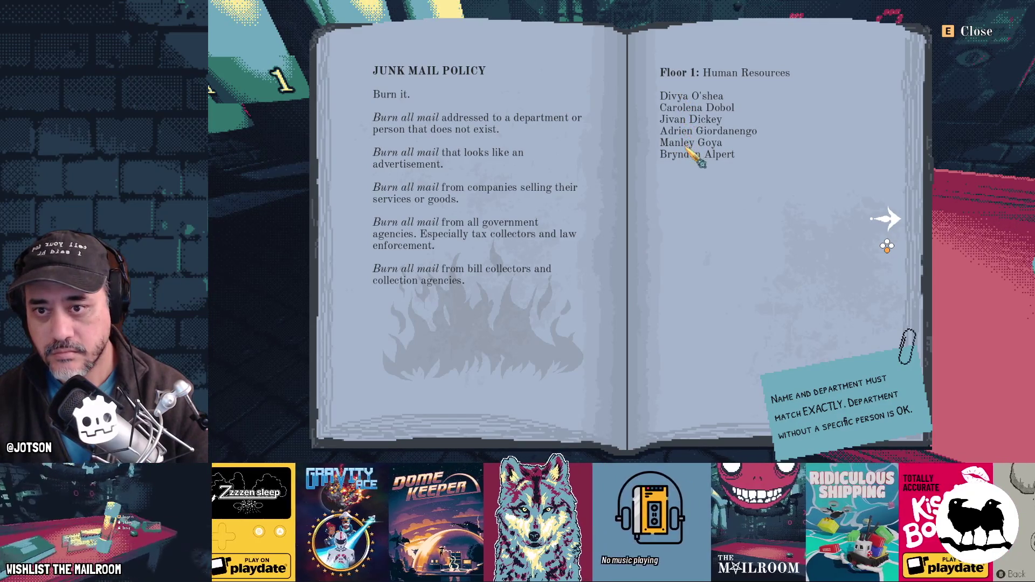
pyautogui.click(692, 162)
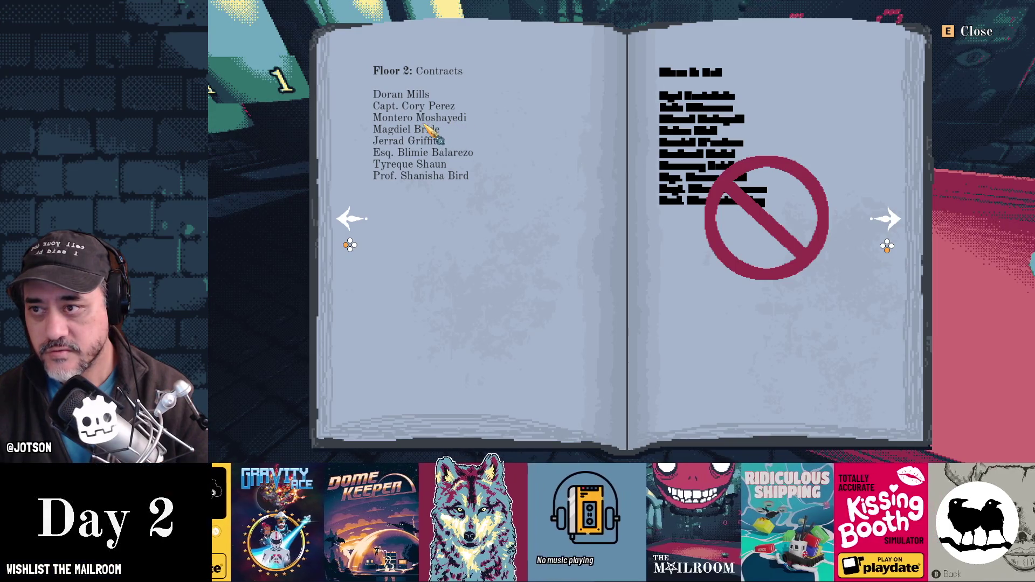
pyautogui.press('e')
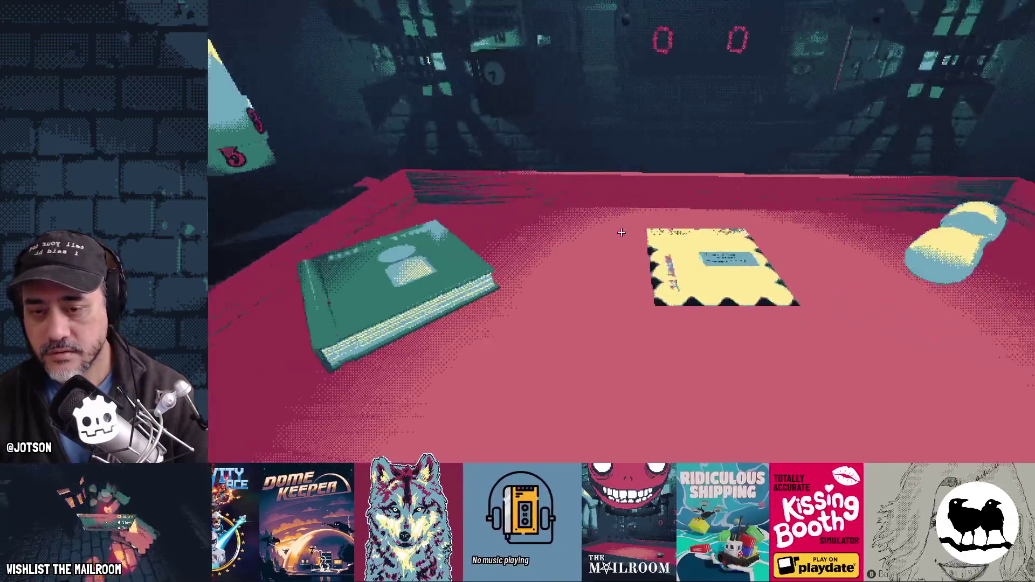
pyautogui.press('e')
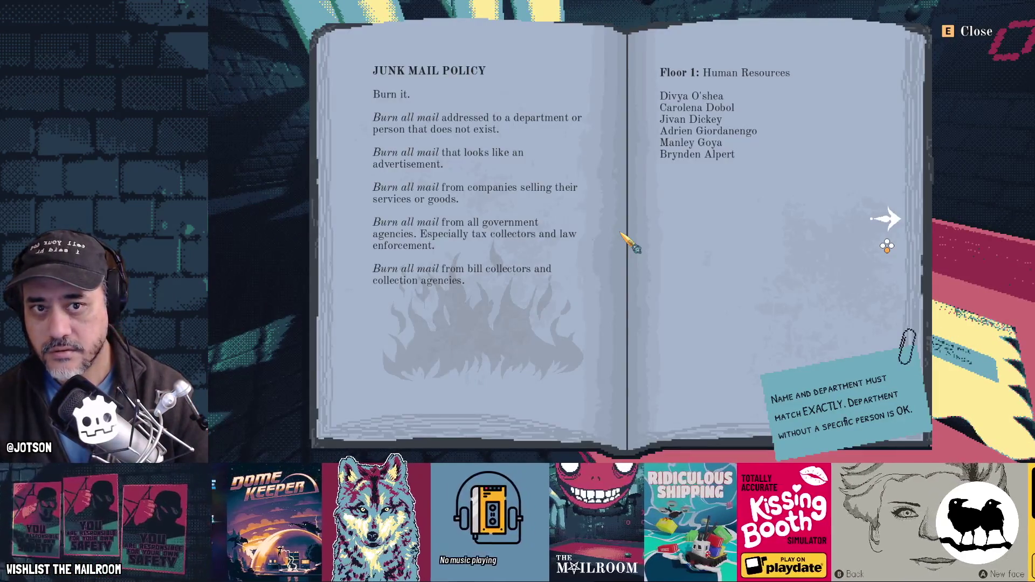
pyautogui.press('e')
pyautogui.press('e')
pyautogui.press('e')
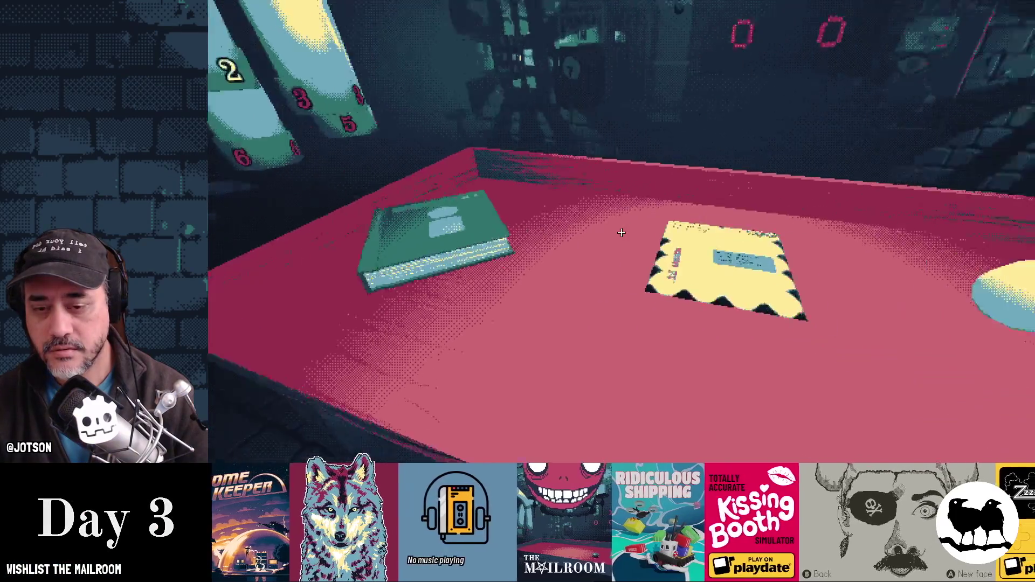
# Load the letter into the canister and send it down the floor 2 tube.
pyautogui.click(621, 232)
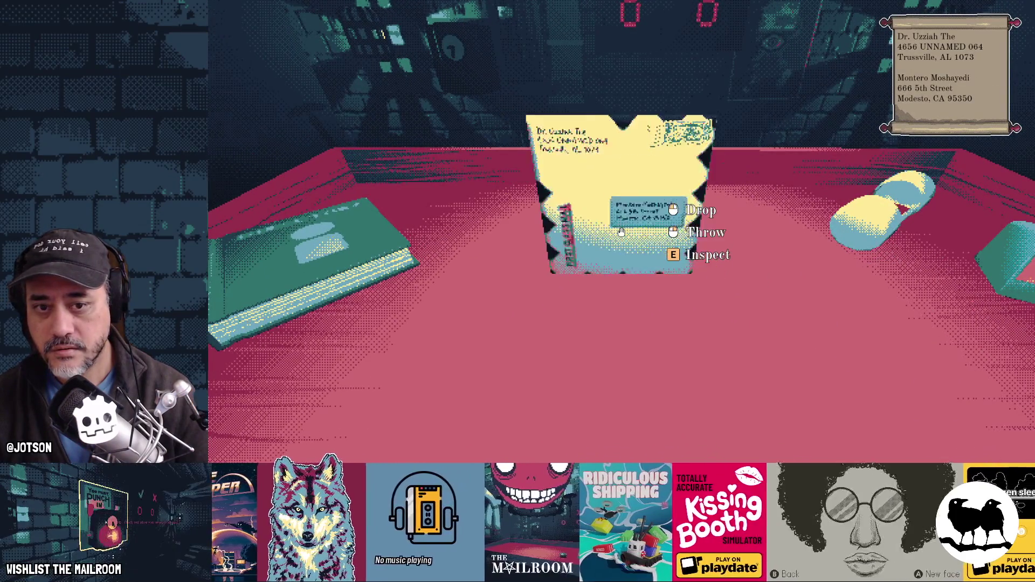
pyautogui.click(620, 232)
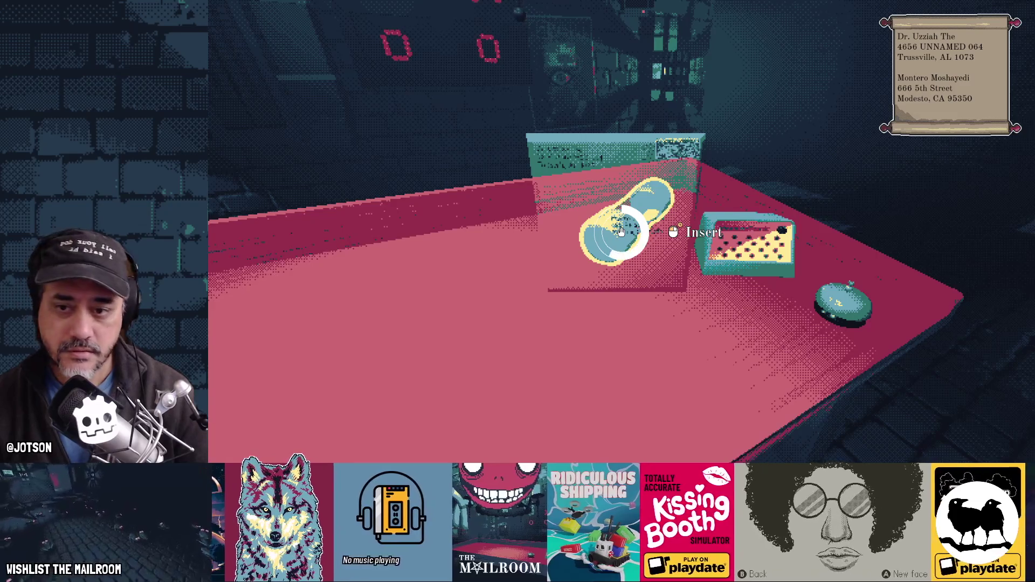
pyautogui.click(621, 232)
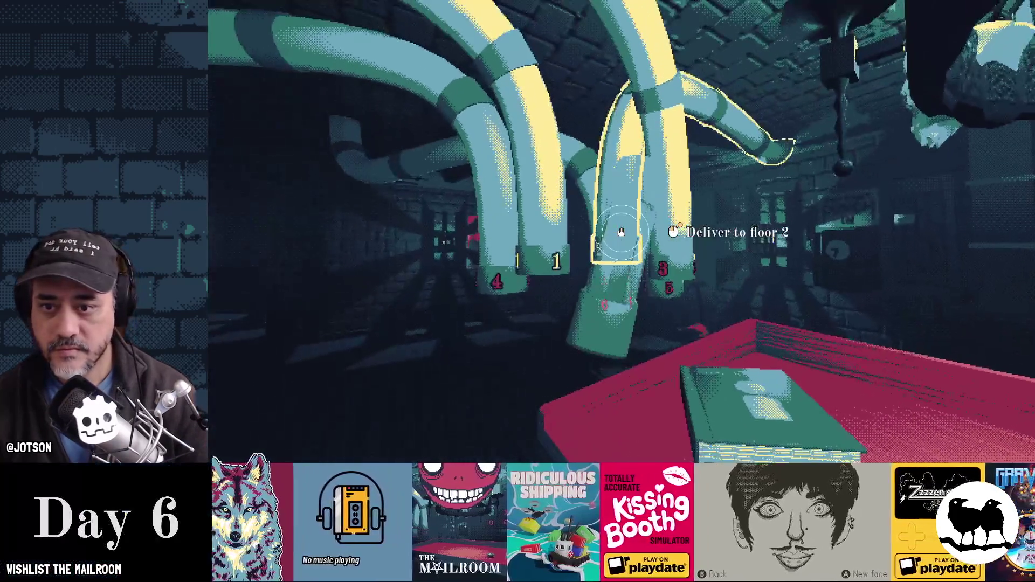
pyautogui.click(621, 231)
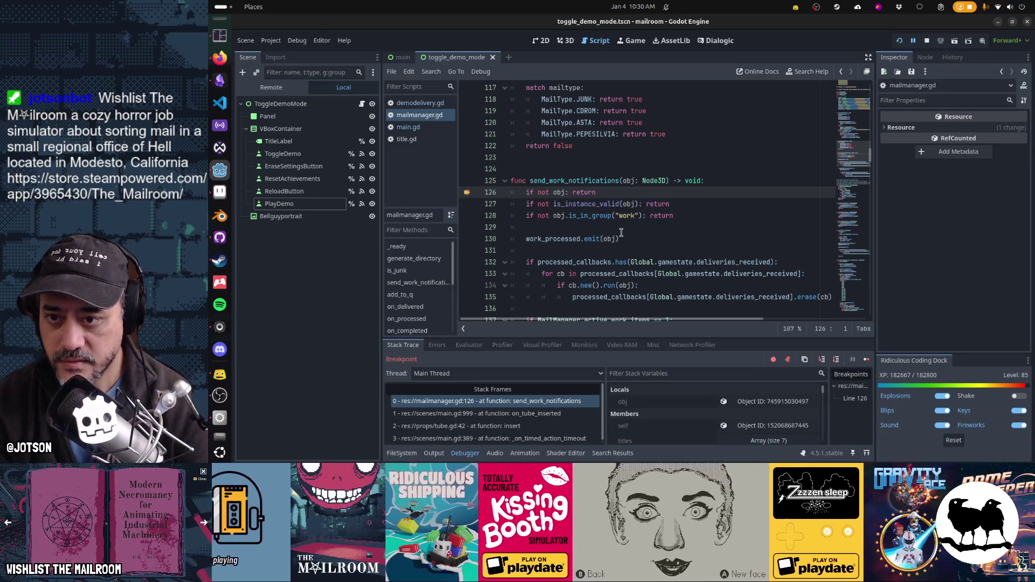
# Step through send_work_notifications past lines 132 and 137 back out to main.gd.
pyautogui.press('F10')
pyautogui.press('F10')
pyautogui.press('F10')
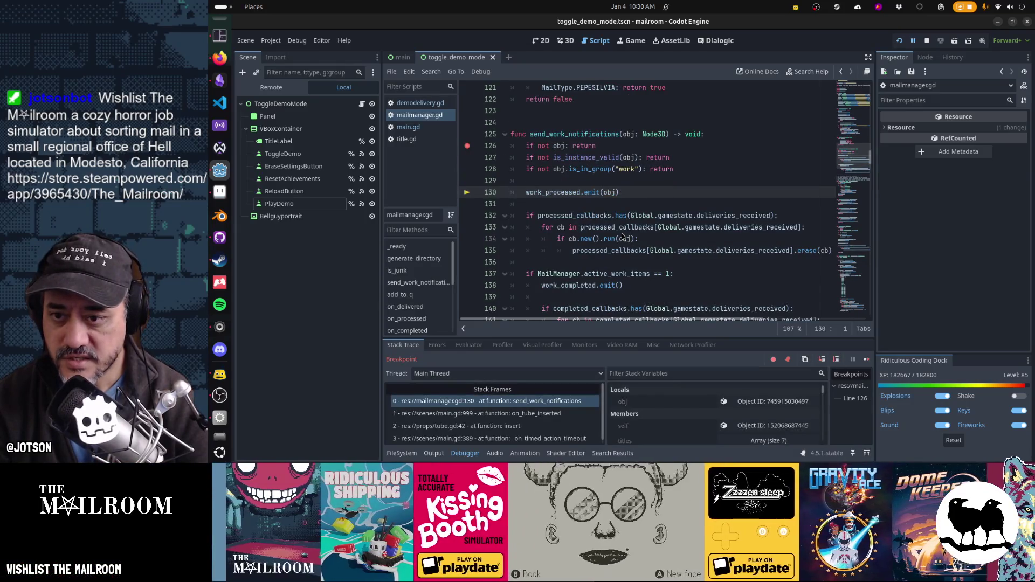
pyautogui.press('F10')
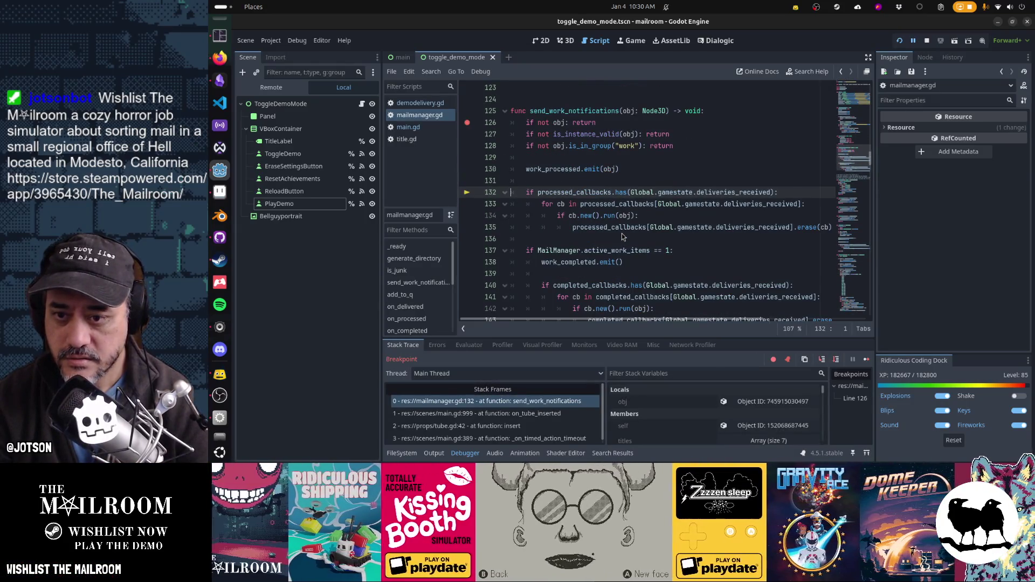
pyautogui.press('F10')
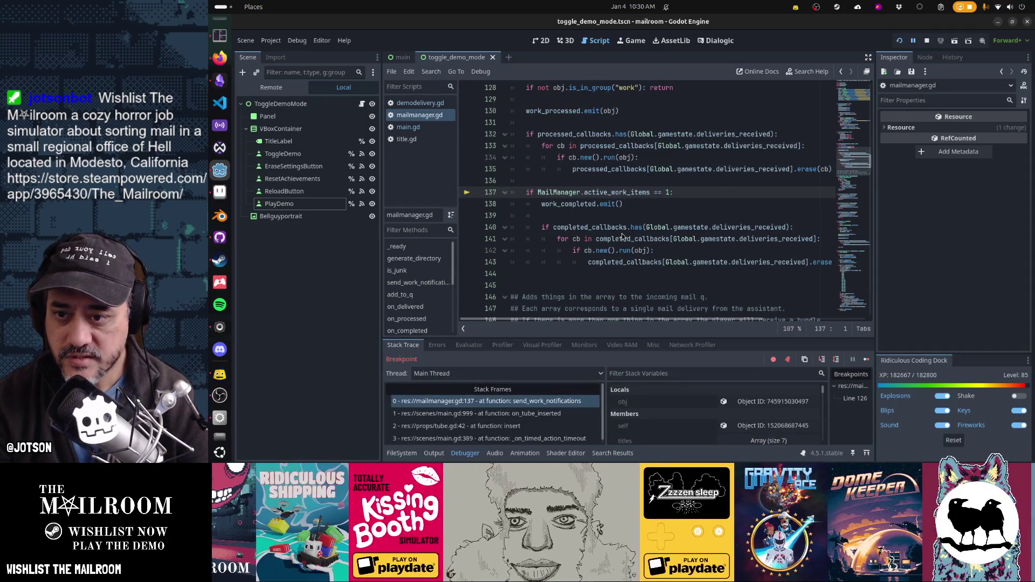
pyautogui.press('F10')
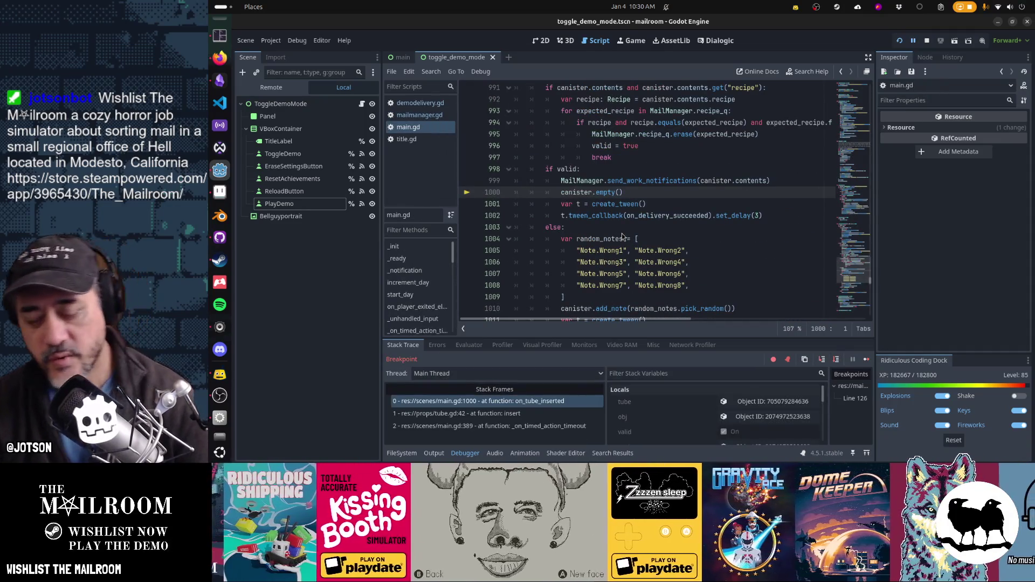
# Jump from main.gd to the send_work_notifications definition in mailmanager.gd.
pyautogui.scroll(3, 599, 273)
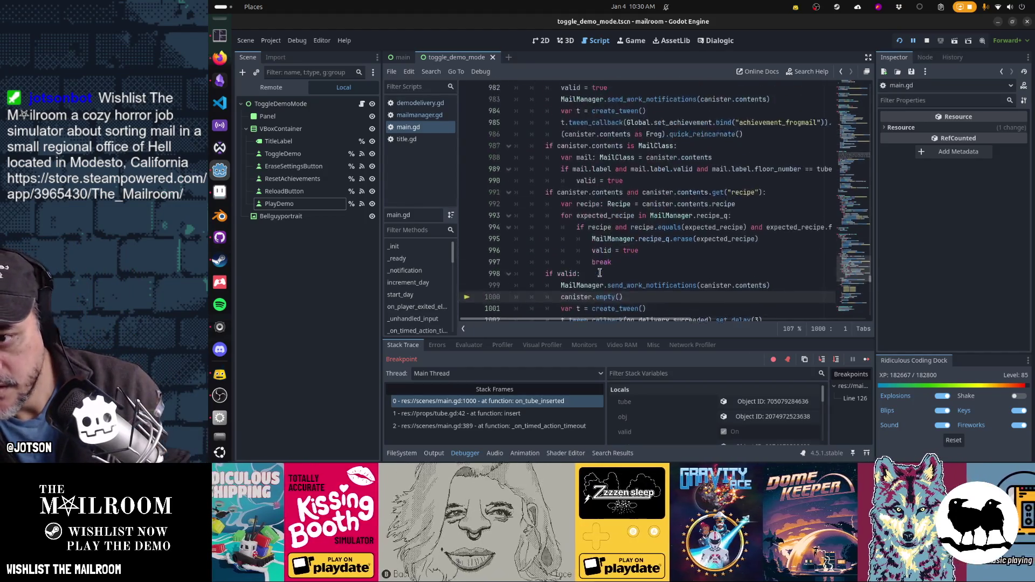
pyautogui.scroll(1, 600, 272)
pyautogui.scroll(-3, 599, 273)
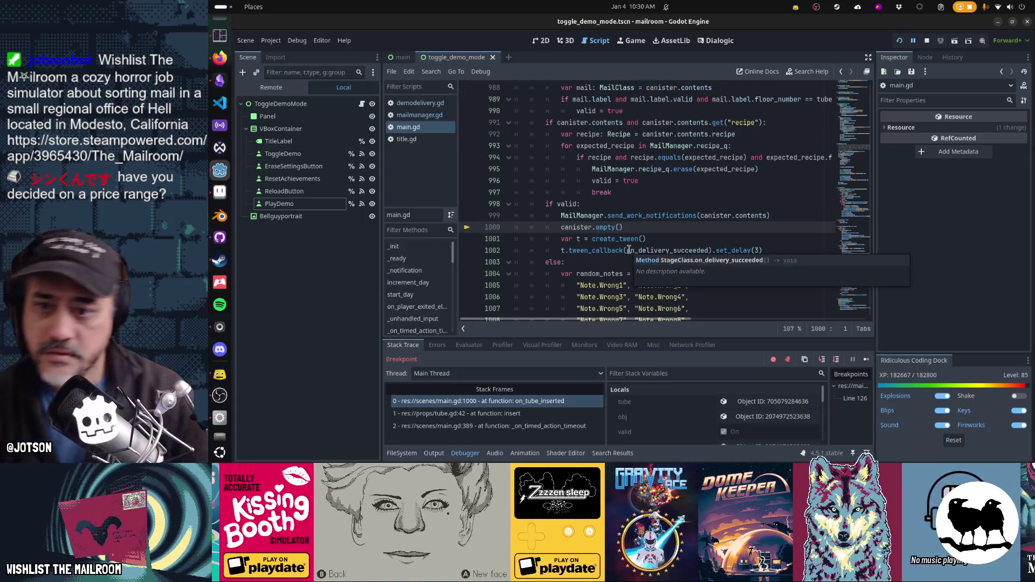
pyautogui.keyDown('ctrl'); pyautogui.click(639, 216); pyautogui.keyUp('ctrl')
pyautogui.scroll(-5, 638, 221)
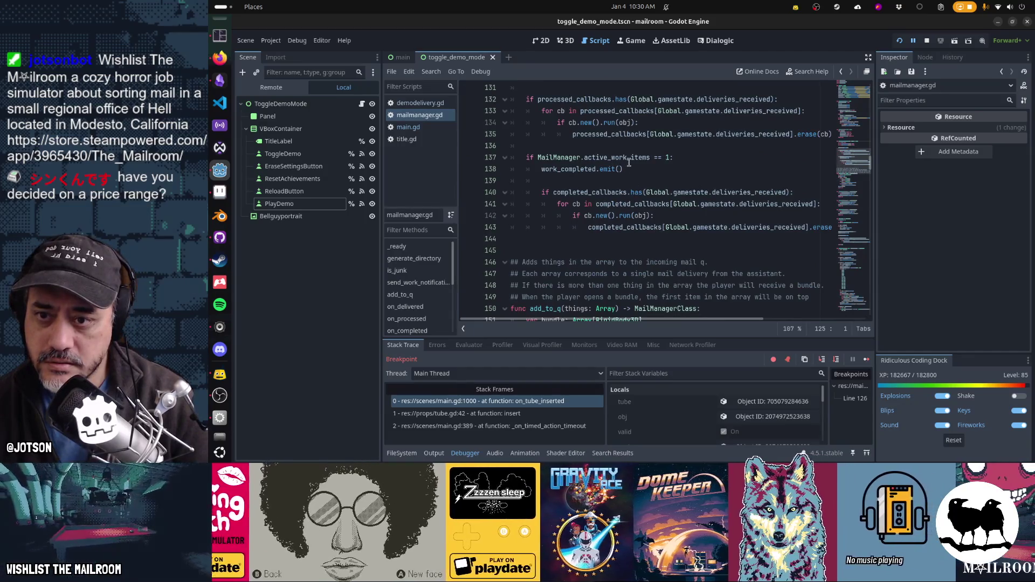
pyautogui.moveTo(626, 160)
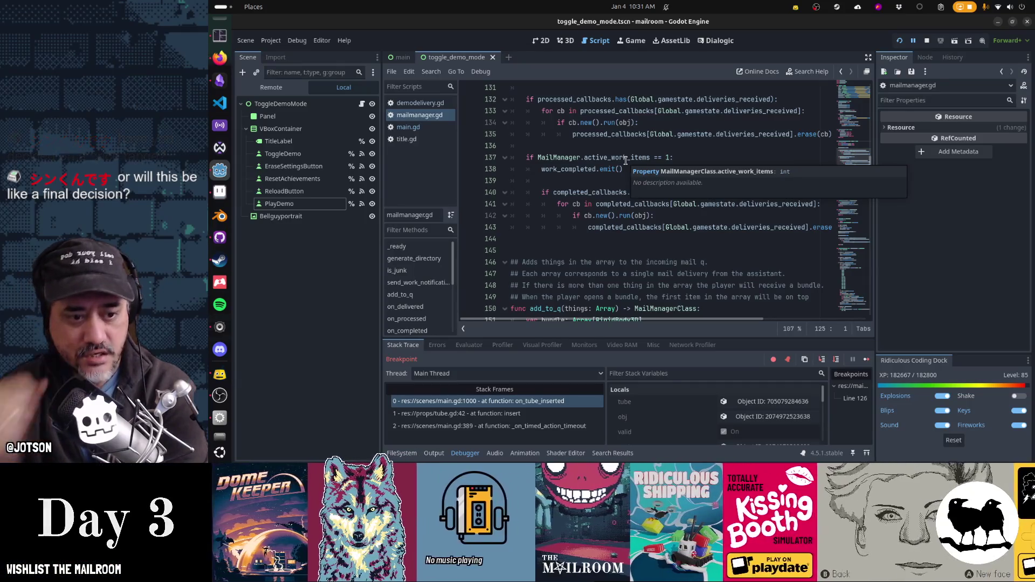
# In the Activities search, compute 4.99 divided by .70, then .75, then .60.
pyautogui.hotkey('alt', 'Tab')
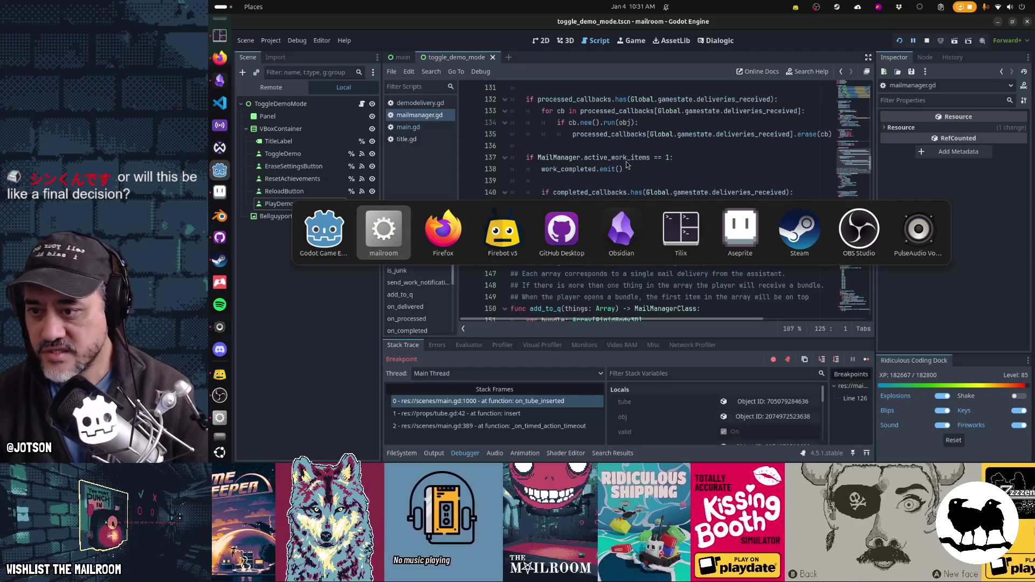
pyautogui.press('Tab')
pyautogui.press('Tab')
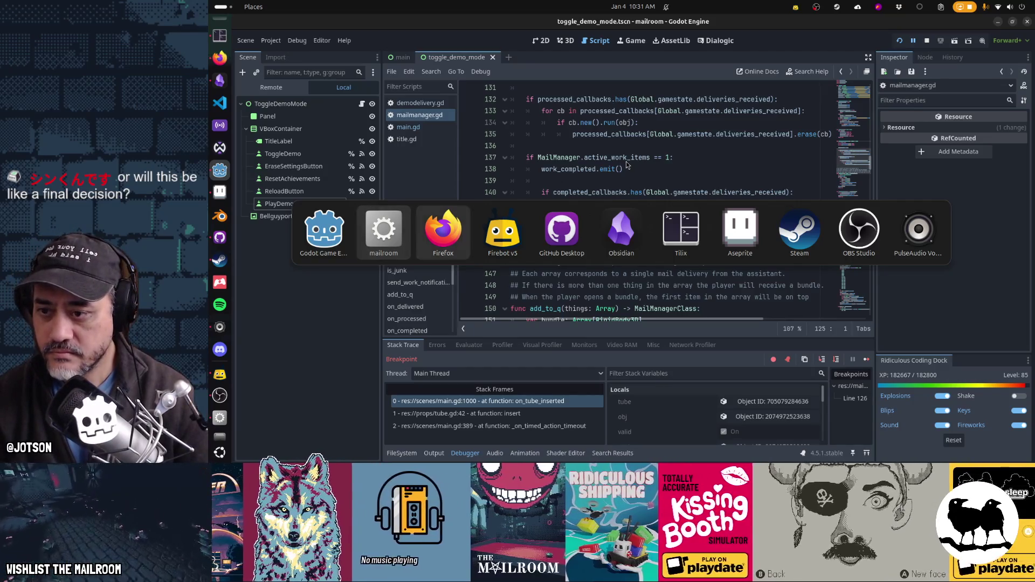
pyautogui.press('super')
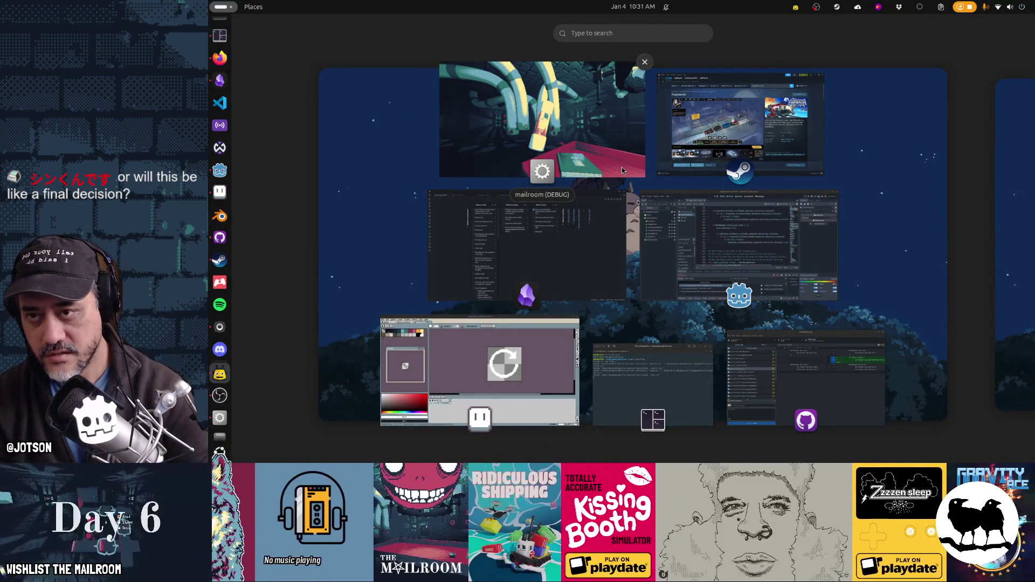
pyautogui.write('4.99/')
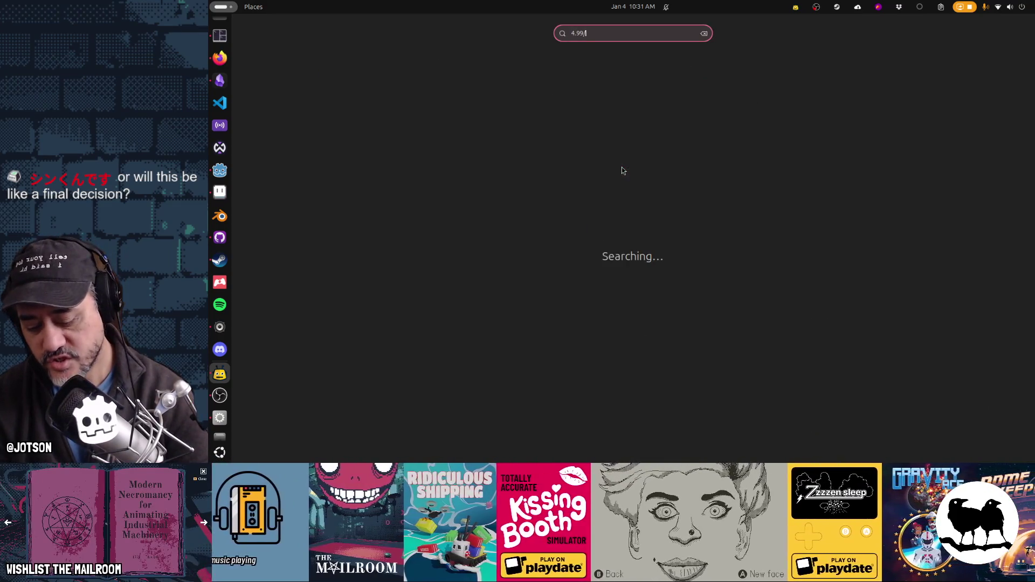
pyautogui.write('.70')
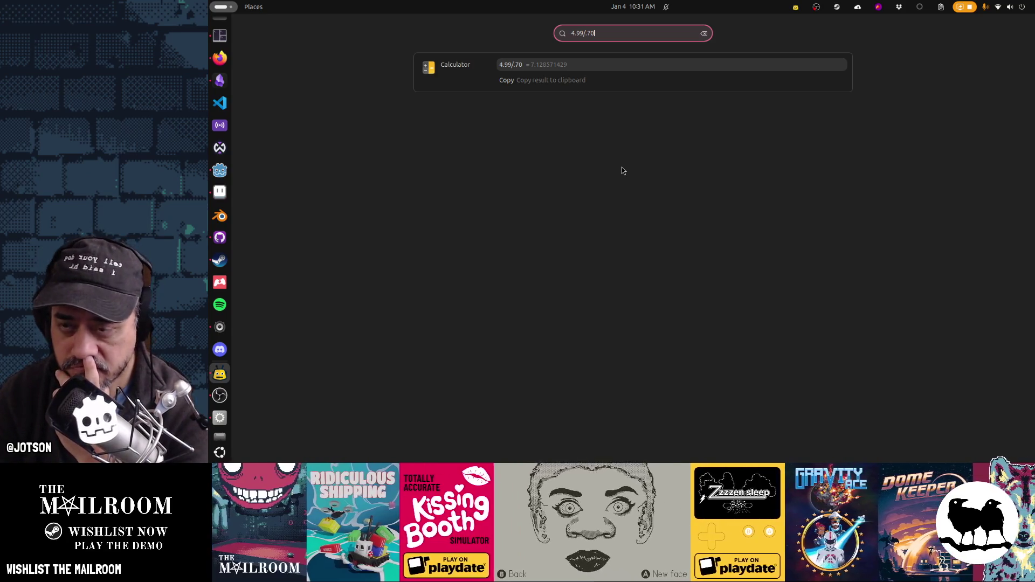
pyautogui.press('BackSpace')
pyautogui.write('5')
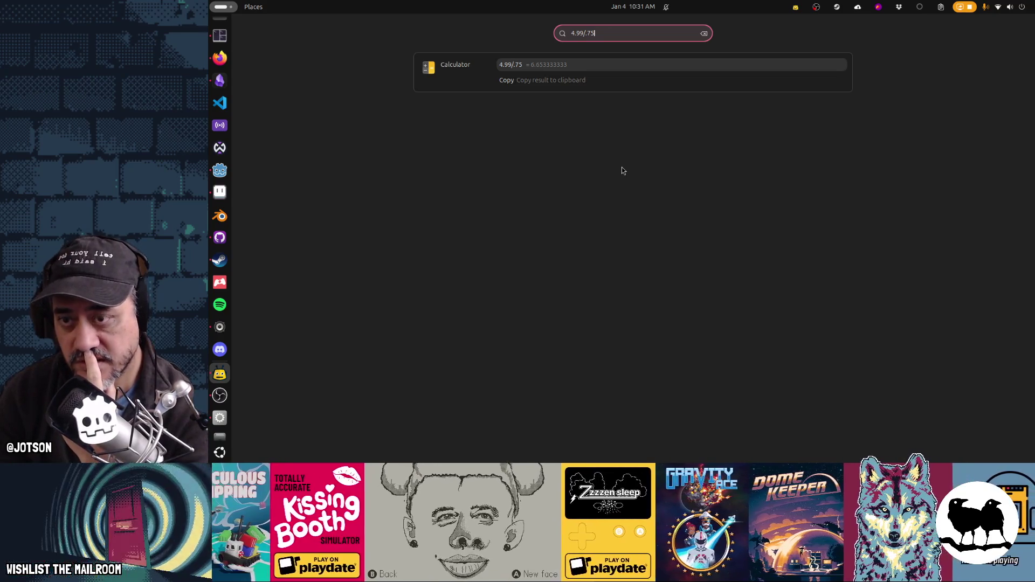
pyautogui.press('BackSpace')
pyautogui.press('BackSpace')
pyautogui.write('60')
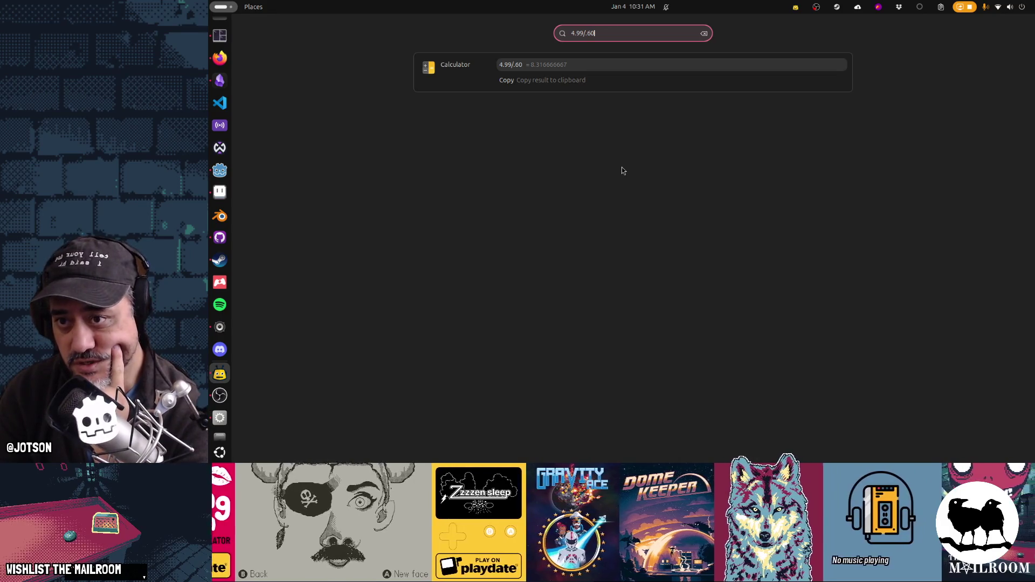
# Compute 7.99*.60 = 4.794, then clear the search back to the window overview.
pyautogui.hotkey('ctrl', 'a')
pyautogui.write('7.99*.60')
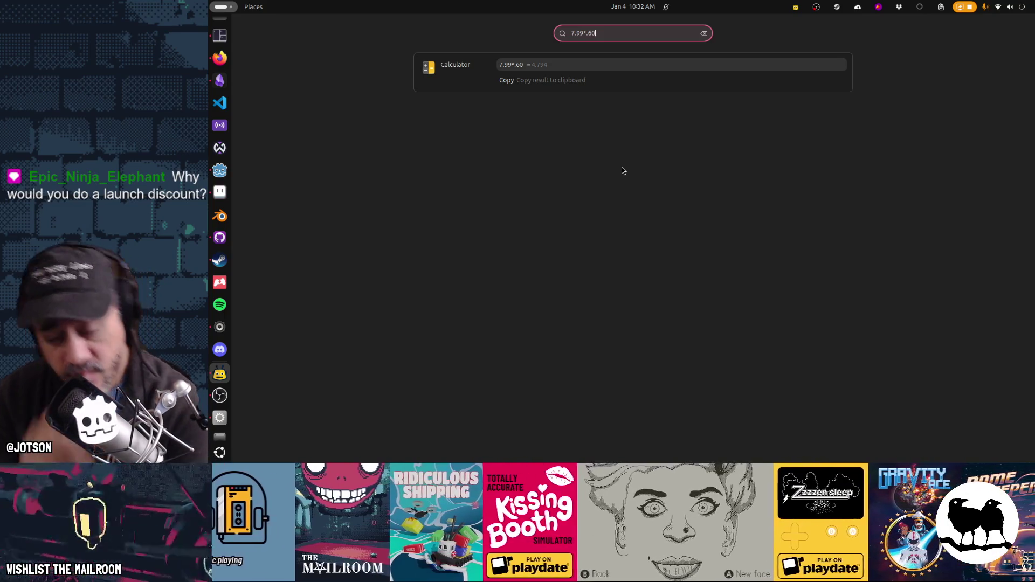
pyautogui.press('Escape')
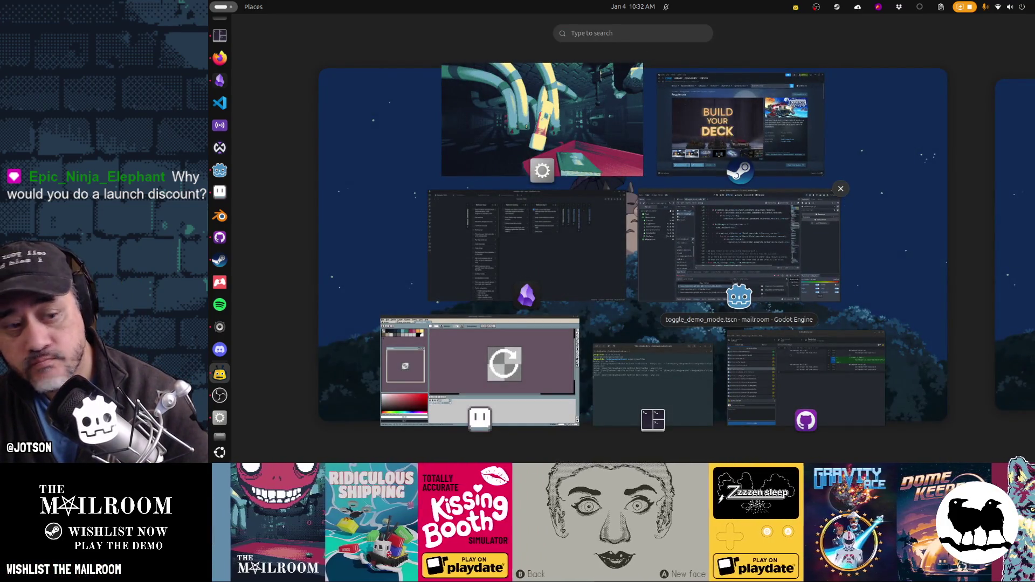
# Bring the Godot editor window forward, later starting a new search with 't99*.80'.
pyautogui.click(733, 243)
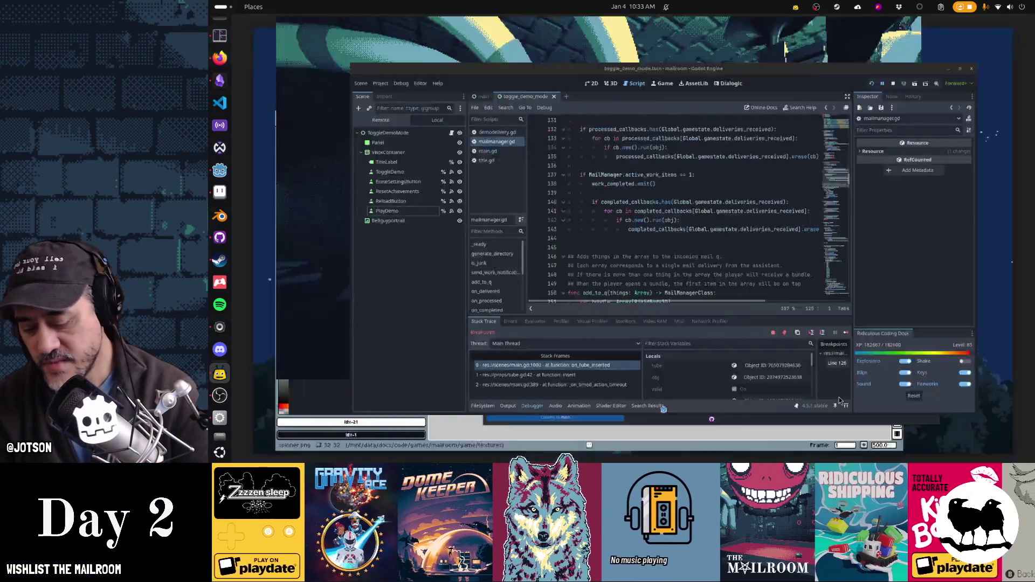
pyautogui.write('t')
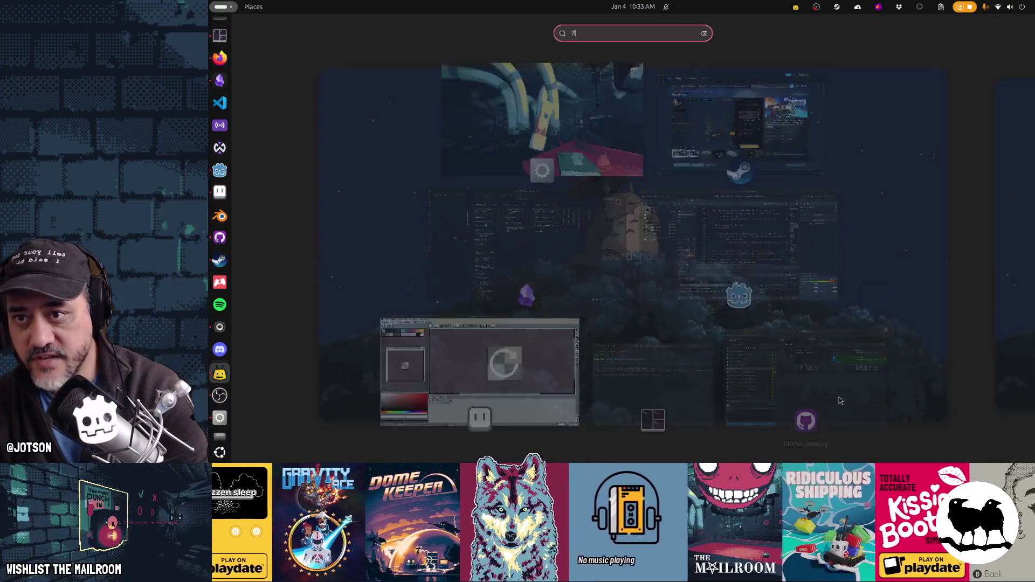
pyautogui.write('99*.80')
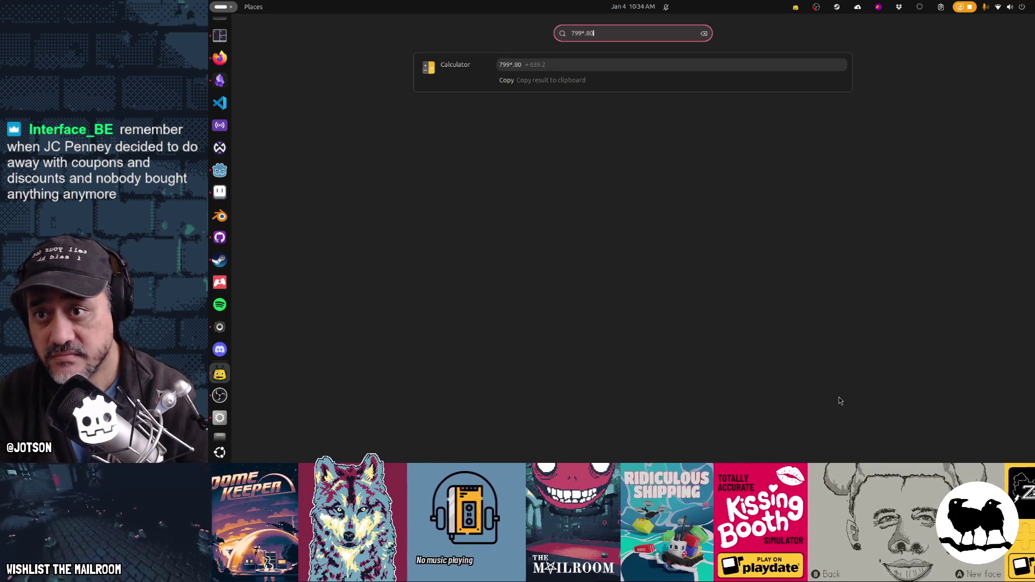
# Compute 799*.75, then change it to 799*.60 for a result of 479.4.
pyautogui.press('BackSpace')
pyautogui.press('BackSpace')
pyautogui.write('75')
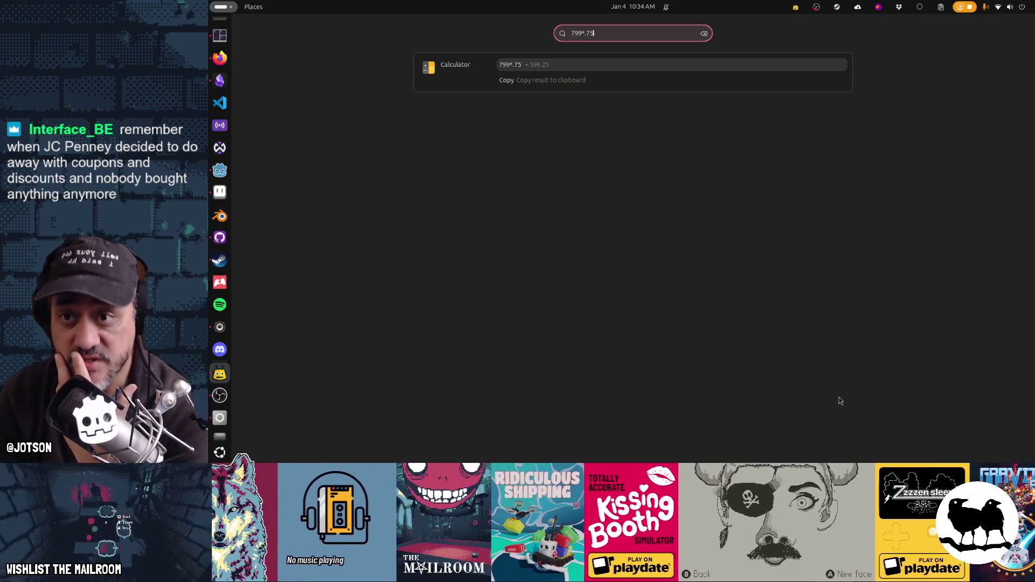
pyautogui.hotkey('ctrl', 'a')
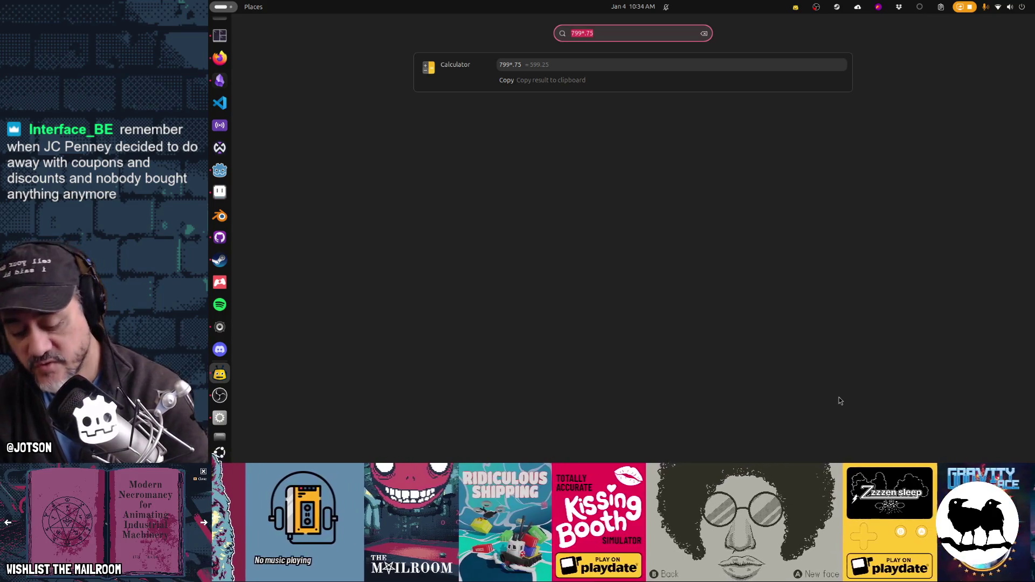
pyautogui.write('799*.')
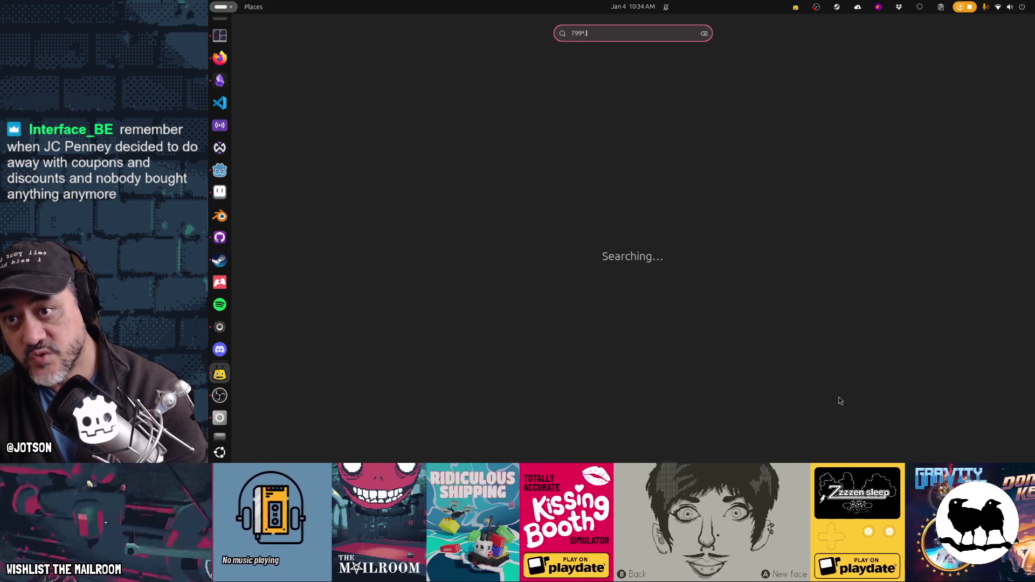
pyautogui.write('75')
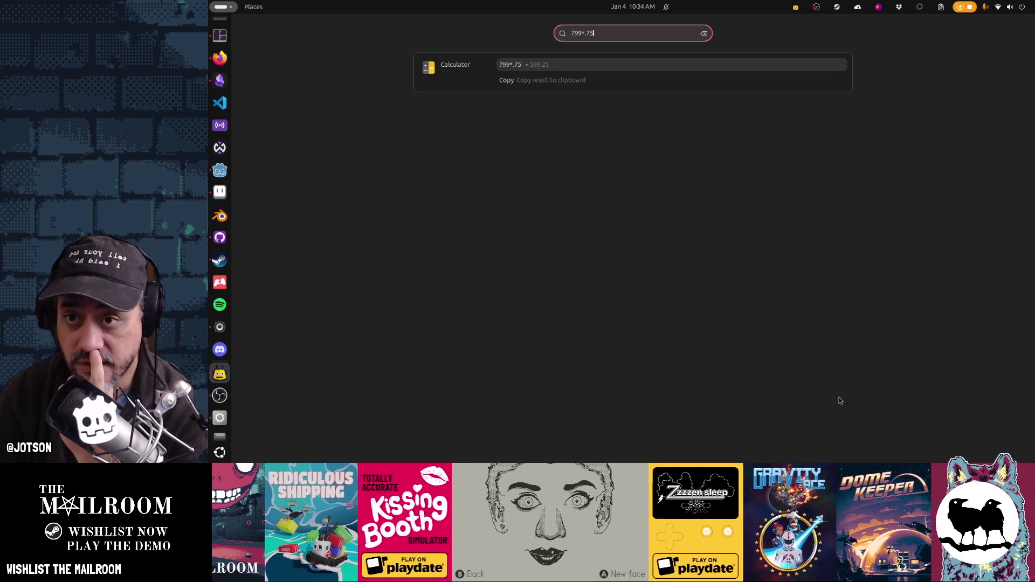
pyautogui.press('BackSpace')
pyautogui.press('BackSpace')
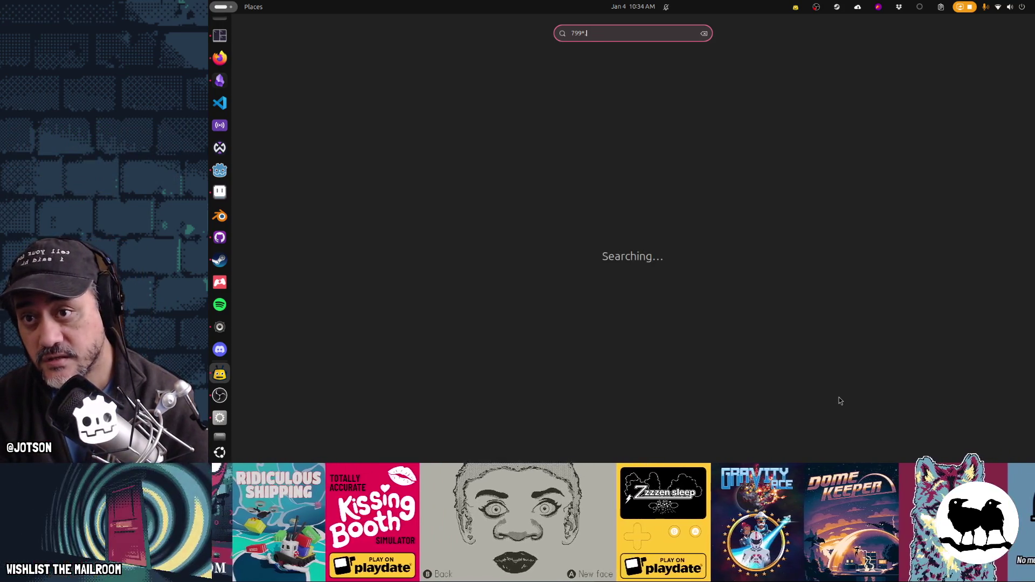
pyautogui.write('60')
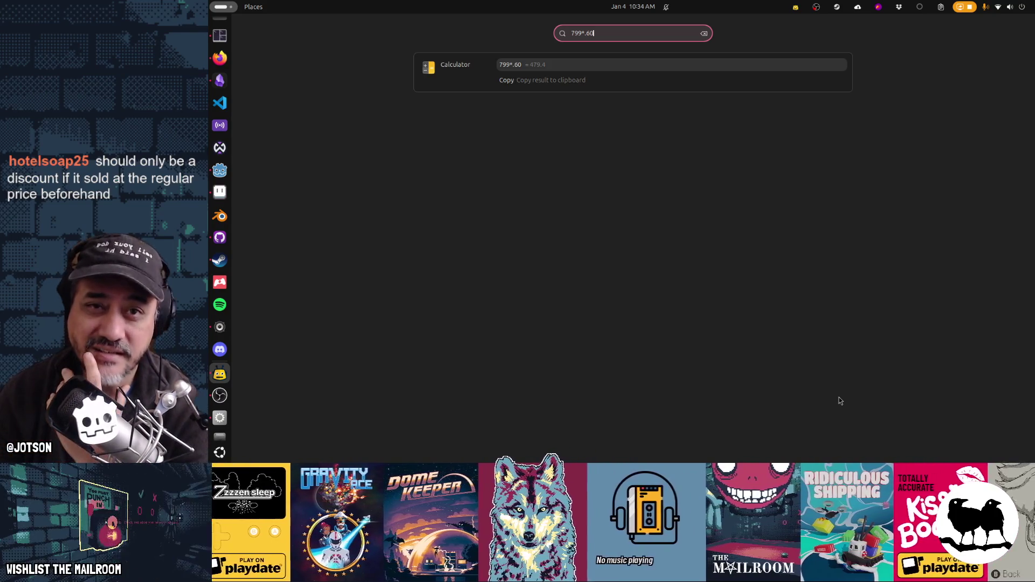
# Dismiss the 799*.60 = 479.4 calculation from the Activities search.
pyautogui.press('Escape')
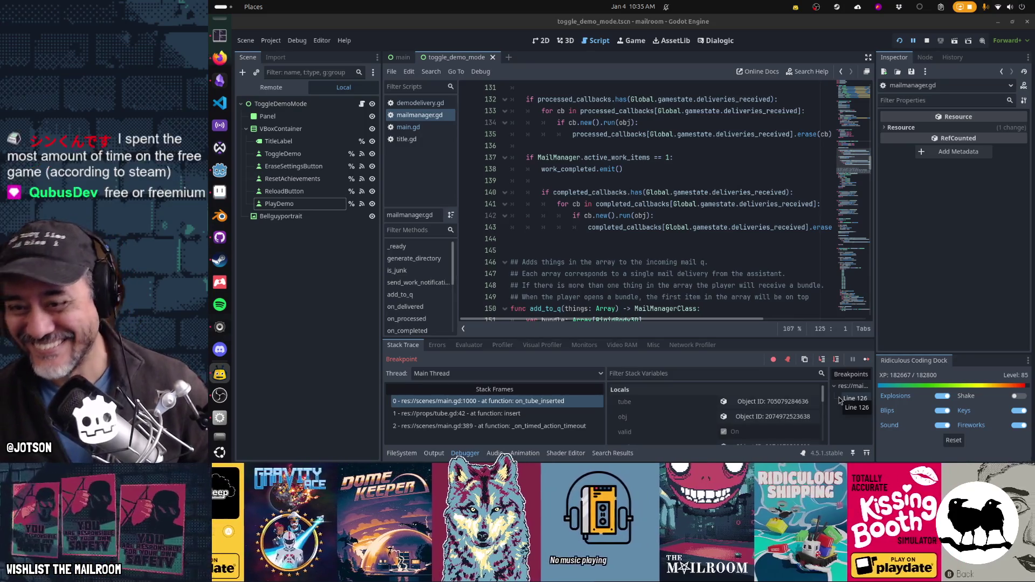
# Stop the running debug session and enlarge the script editor around line 137.
pyautogui.click(576, 213)
pyautogui.press('F8')
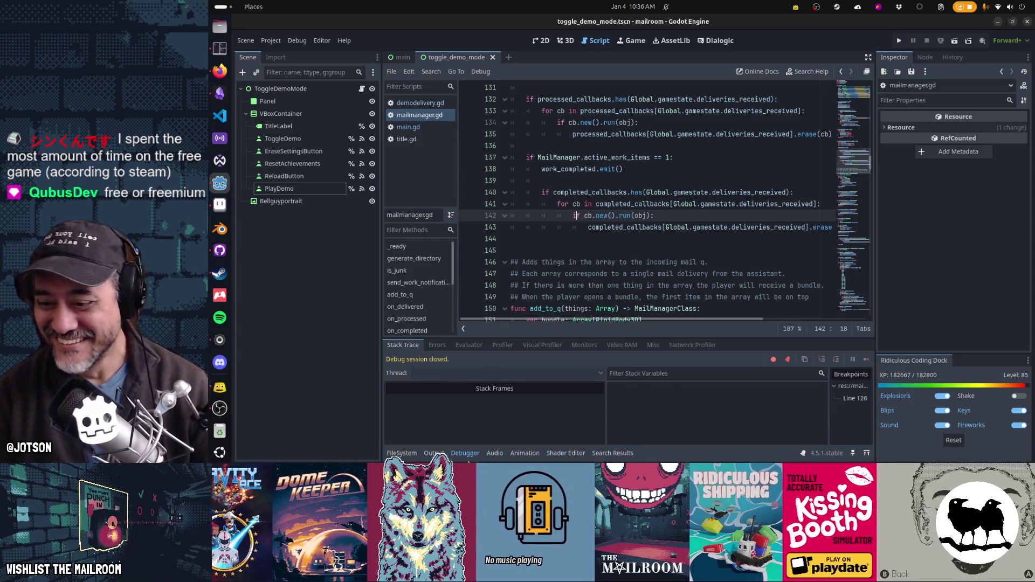
pyautogui.click(465, 453)
pyautogui.scroll(2, 606, 222)
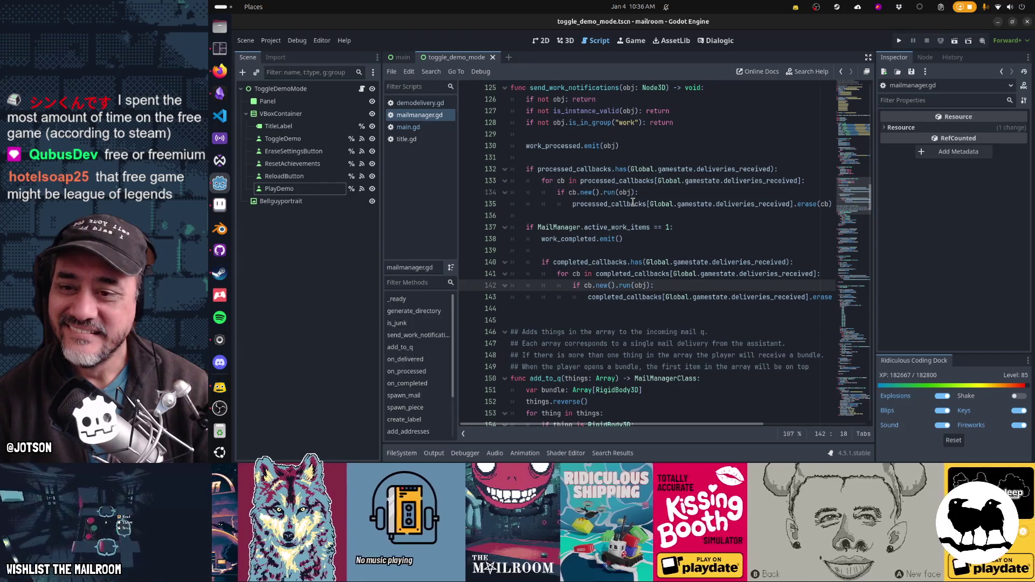
pyautogui.moveTo(633, 202)
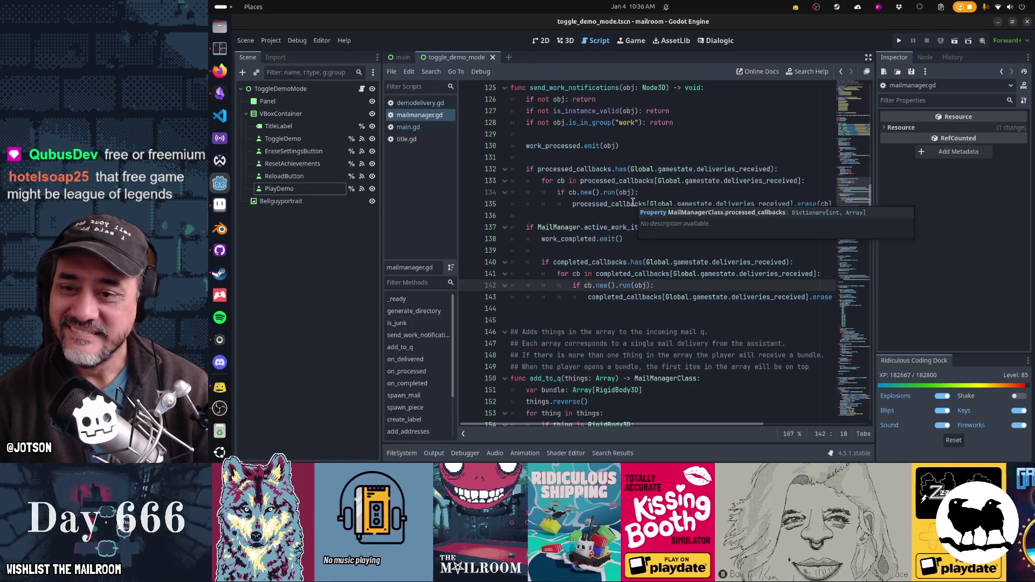
# Insert a new print( line above the active_work_items check on line 137 and bookmark it.
pyautogui.click(614, 228)
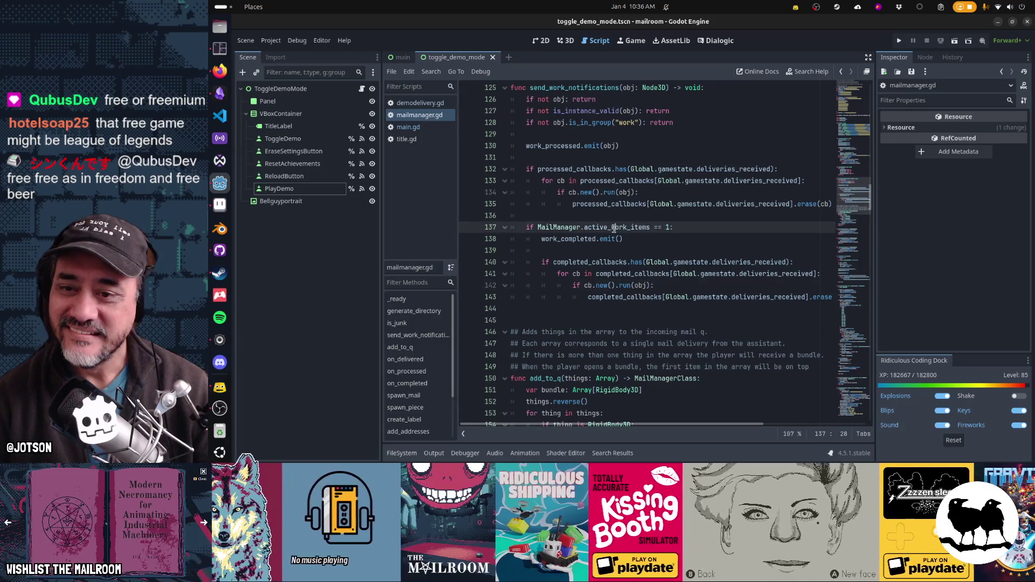
pyautogui.moveTo(613, 228)
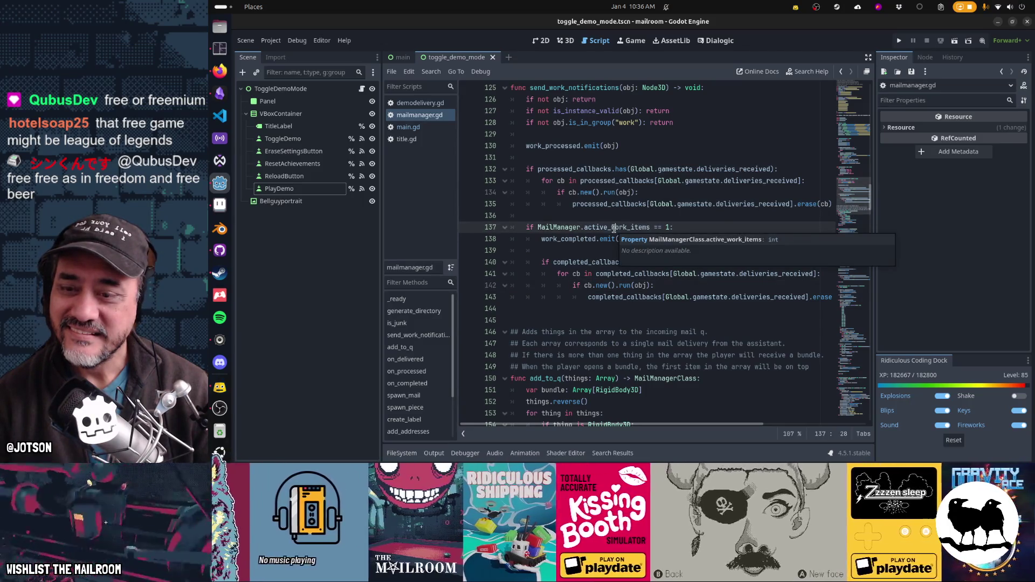
pyautogui.press('Return')
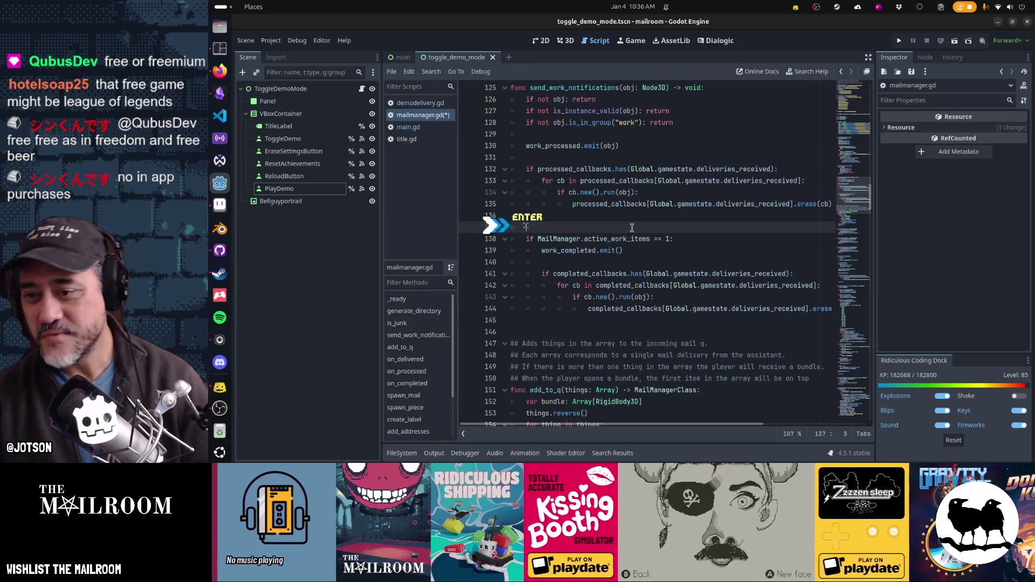
pyautogui.write('print(')
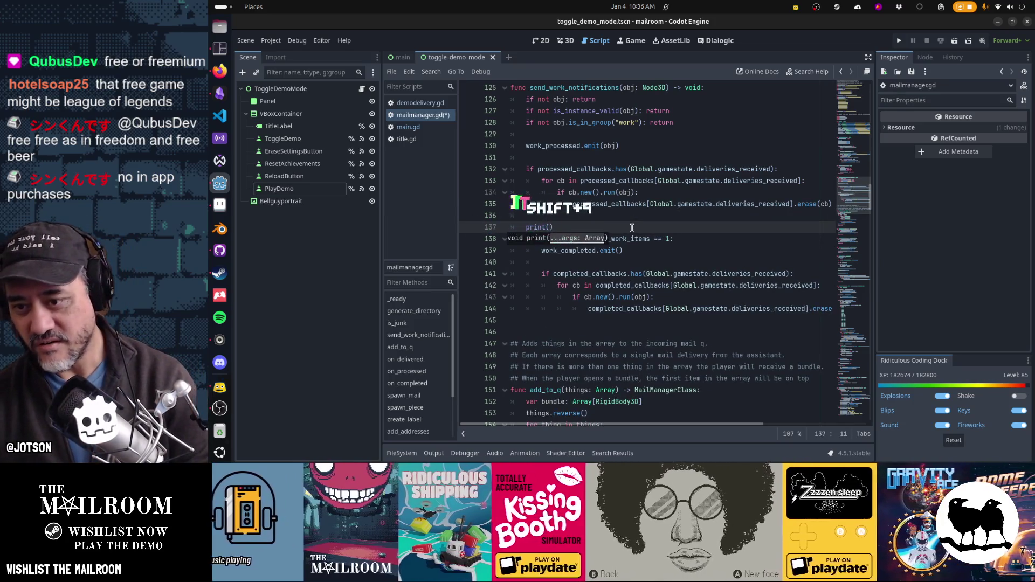
pyautogui.press('Escape')
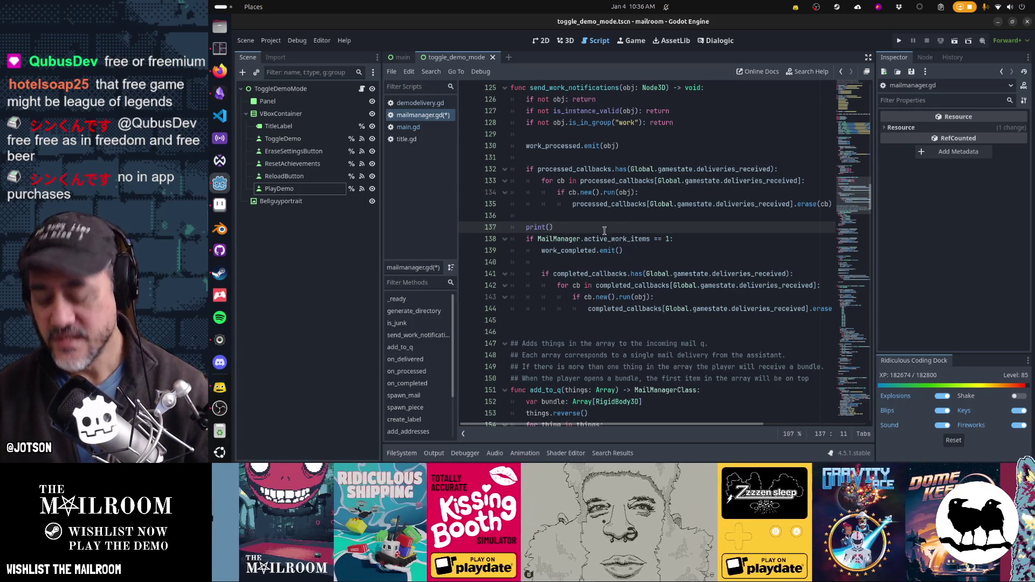
pyautogui.hotkey('ctrl', 'alt', 'b')
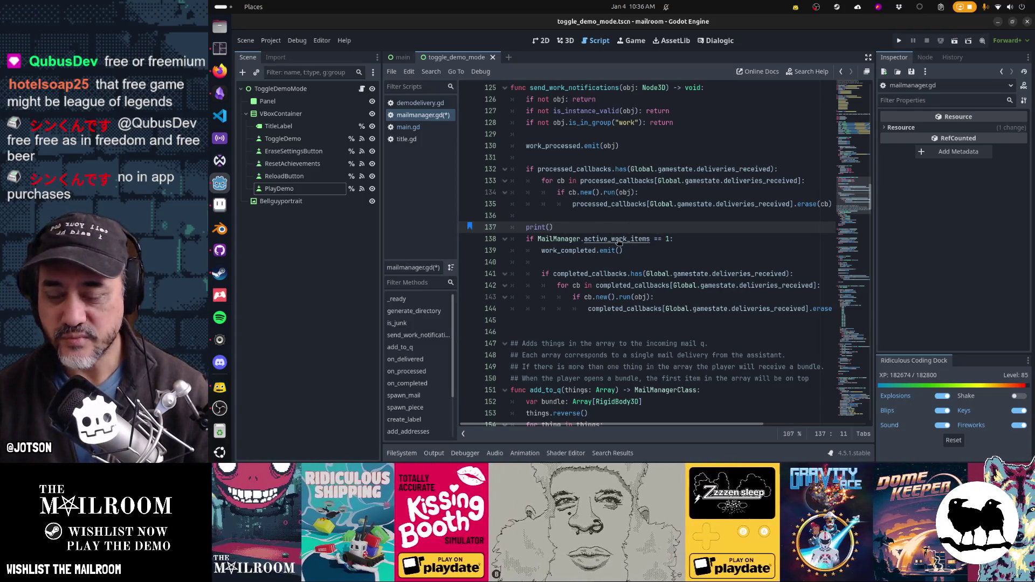
# Copy the node count expression from line 39 into the print call on line 137.
pyautogui.keyDown('ctrl'); pyautogui.click(619, 243); pyautogui.keyUp('ctrl')
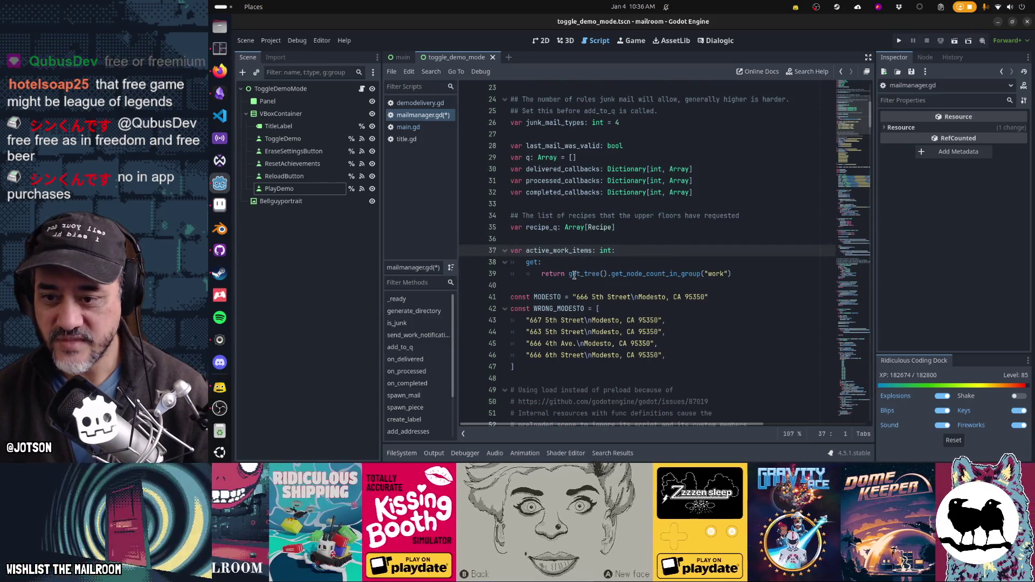
pyautogui.click(568, 274)
pyautogui.hotkey('shift', 'End')
pyautogui.hotkey('ctrl', 'c')
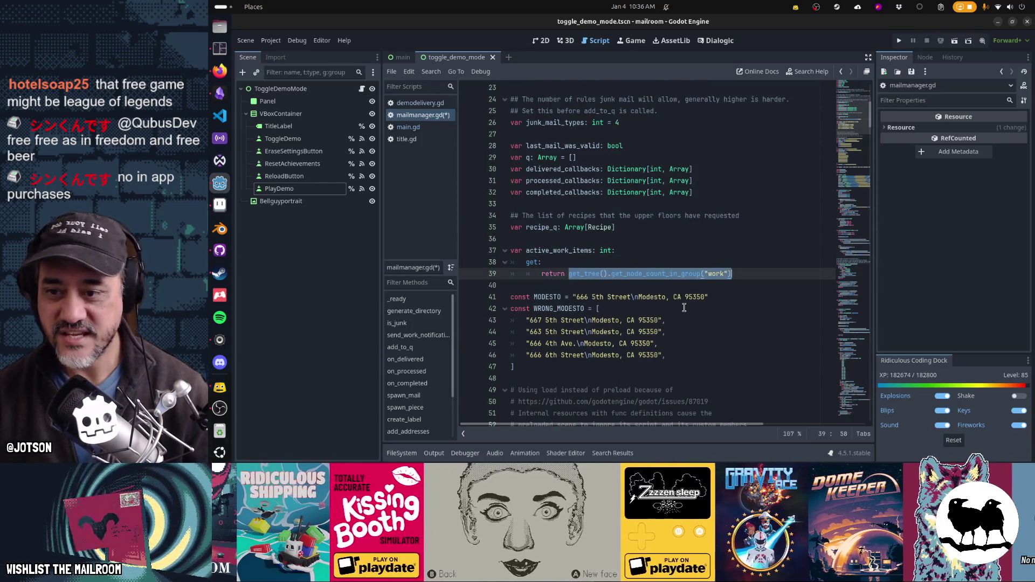
pyautogui.click(429, 132)
pyautogui.click(441, 117)
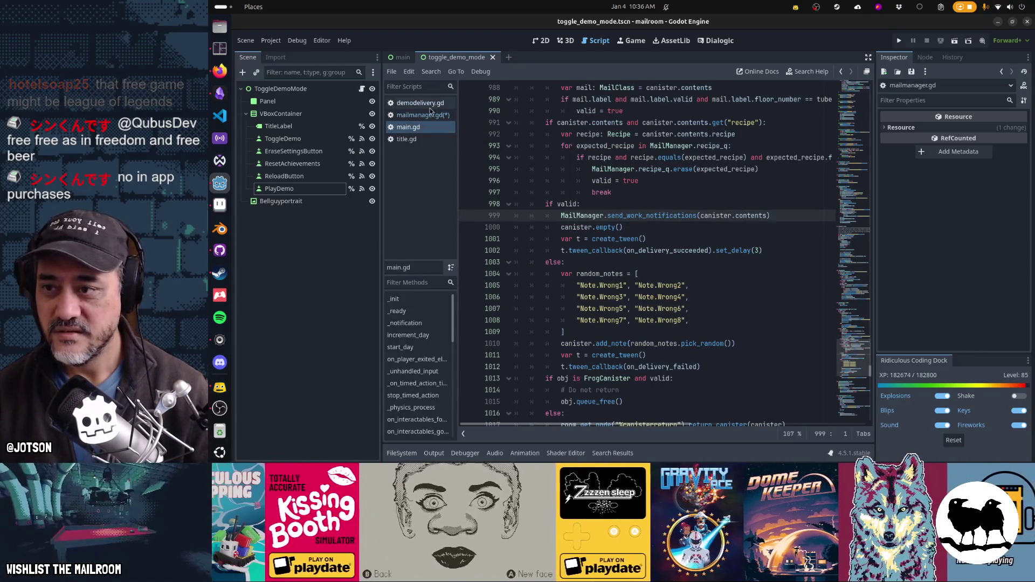
pyautogui.hotkey('ctrl', 'b')
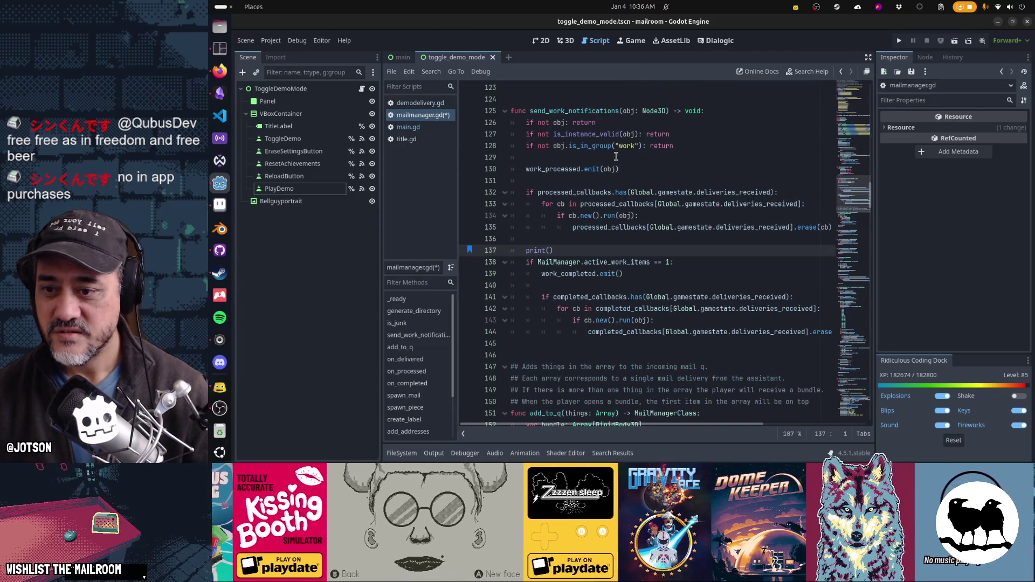
pyautogui.press('End')
pyautogui.press('Left')
pyautogui.hotkey('ctrl', 'v')
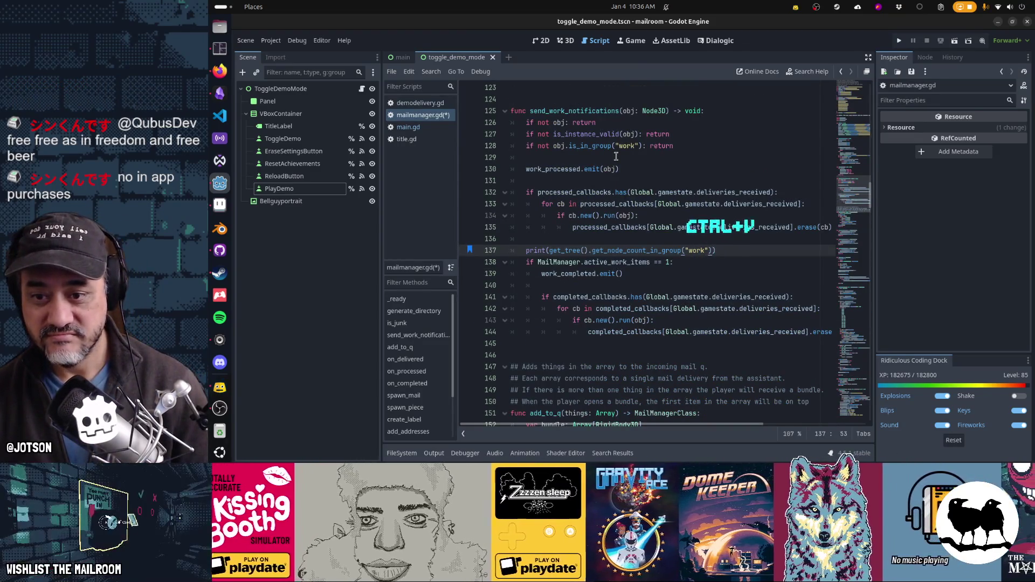
# Rewrite line 137 to store the "work" group nodes in var worknodes, with a breakpoint.
pyautogui.press('Left')
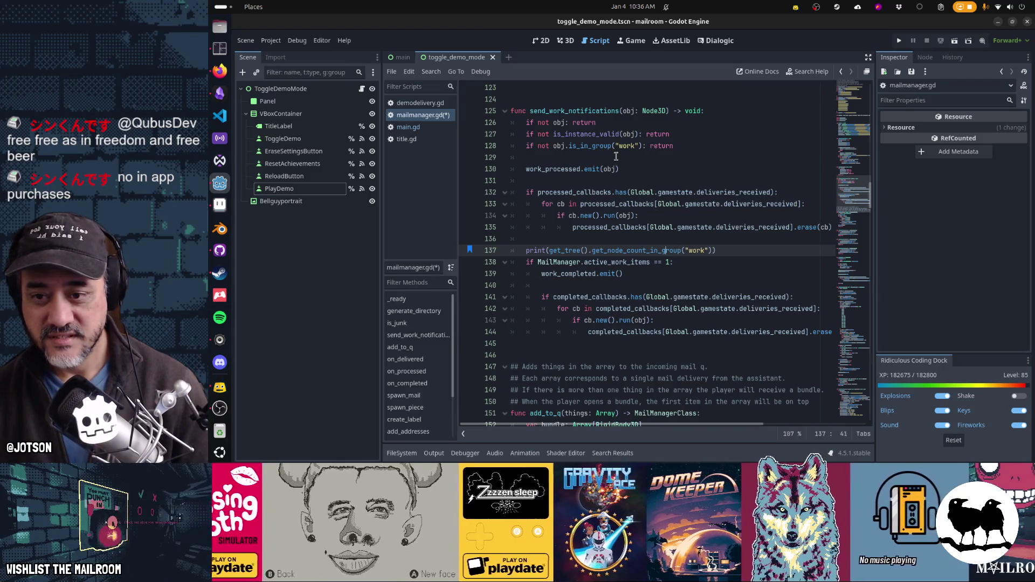
pyautogui.hotkey('shift', 'Right')
pyautogui.hotkey('shift', 'Right')
pyautogui.hotkey('shift', 'Right')
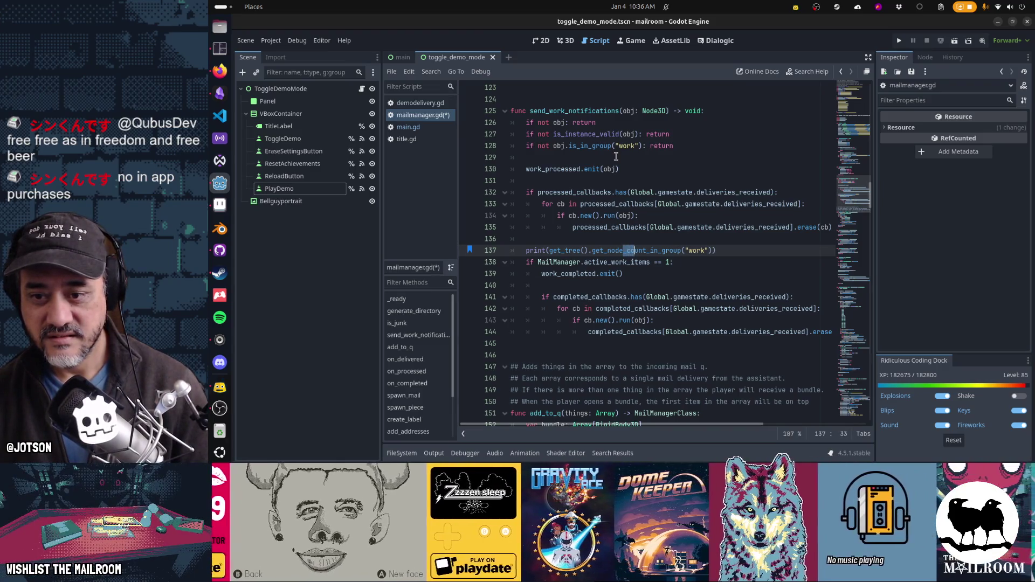
pyautogui.write('s')
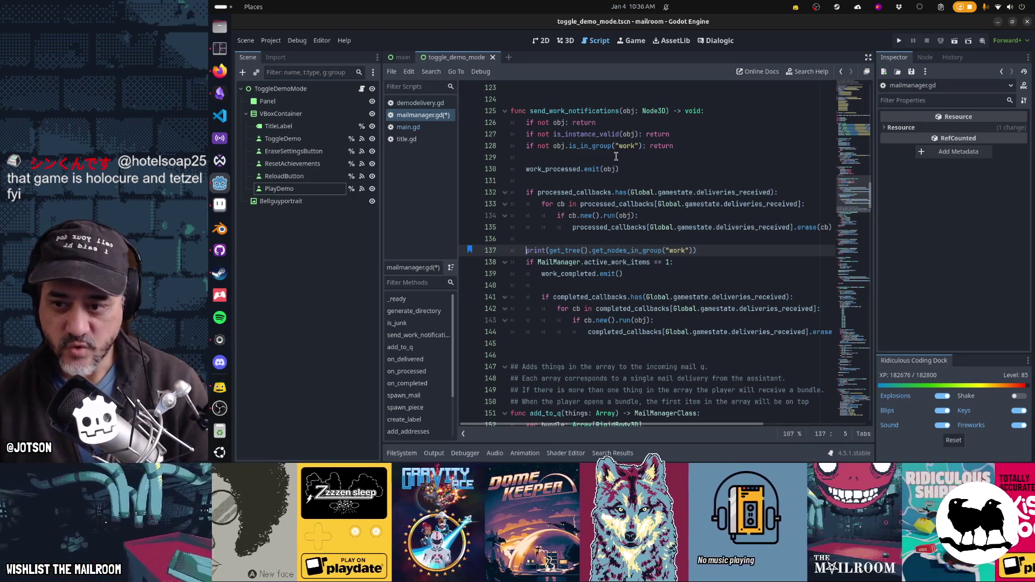
pyautogui.hotkey('ctrl', 'shift', 'Right')
pyautogui.hotkey('shift', 'Right')
pyautogui.write('var ')
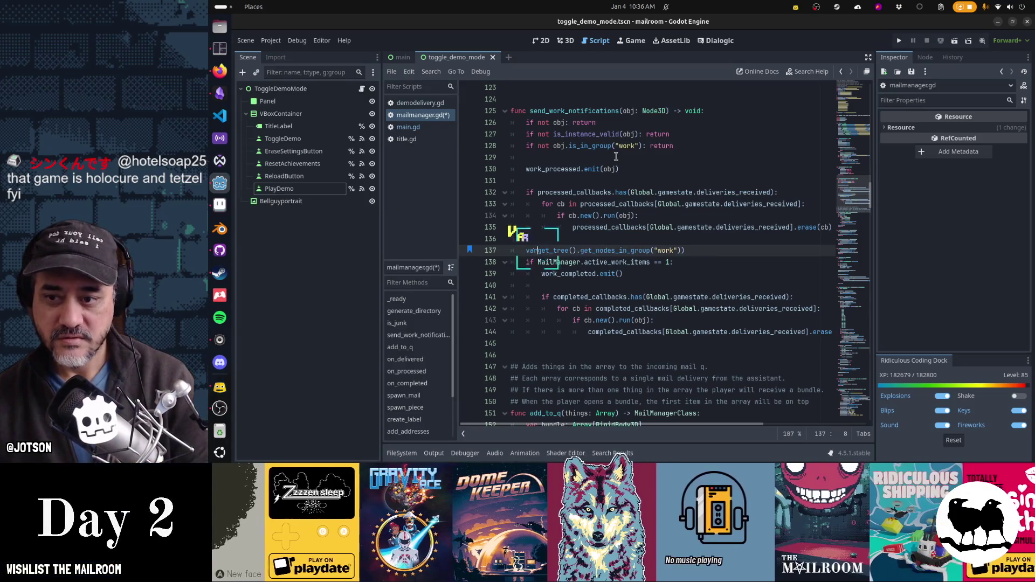
pyautogui.write('worknodes =')
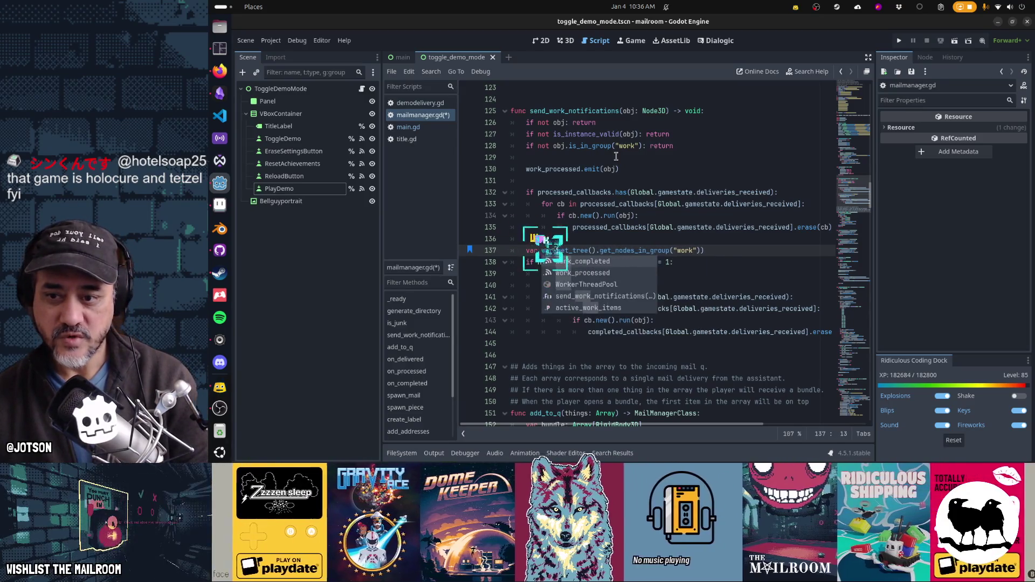
pyautogui.press('End')
pyautogui.press('BackSpace')
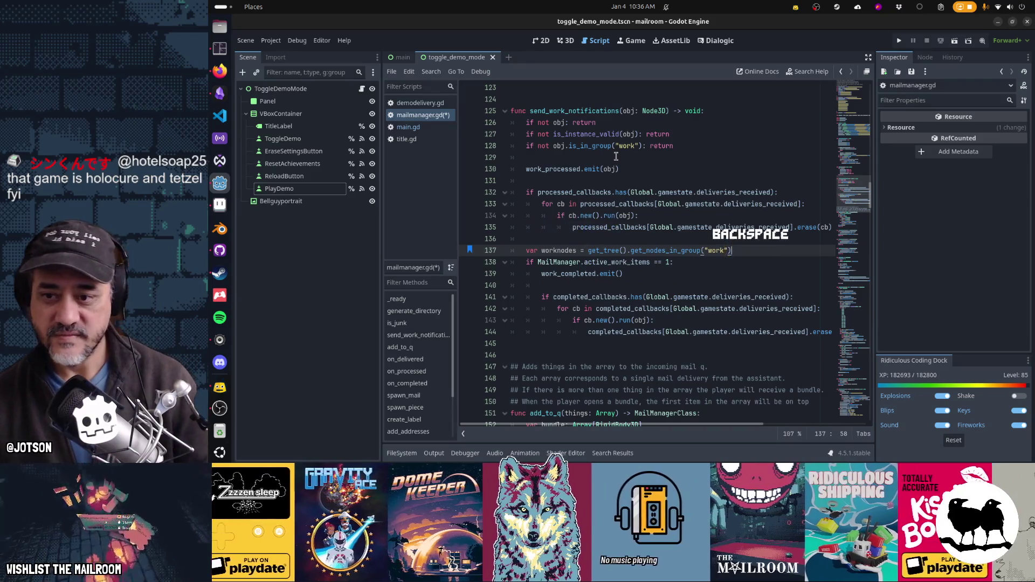
pyautogui.click(469, 251)
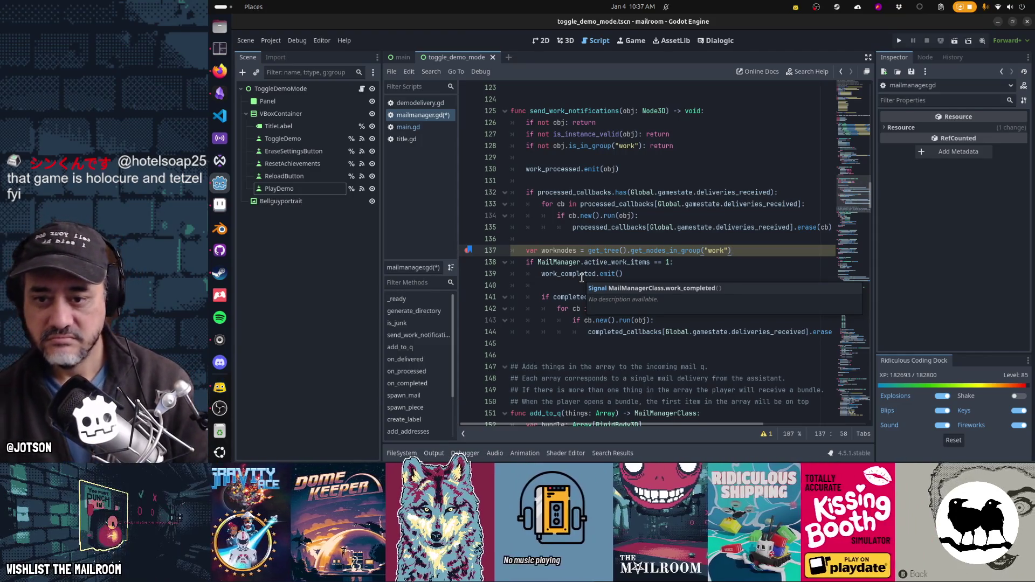
# Add print(worknodes) below it, save mailmanager.gd and run the project.
pyautogui.press('Return')
pyautogui.write('prints(')
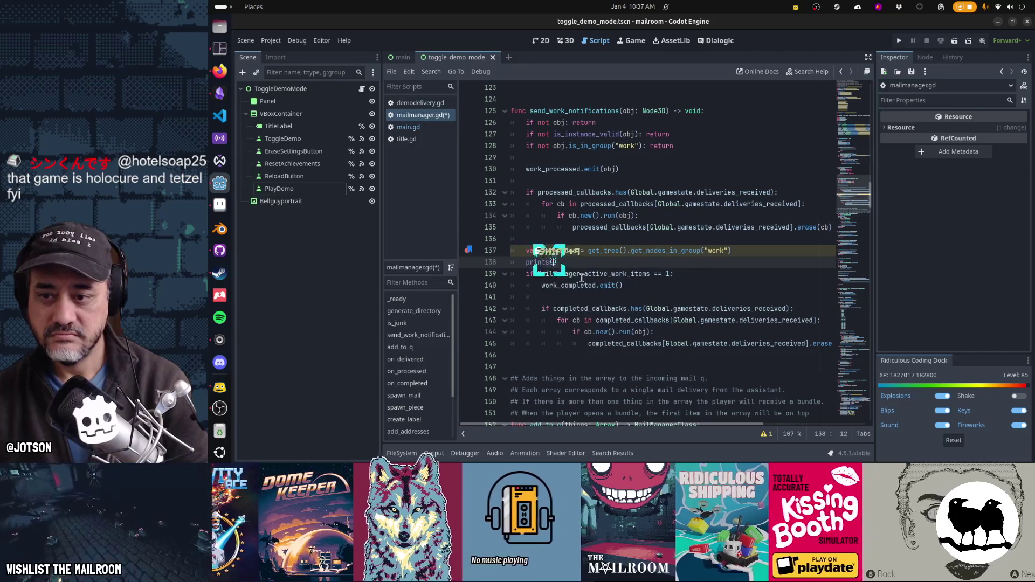
pyautogui.write('worknodes')
pyautogui.press('Left')
pyautogui.press('Left')
pyautogui.press('Left')
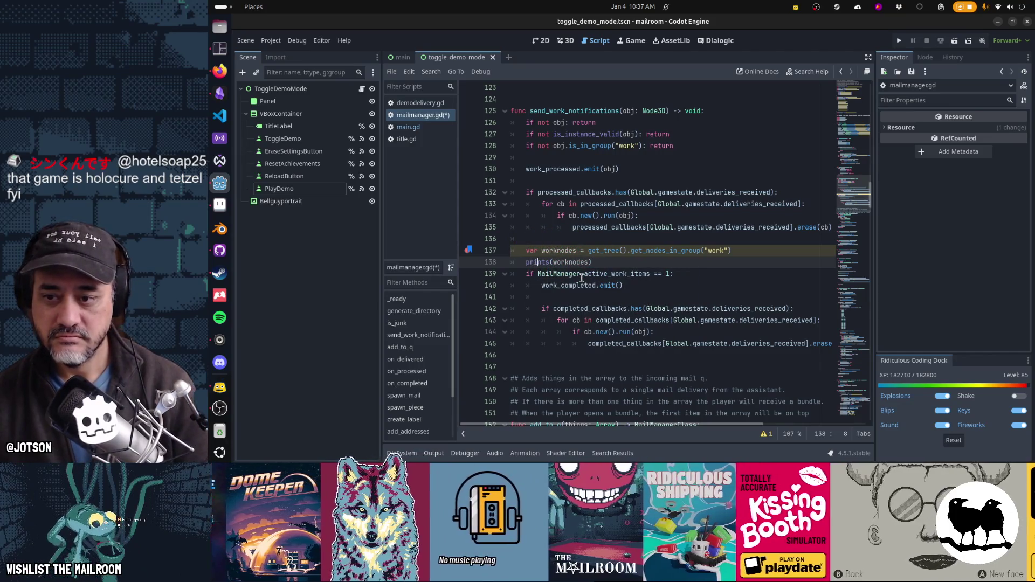
pyautogui.press('Right')
pyautogui.press('Right')
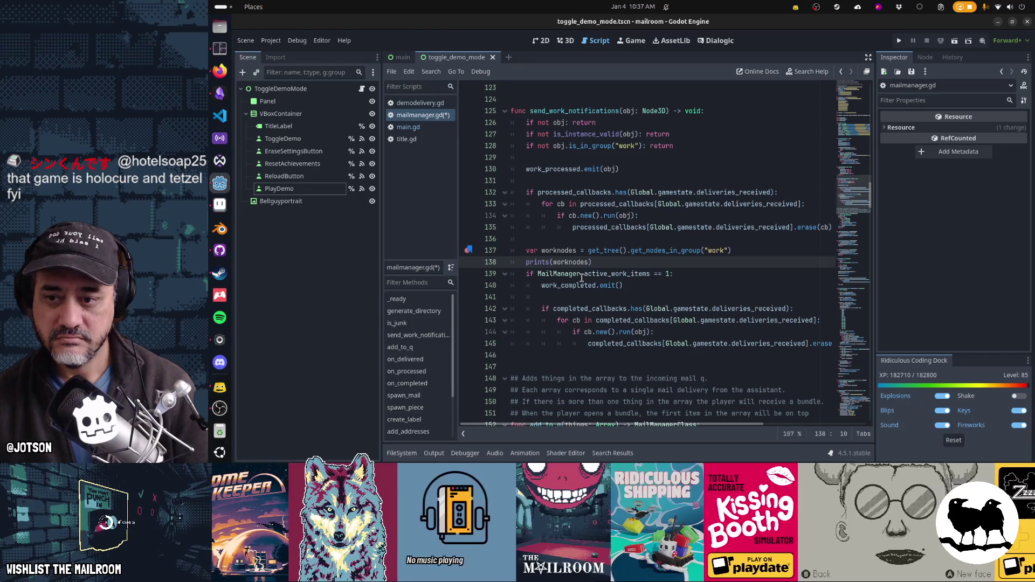
pyautogui.press('Delete')
pyautogui.press('BackSpace')
pyautogui.hotkey('ctrl', 's')
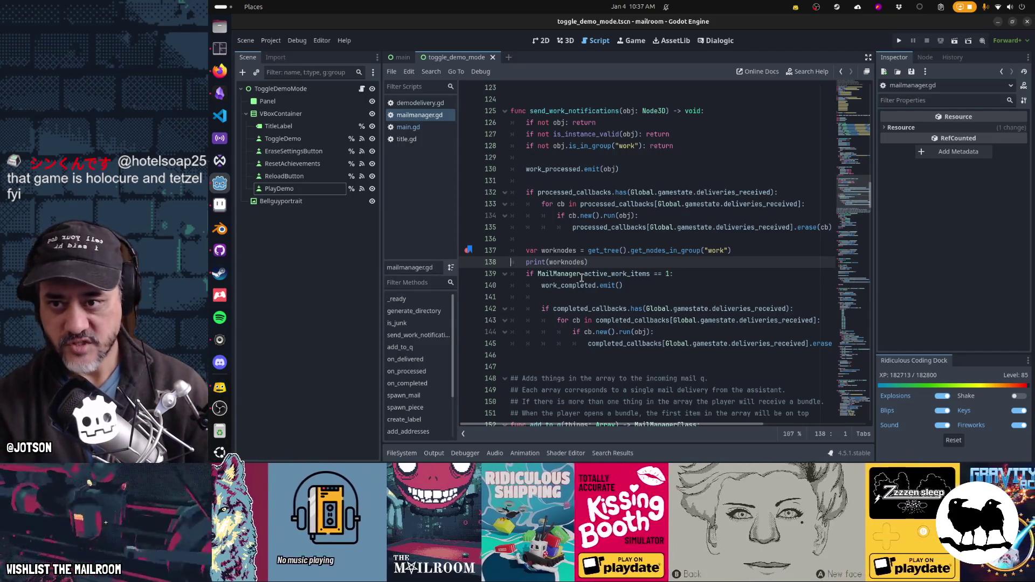
pyautogui.press('F5')
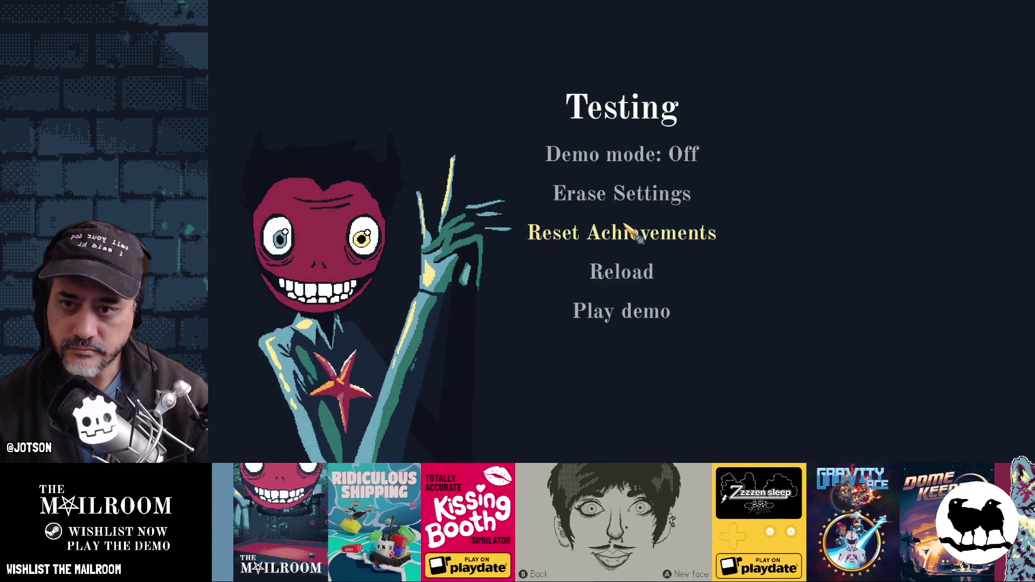
# Start The Mailroom in Active demo mode, close the tutorial and enter skip in the debug console.
pyautogui.click(623, 154)
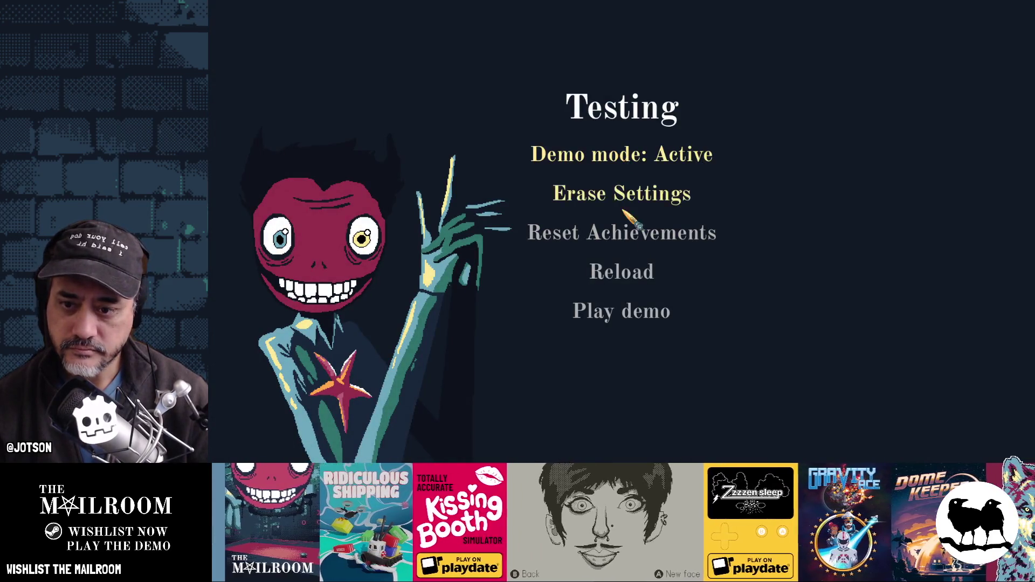
pyautogui.click(636, 312)
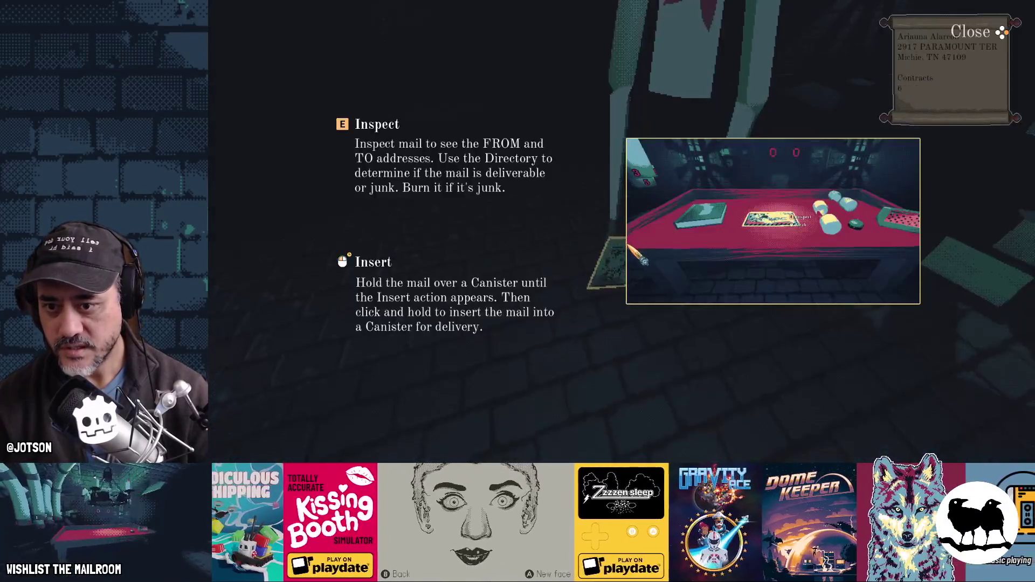
pyautogui.press('Escape')
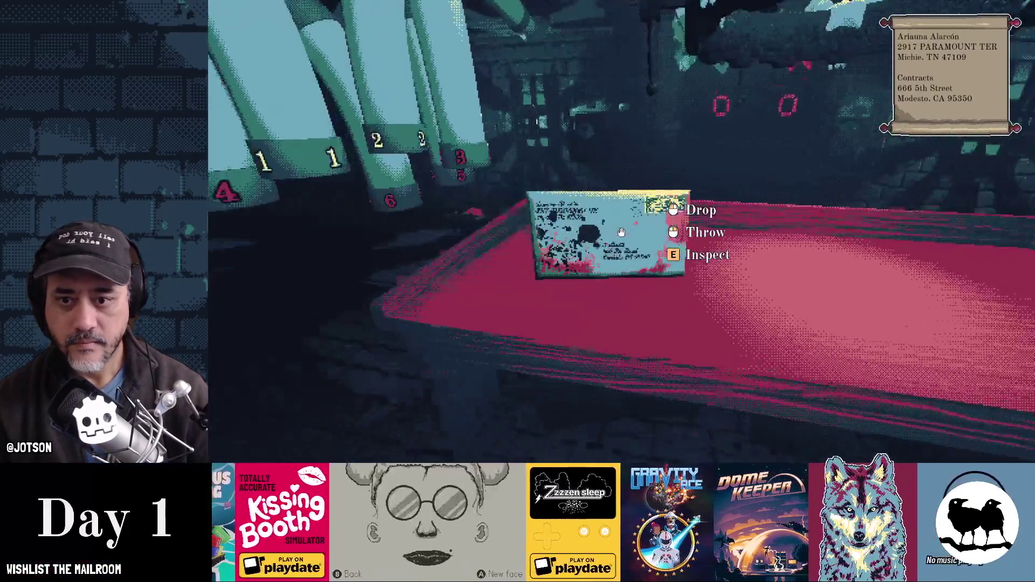
pyautogui.click(621, 232)
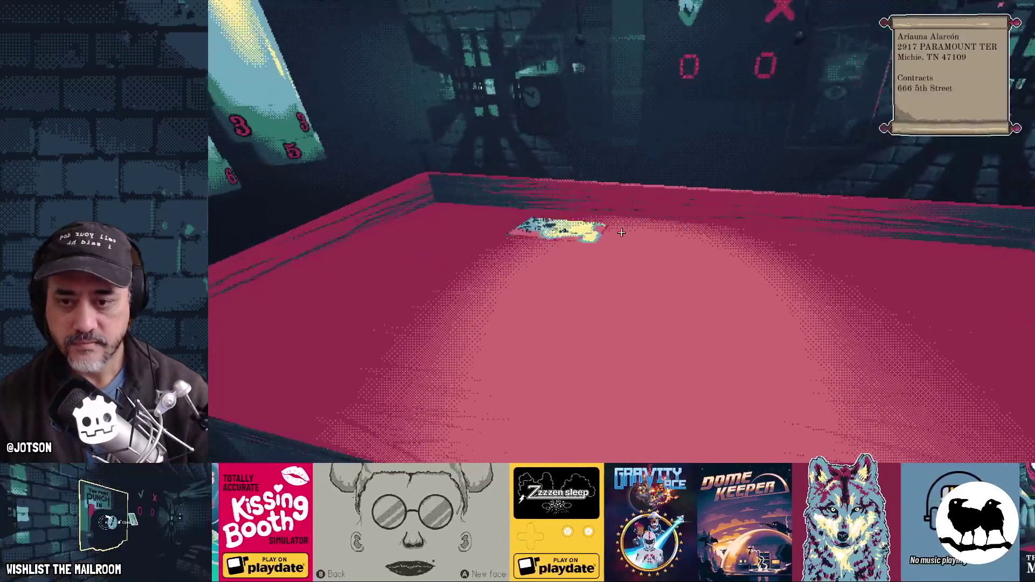
pyautogui.click(621, 232)
pyautogui.write('skip')
pyautogui.press('Return')
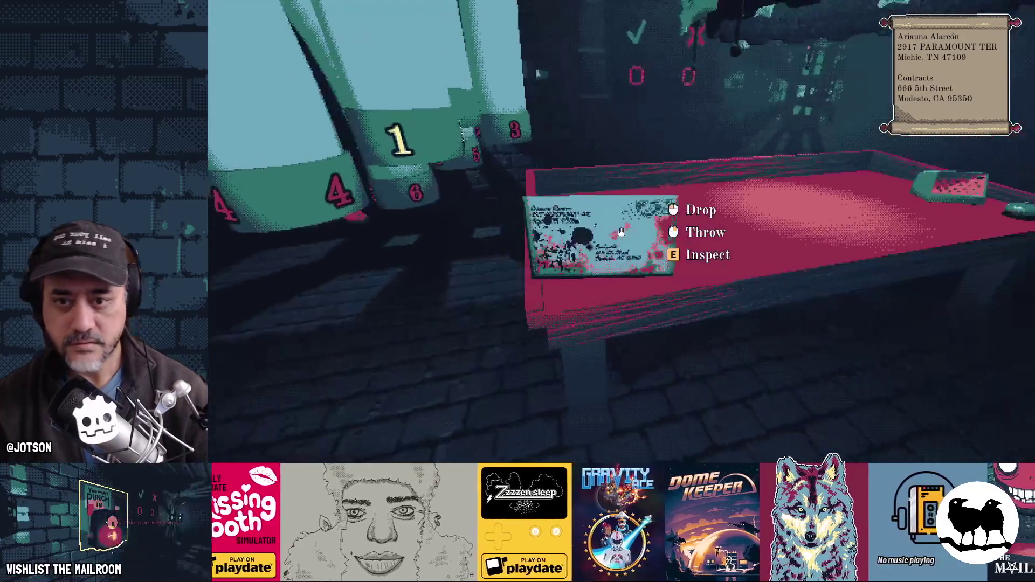
# Load the letter into a canister and send it to floor 2, hitting the line 137 breakpoint.
pyautogui.click(625, 239)
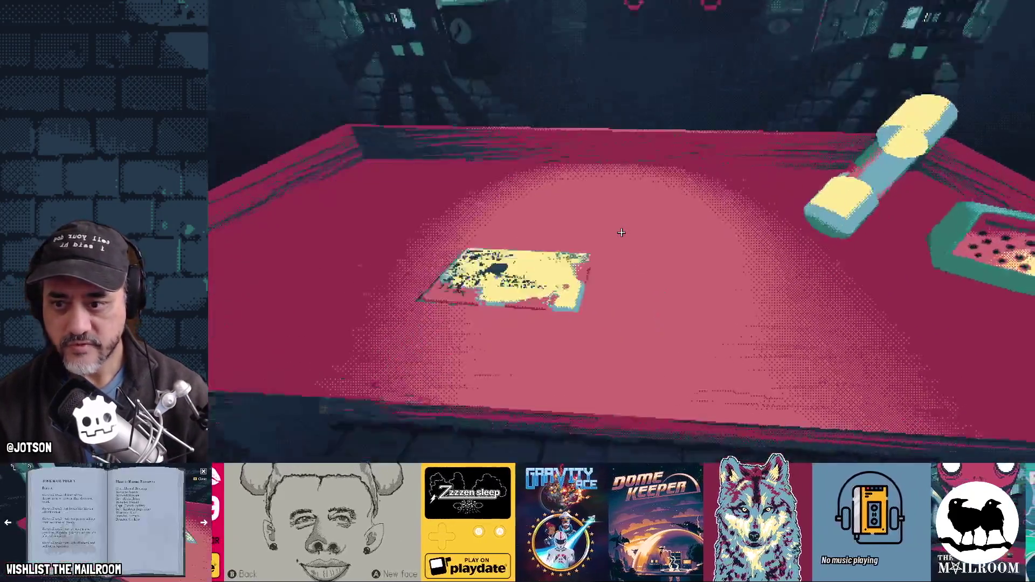
pyautogui.click(620, 232)
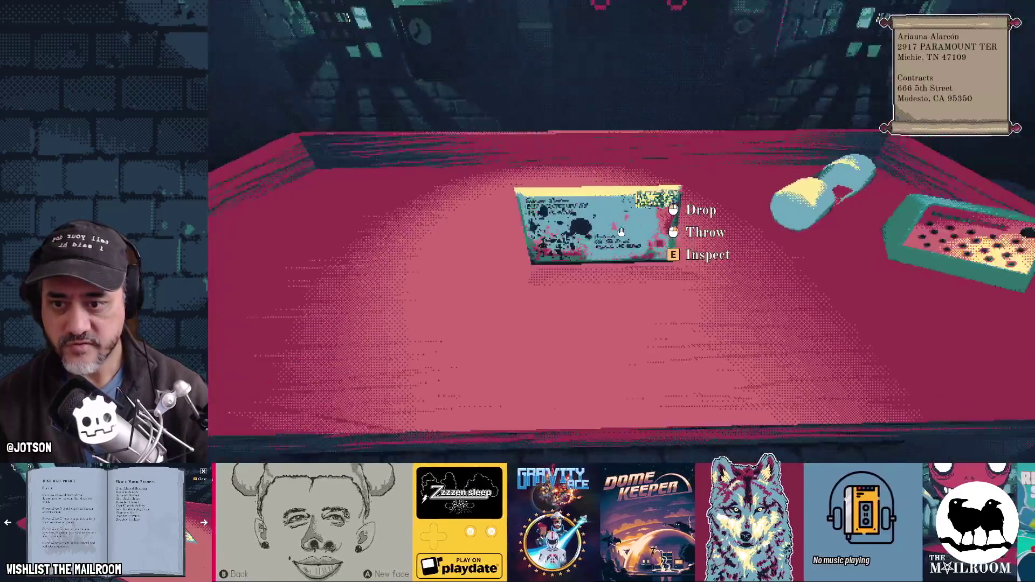
pyautogui.click(620, 231)
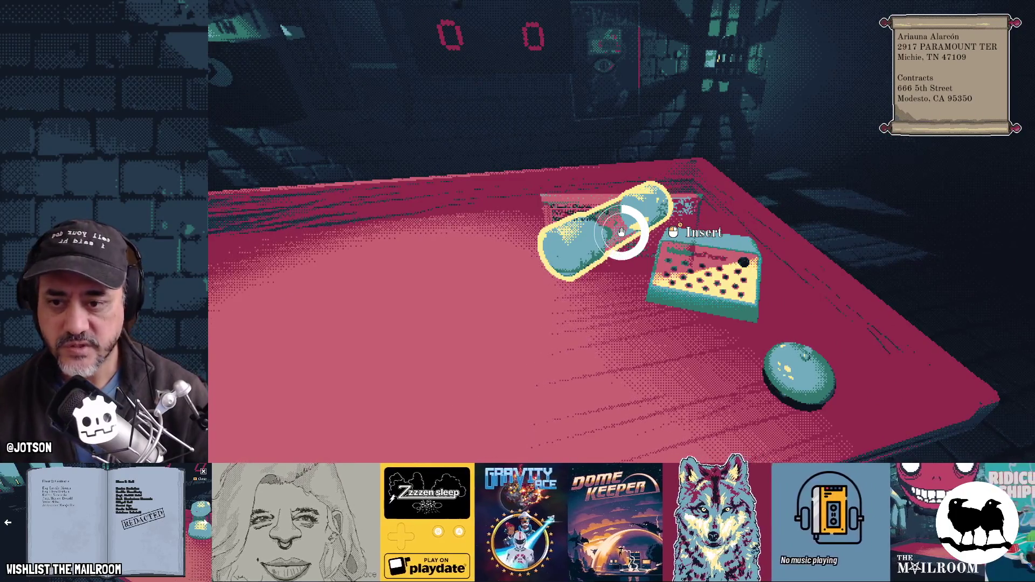
pyautogui.click(621, 231)
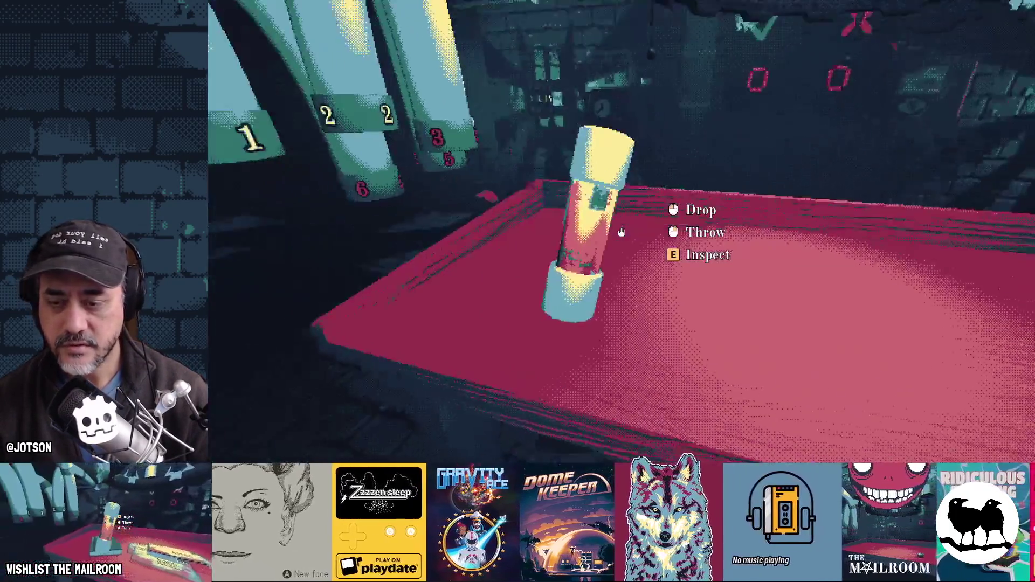
pyautogui.click(621, 231)
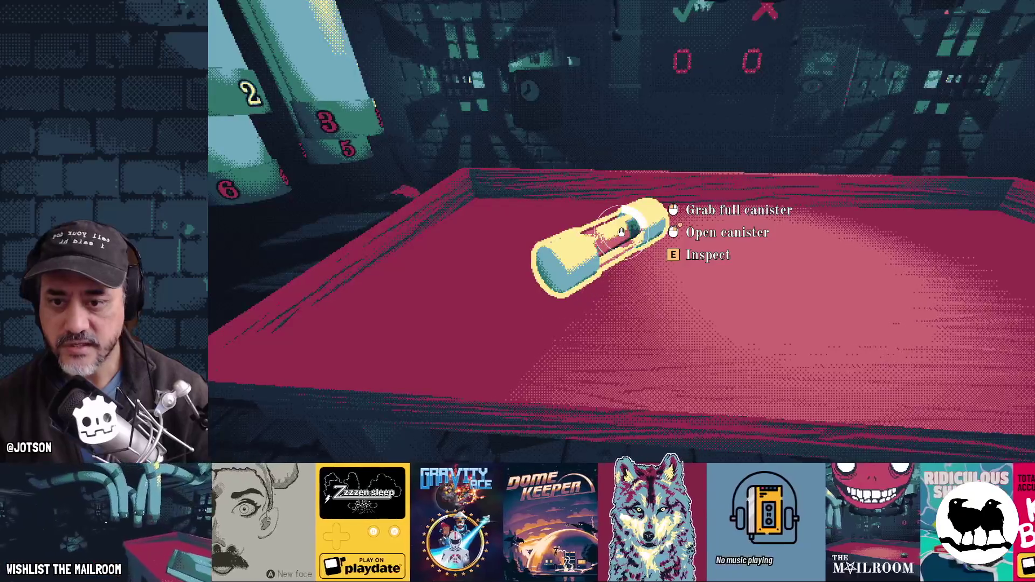
pyautogui.rightClick(621, 232)
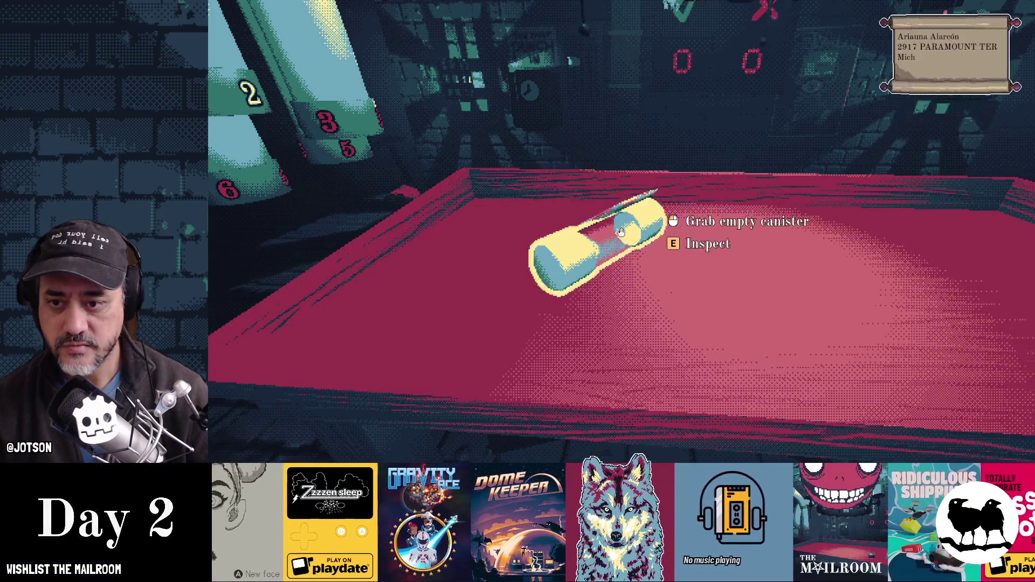
pyautogui.click(621, 232)
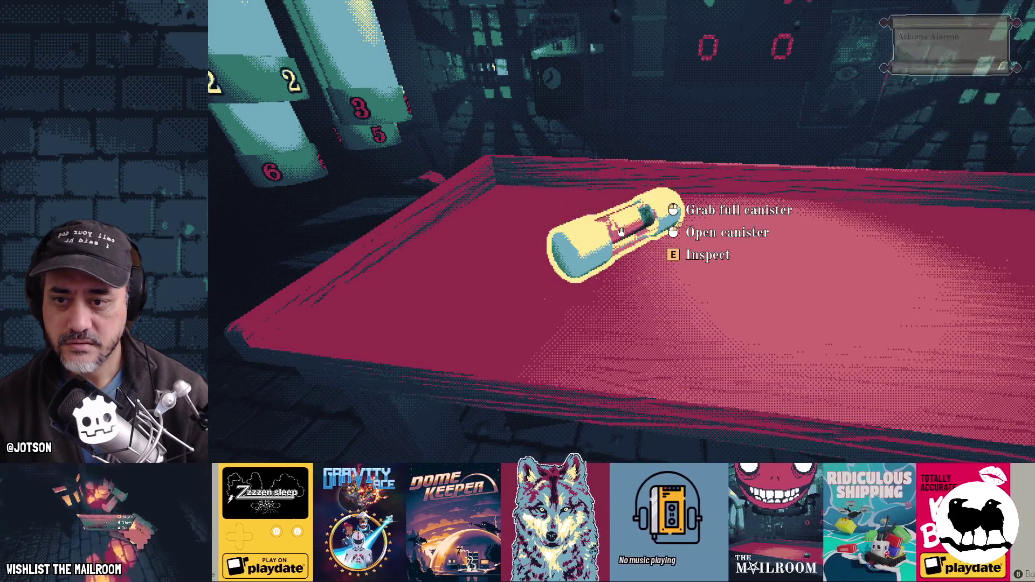
pyautogui.click(620, 232)
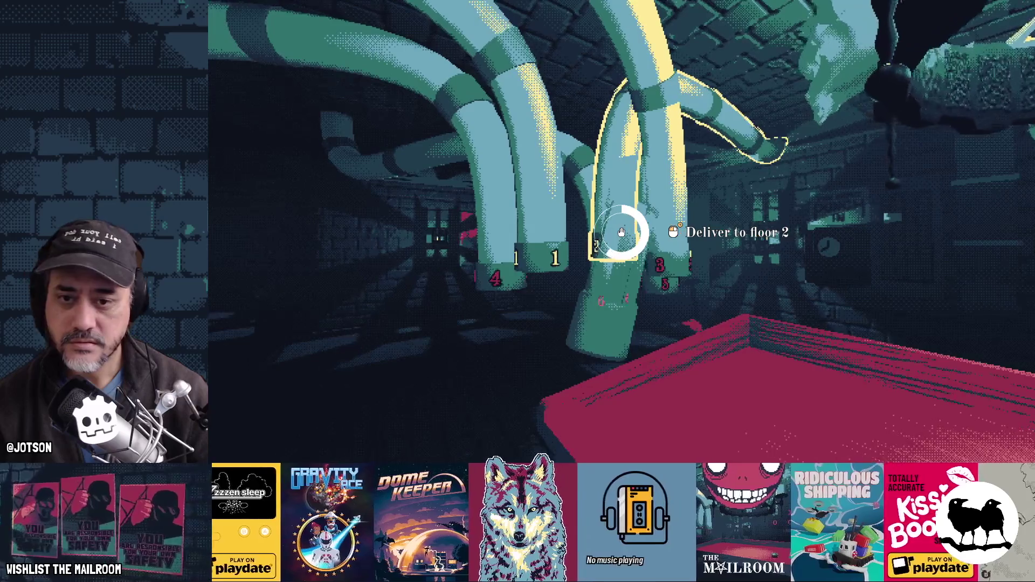
pyautogui.click(621, 232)
# Undo the stray typing, step to line 139 and show the Output log's empty array.
pyautogui.write('s')
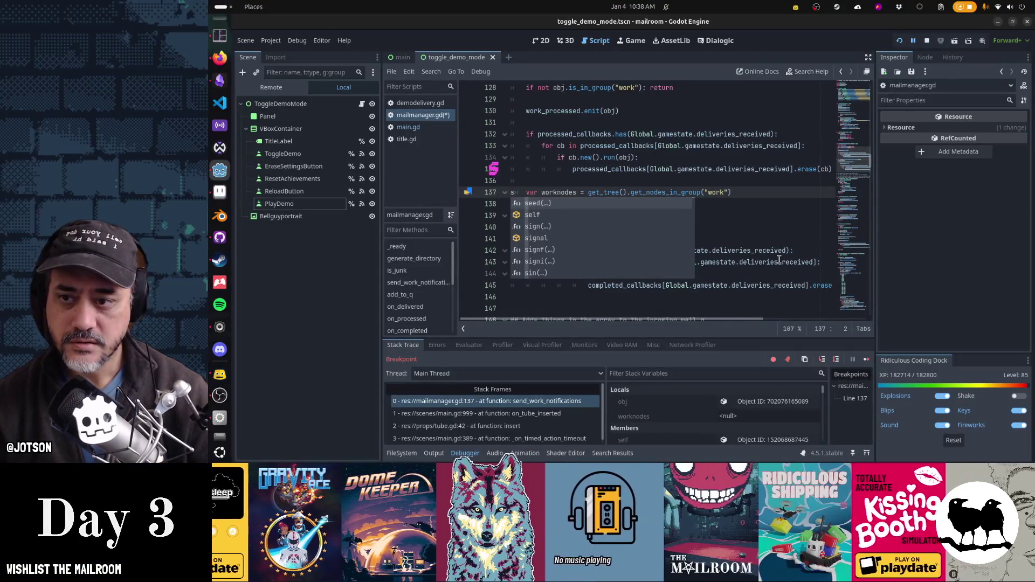
pyautogui.hotkey('ctrl', 'z')
pyautogui.press('F10')
pyautogui.press('F10')
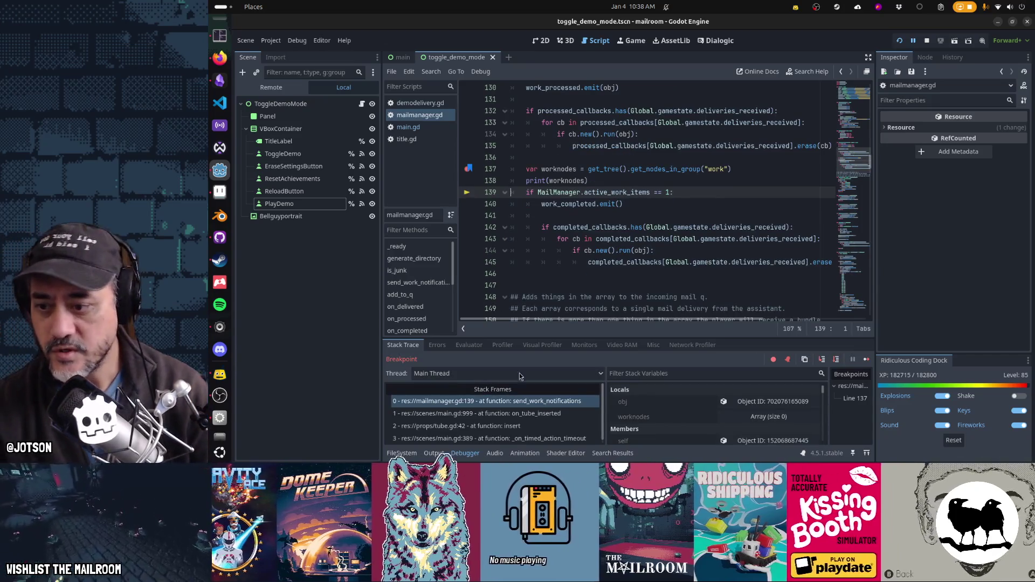
pyautogui.click(433, 453)
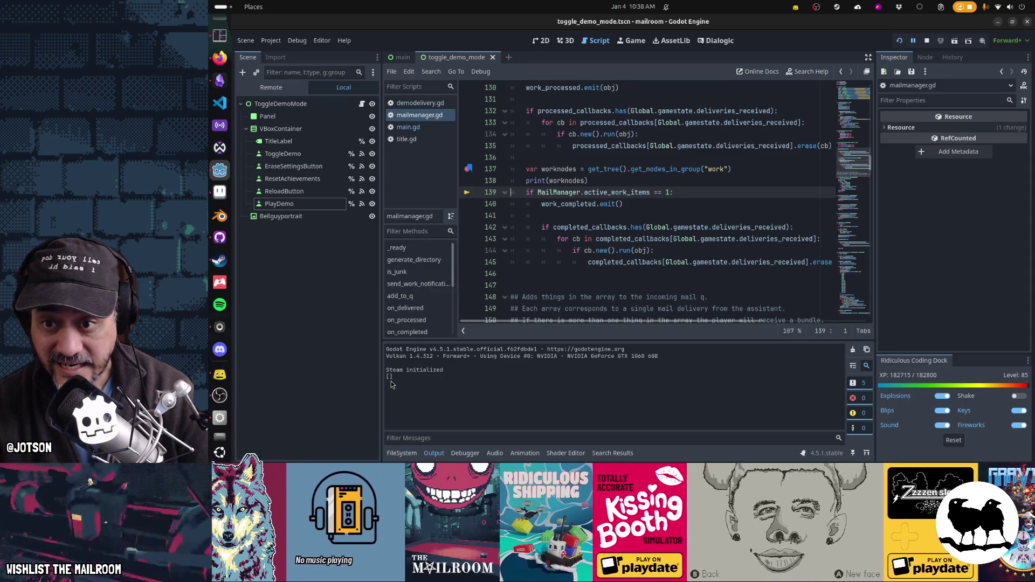
pyautogui.scroll(4, 628, 203)
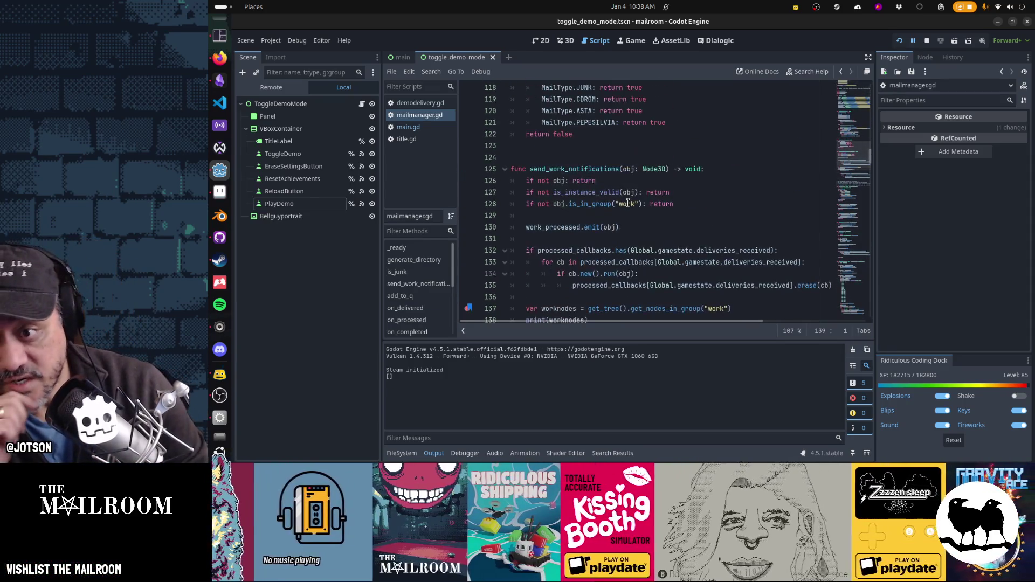
# Select obj.is_in_group("work") on line 128 and move the breakpoint from line 137 to 139.
pyautogui.moveTo(554, 204); pyautogui.dragTo(643, 204)
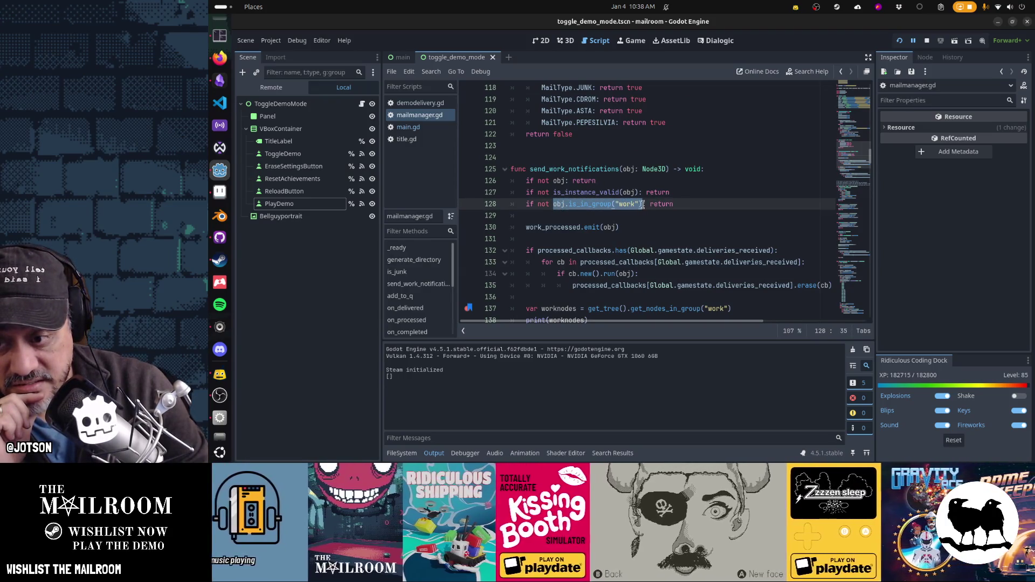
pyautogui.scroll(-2, 634, 210)
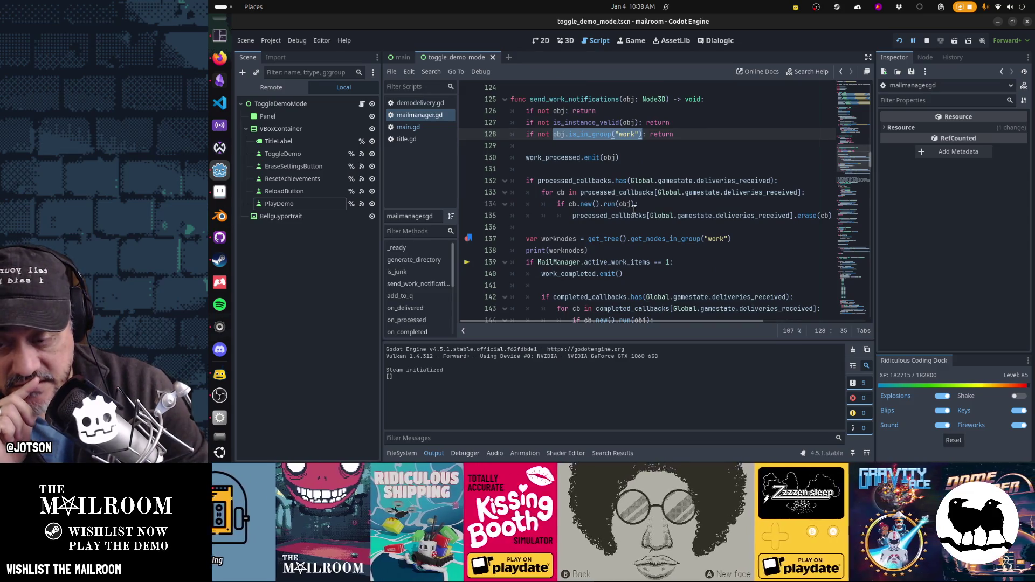
pyautogui.click(467, 238)
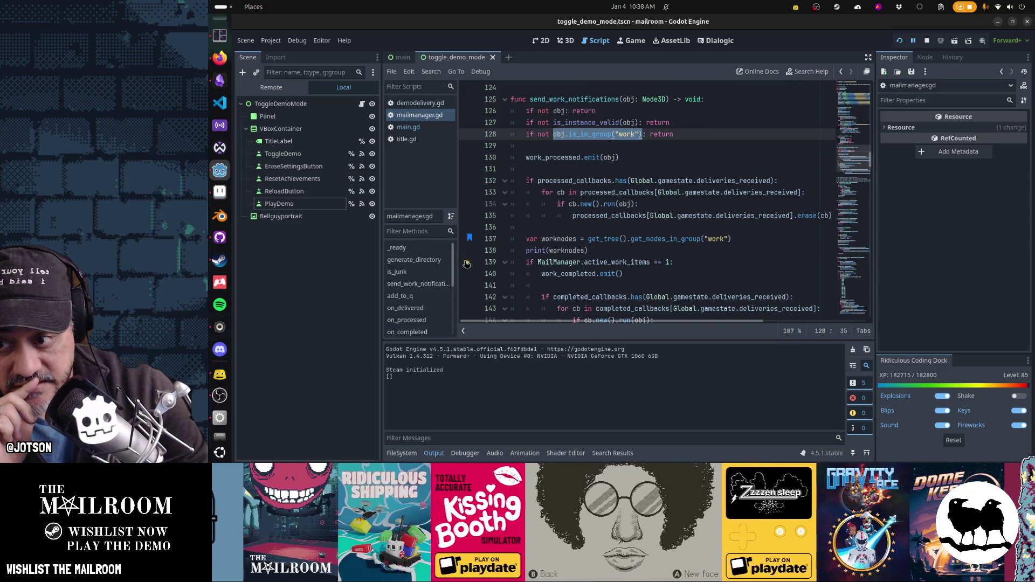
pyautogui.click(467, 263)
pyautogui.moveTo(564, 267)
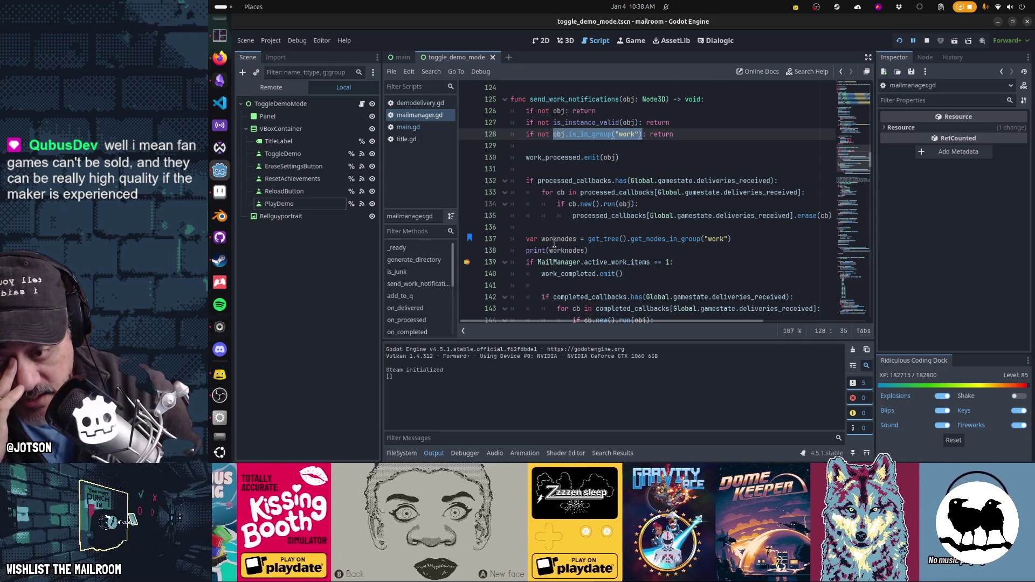
pyautogui.moveTo(568, 251)
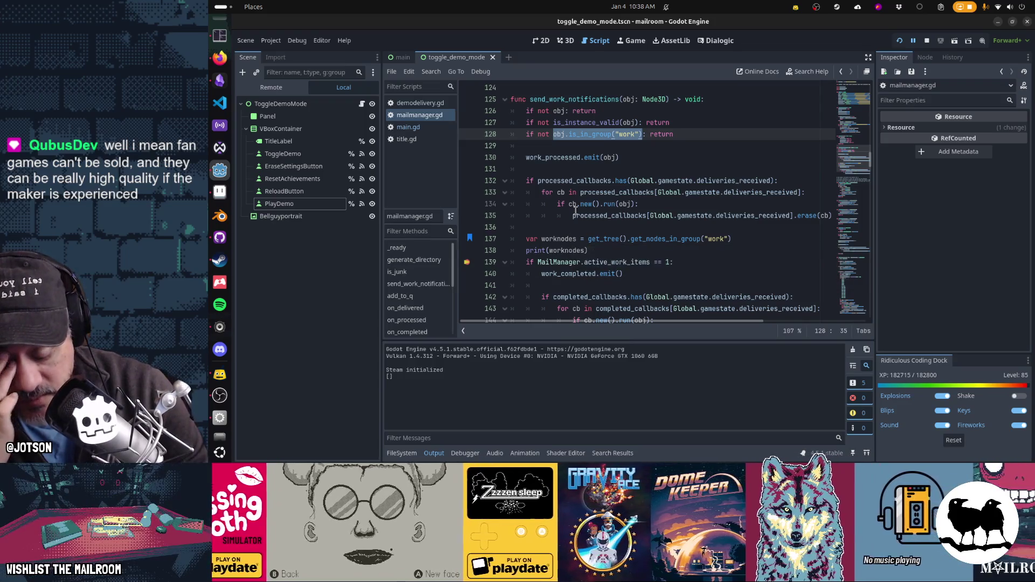
pyautogui.moveTo(575, 211)
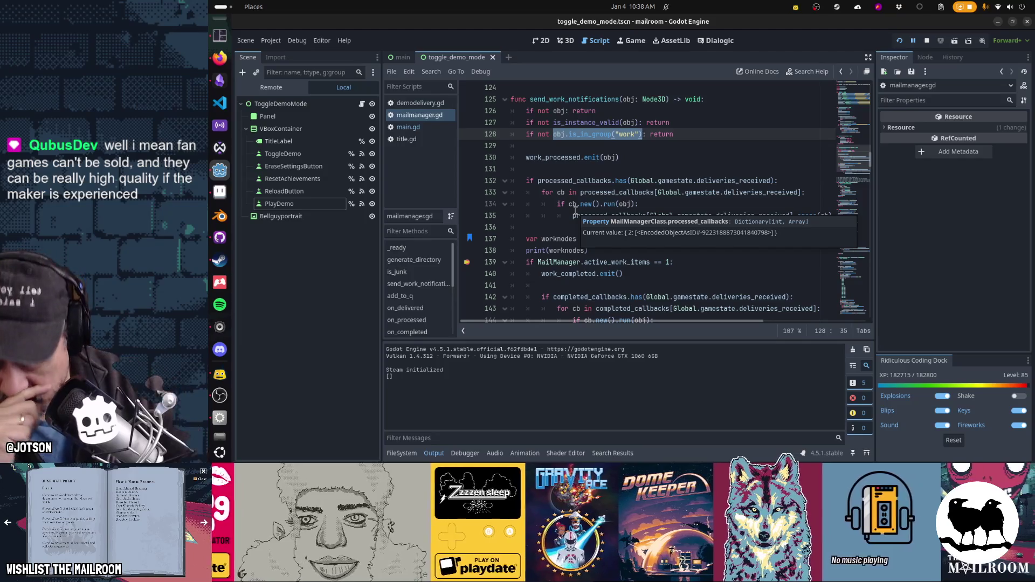
# Restart the game in Active demo mode and open the gate into the next room.
pyautogui.press('F5')
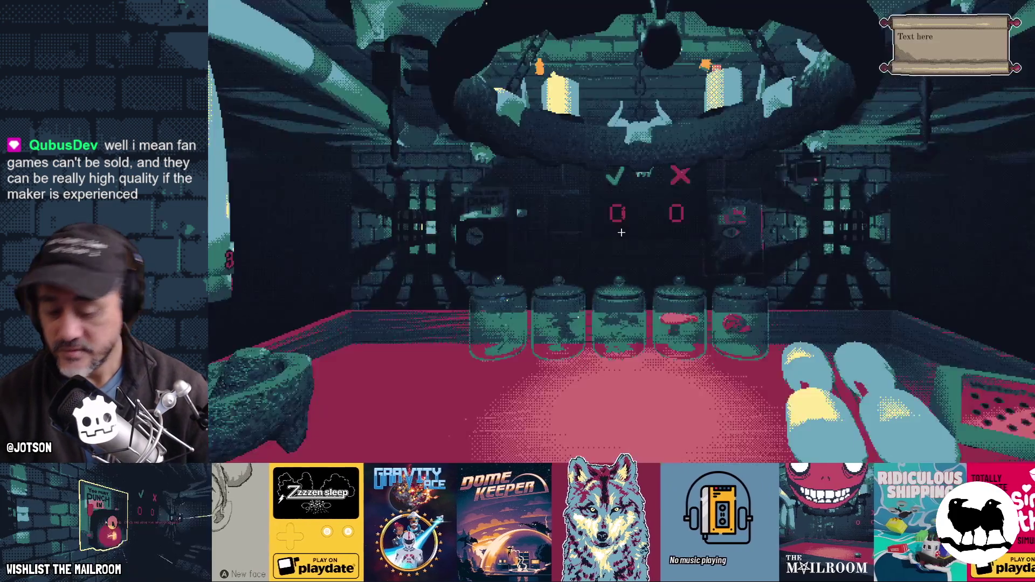
pyautogui.press('F5')
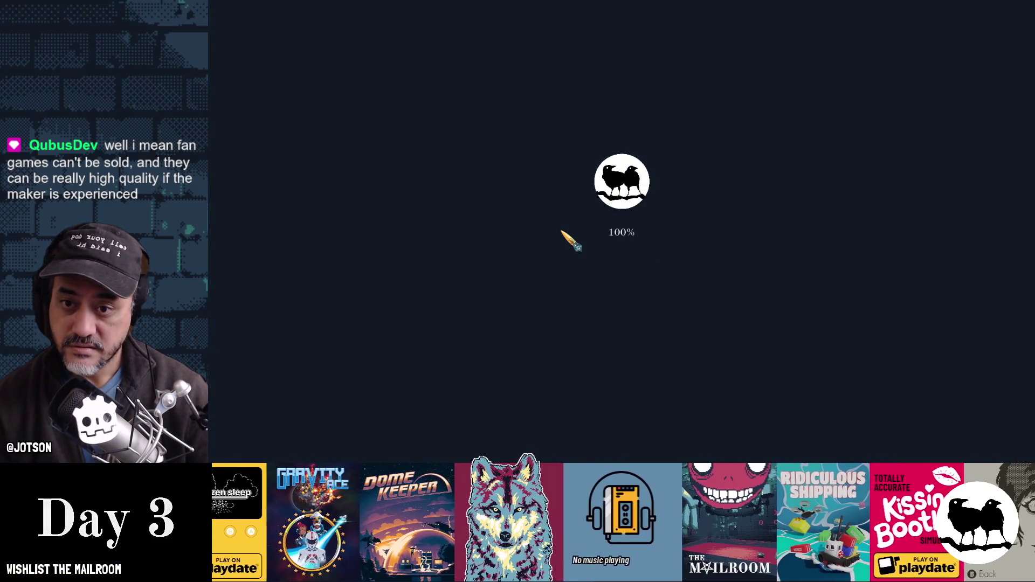
pyautogui.click(619, 157)
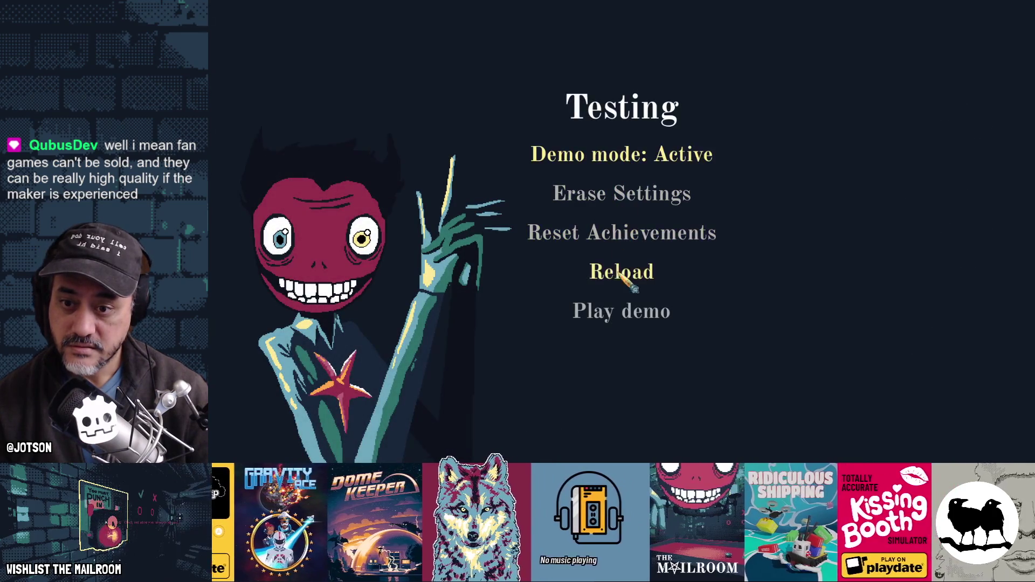
pyautogui.click(682, 305)
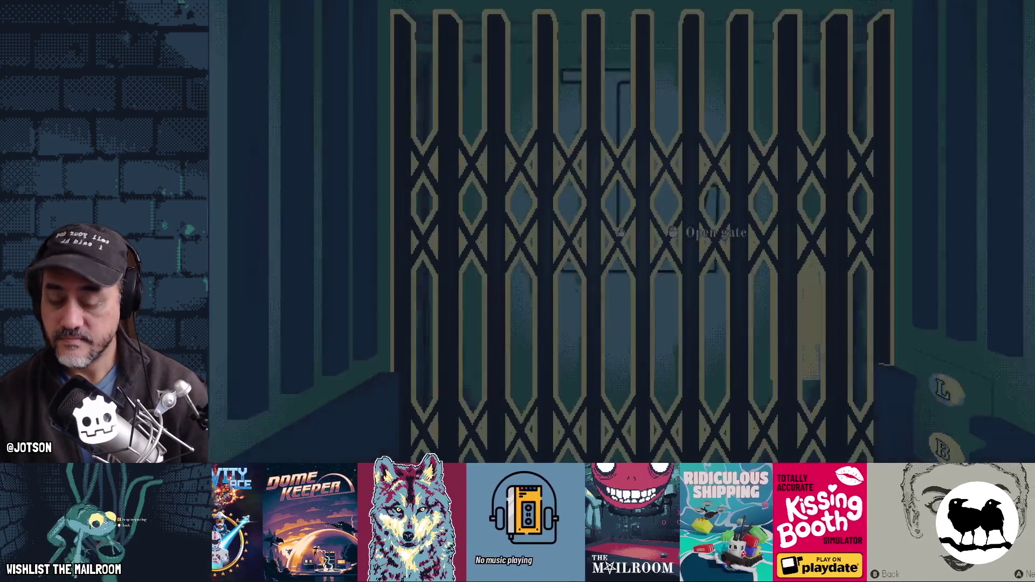
pyautogui.click(621, 233)
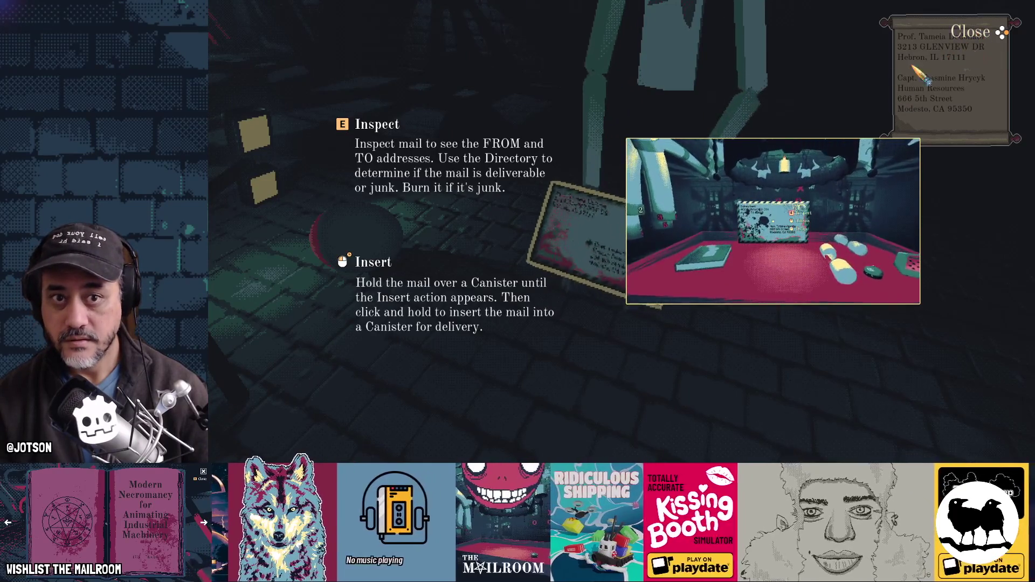
# Dismiss the Inspect and Insert tutorial, resume, set the letter on the red table, and switch to Obsidian.
pyautogui.press('Escape')
pyautogui.click(614, 171)
pyautogui.click(621, 232)
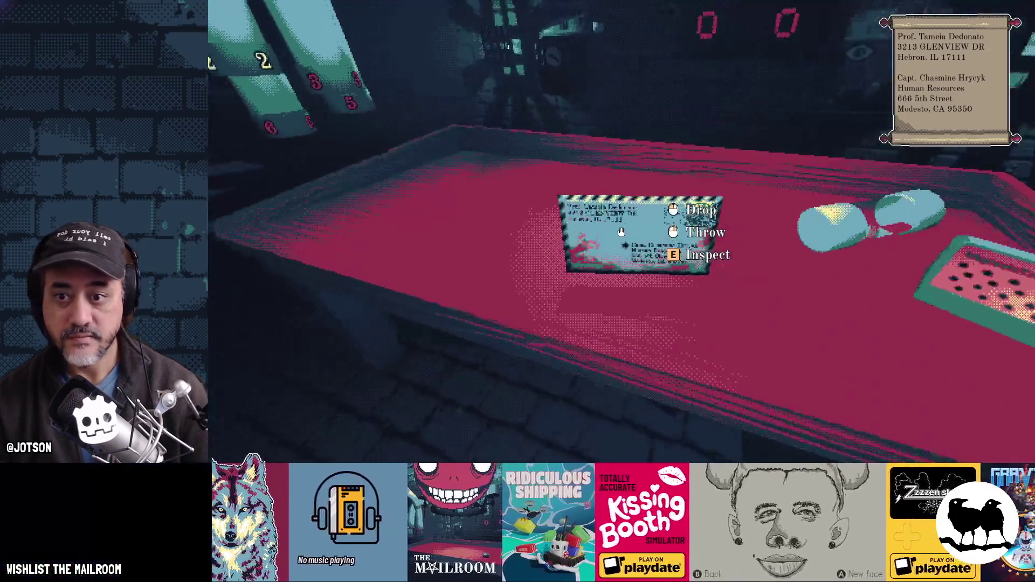
pyautogui.click(621, 232)
pyautogui.hotkey('alt', 'Tab')
pyautogui.hotkey('alt', 'Tab')
pyautogui.hotkey('alt', 'Tab')
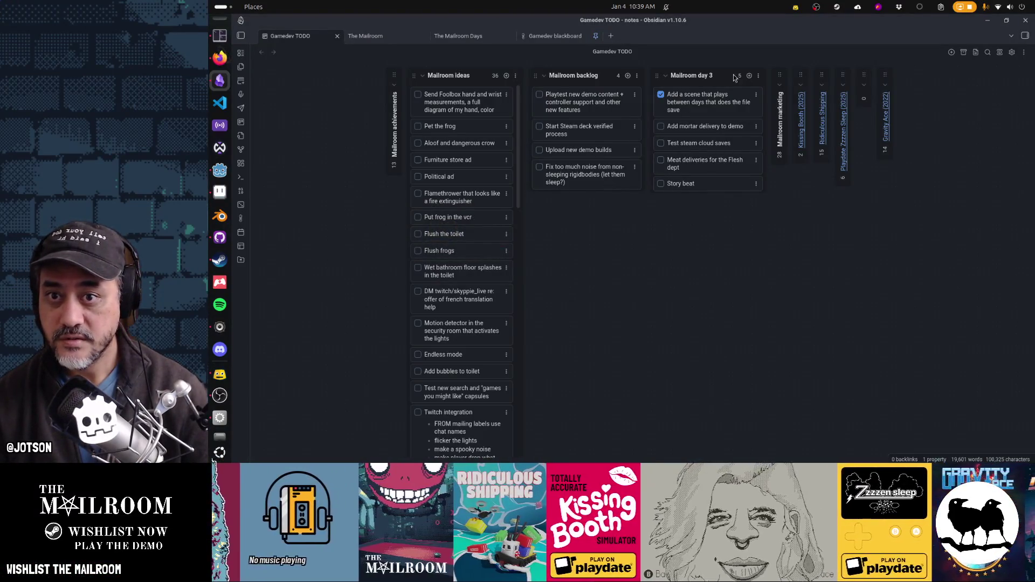
# Add day 3 cards for Esc on the tutorial overlay pausing the game and left clicks passing through it.
pyautogui.click(749, 76)
pyautogui.write('Fi')
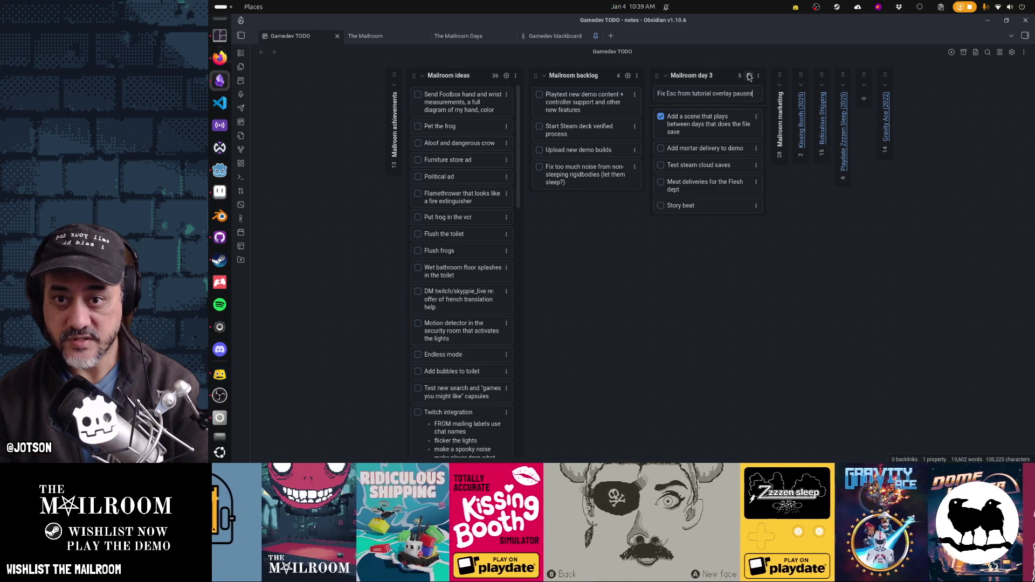
pyautogui.write('ame instead o')
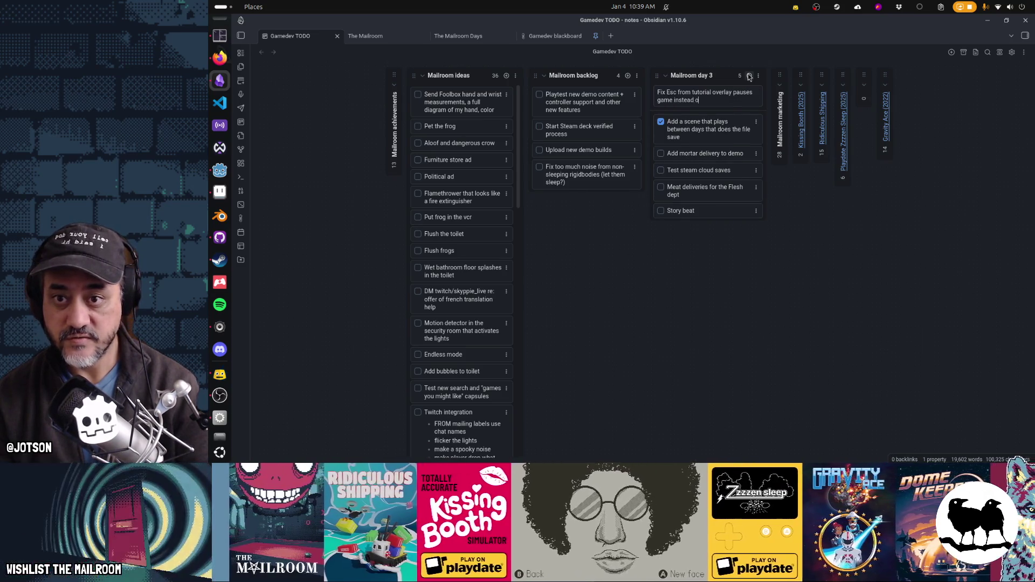
pyautogui.write(' the overlay')
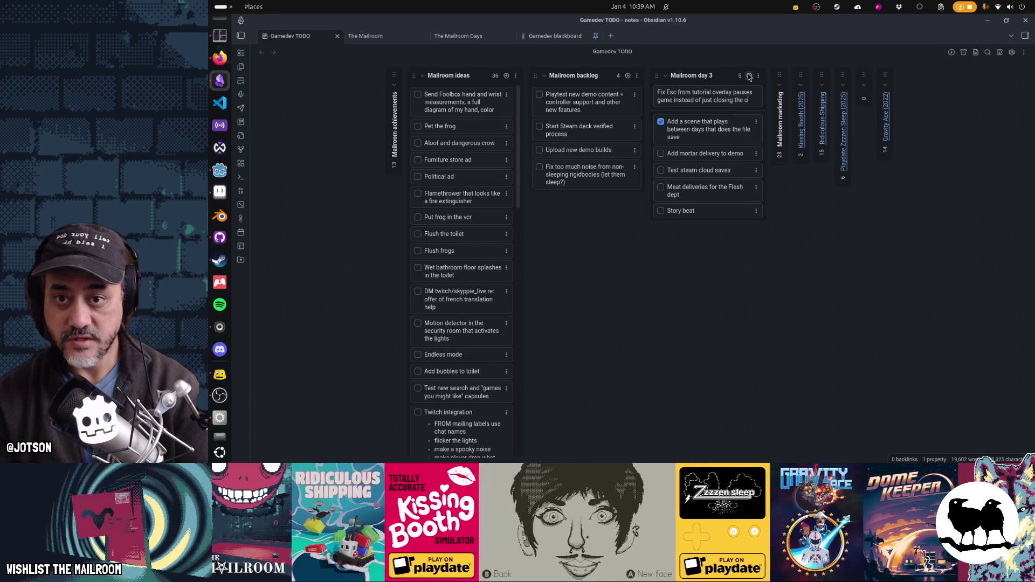
pyautogui.press('Return')
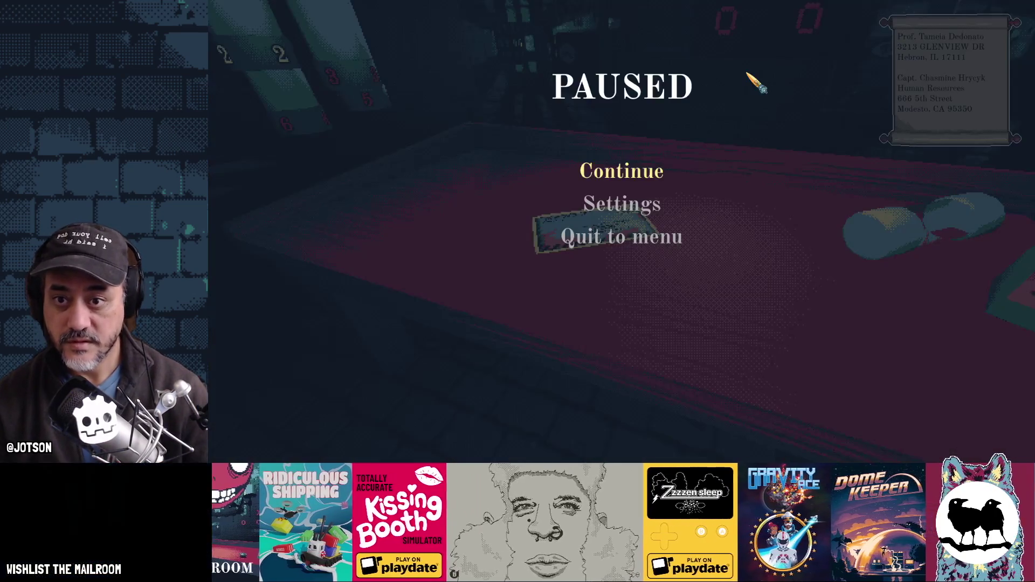
pyautogui.click(748, 75)
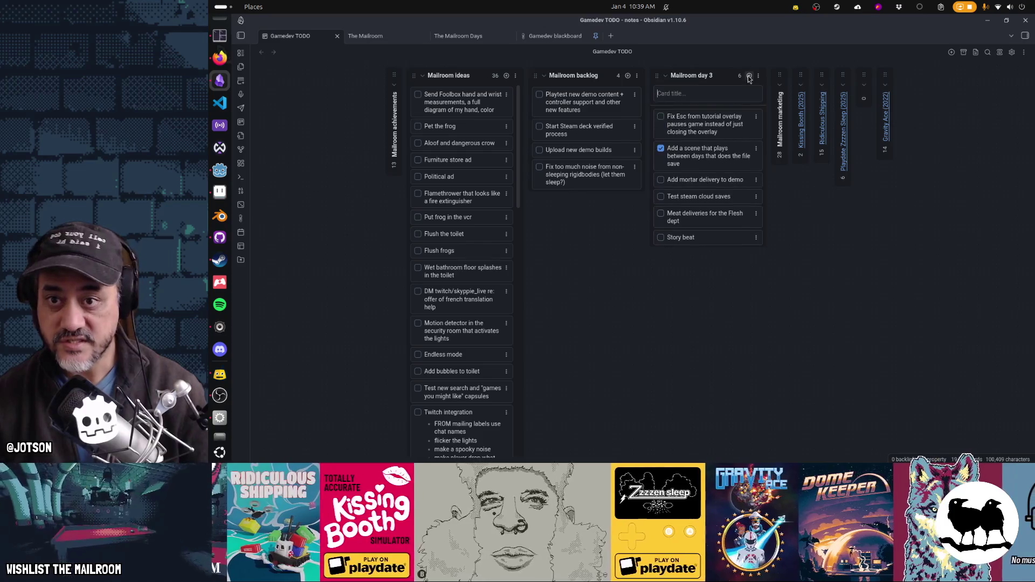
pyautogui.write('Fix click through overla')
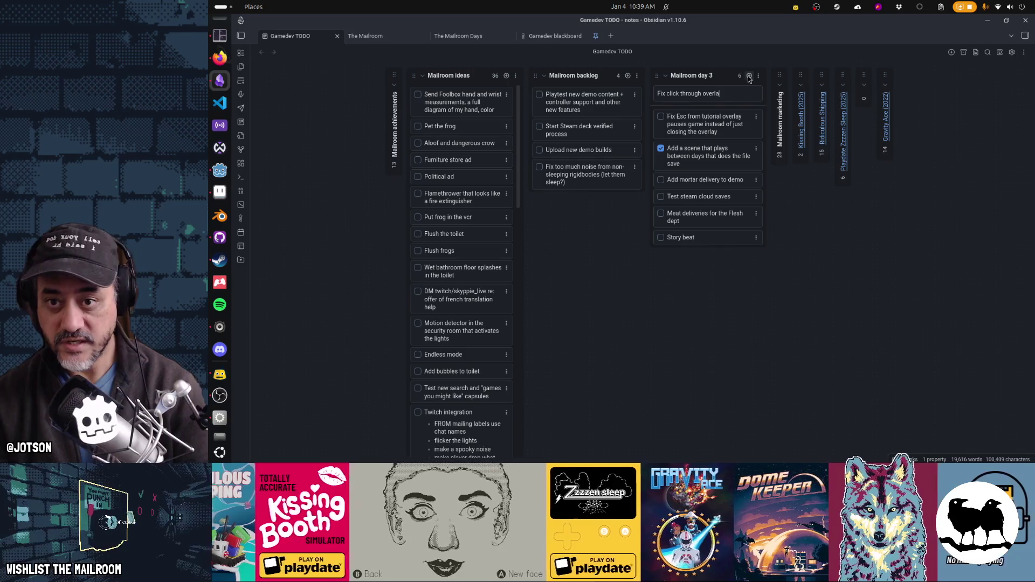
pyautogui.write('y with')
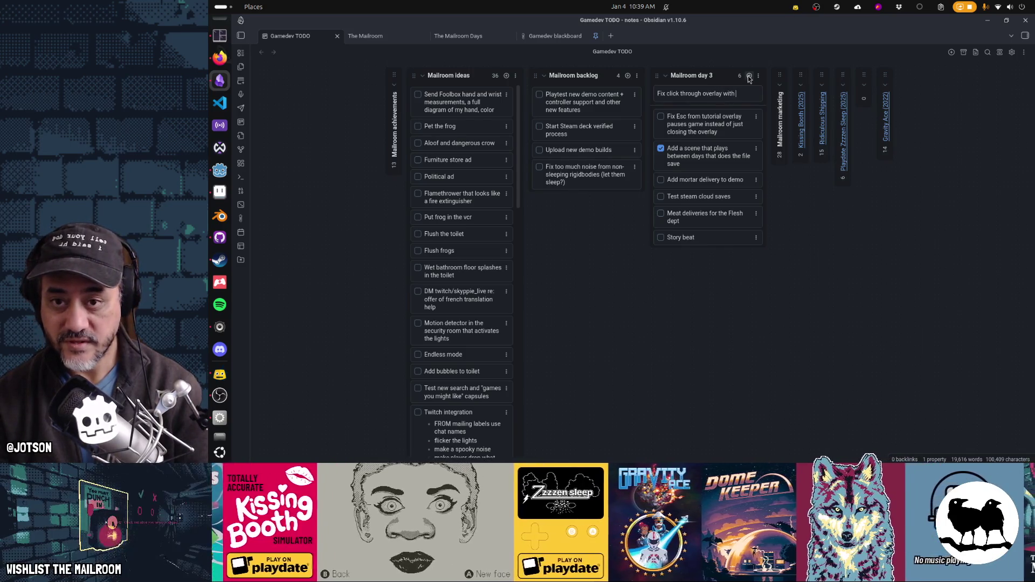
pyautogui.write(' left mouse')
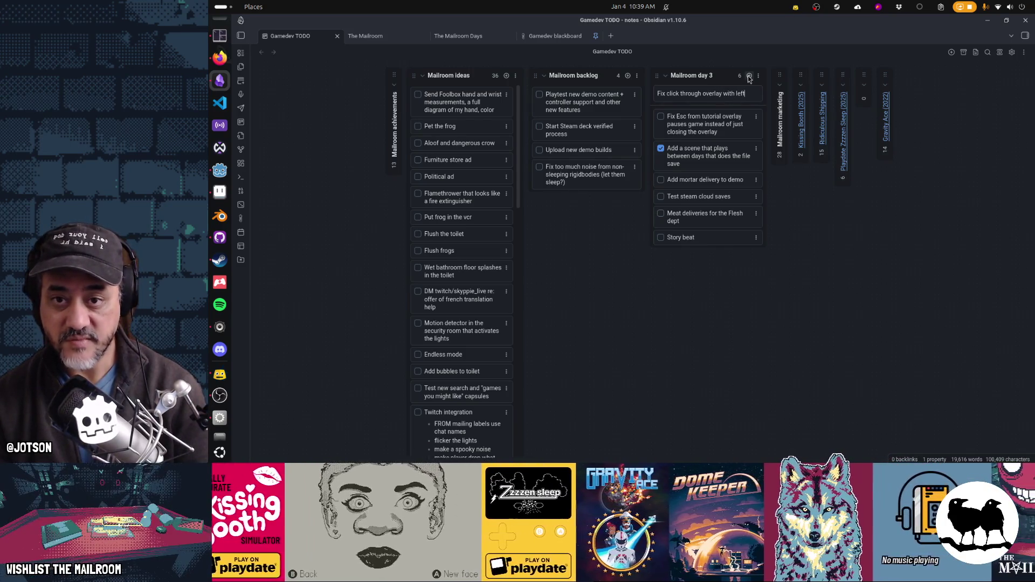
pyautogui.press('Return')
pyautogui.hotkey('alt', 'Tab')
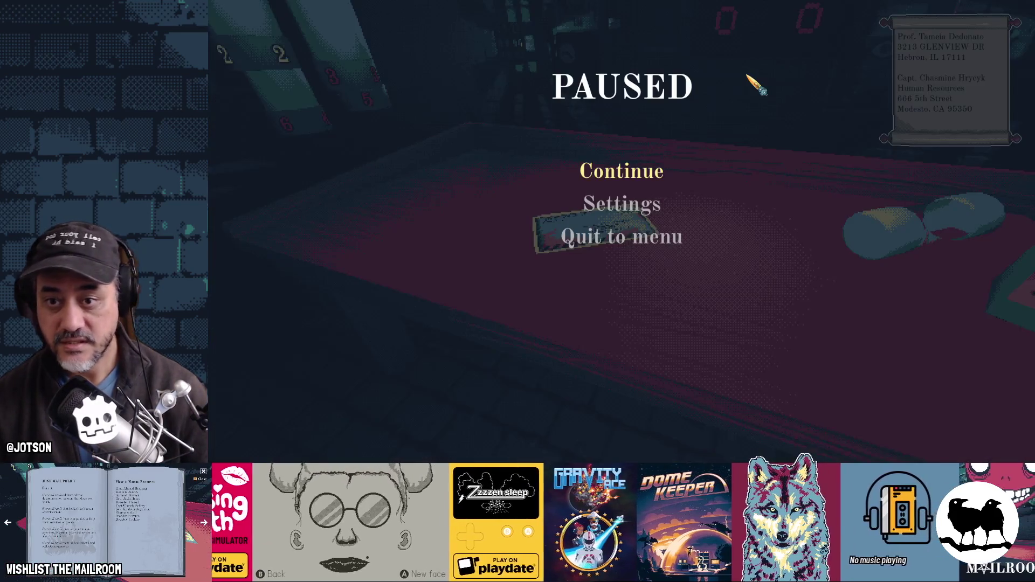
# Inspect the envelope, load it into a canister, send it to floor 1 and view the Output log.
pyautogui.click(630, 171)
pyautogui.moveTo(621, 231)
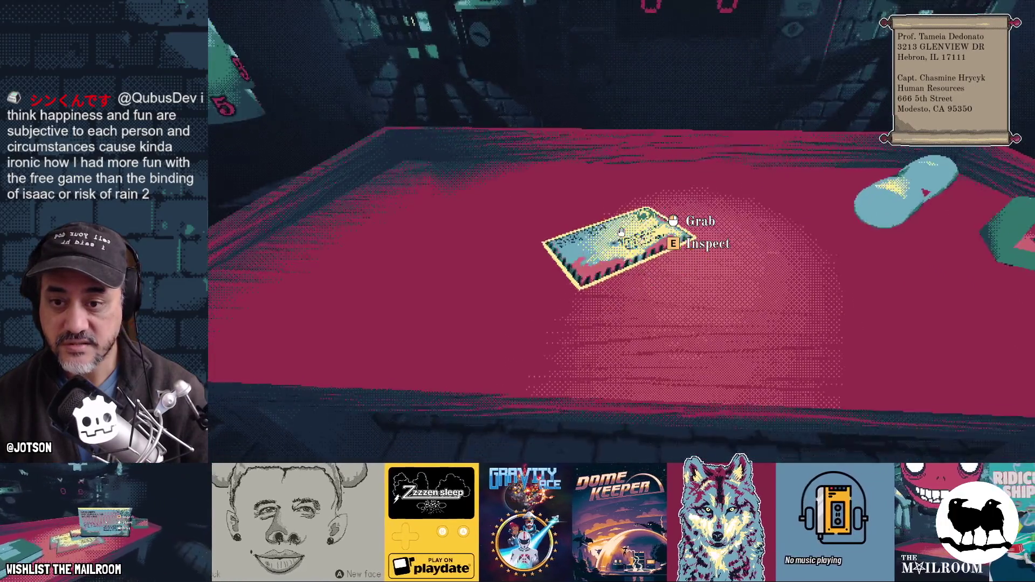
pyautogui.press('e')
pyautogui.press('e')
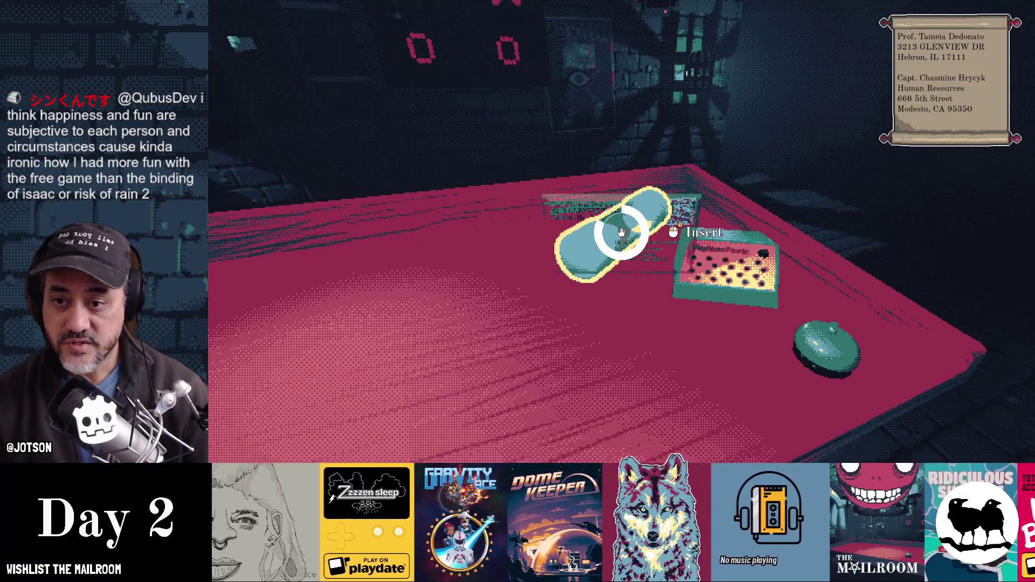
pyautogui.click(621, 231)
pyautogui.click(621, 231)
pyautogui.moveTo(620, 232)
pyautogui.moveTo(620, 232); pyautogui.dragTo(621, 232)
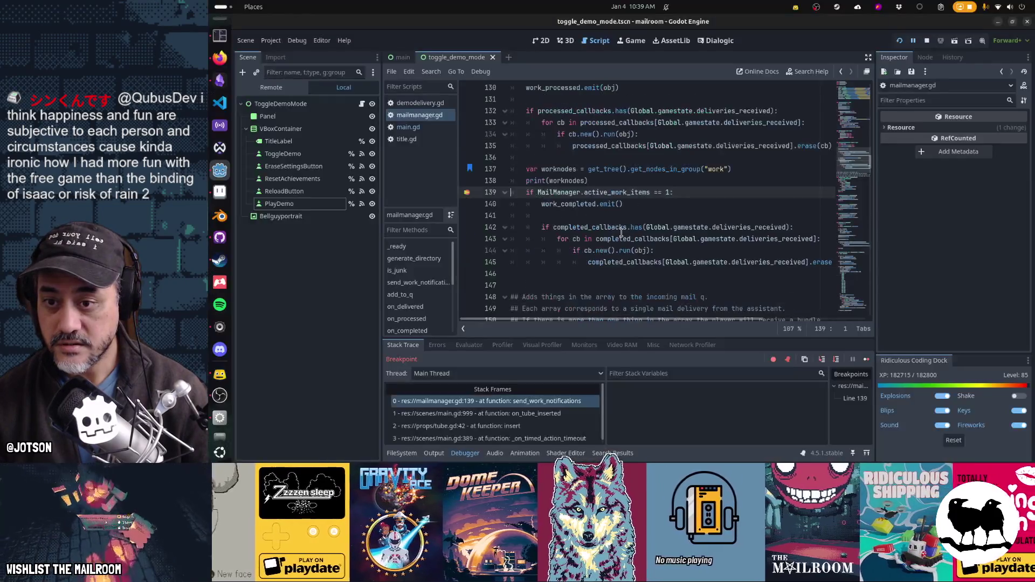
pyautogui.click(430, 452)
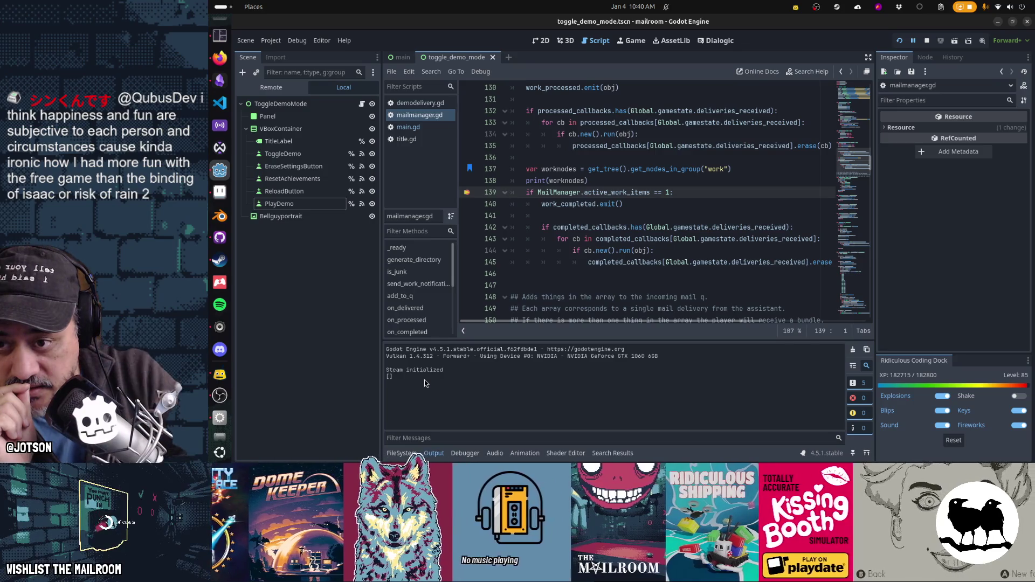
pyautogui.scroll(3, 501, 279)
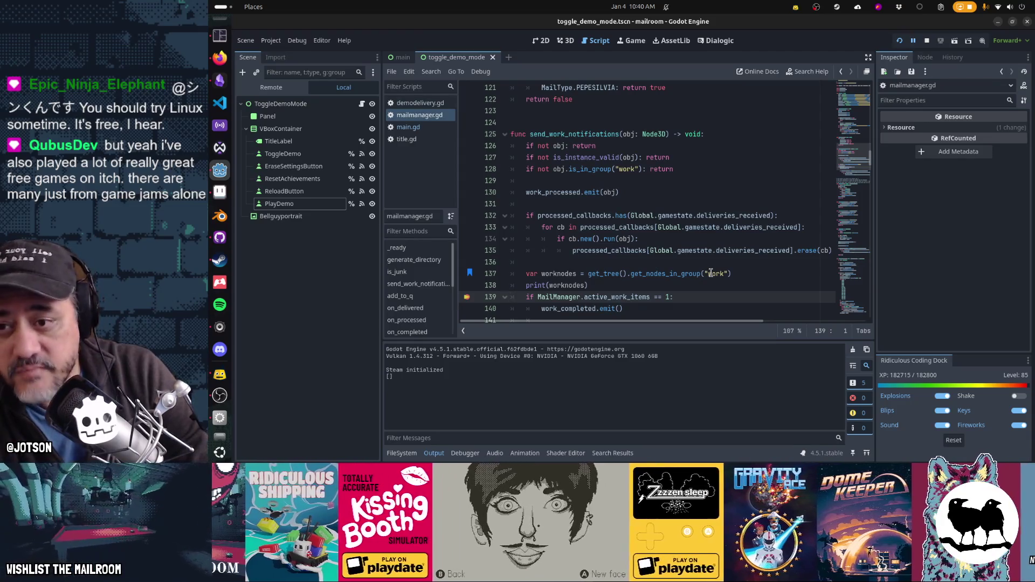
pyautogui.moveTo(567, 169)
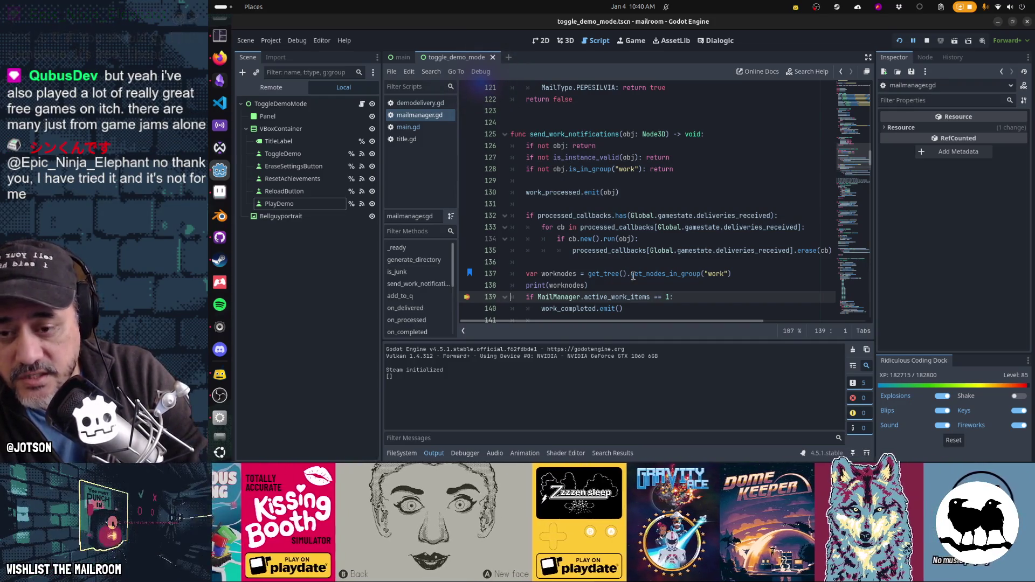
pyautogui.moveTo(633, 276)
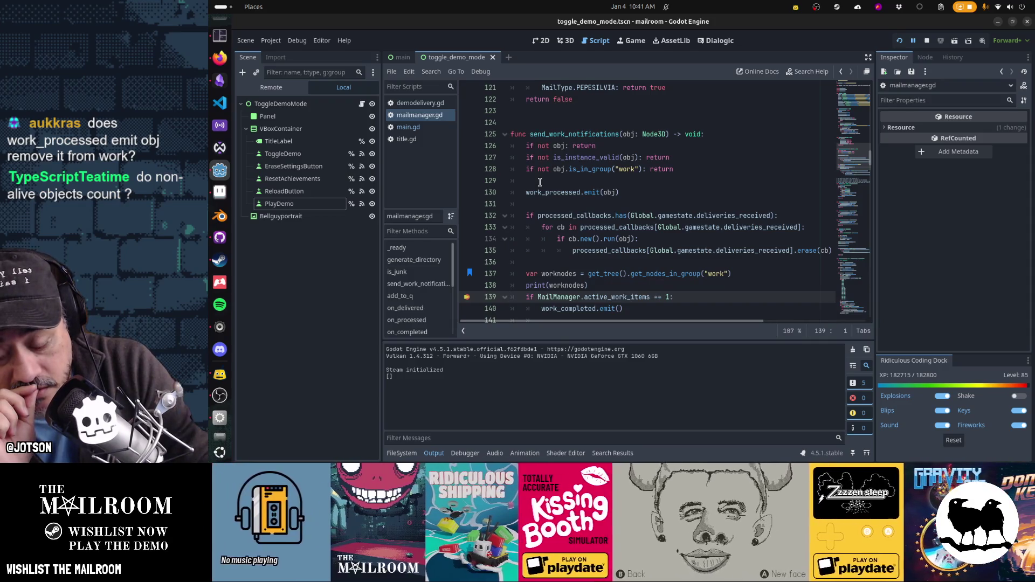
# Search all project scripts for work_processed.connect, finding 0 matches.
pyautogui.click(587, 192)
pyautogui.hotkey('ctrl', 'shift', 'f')
pyautogui.write('work_pro')
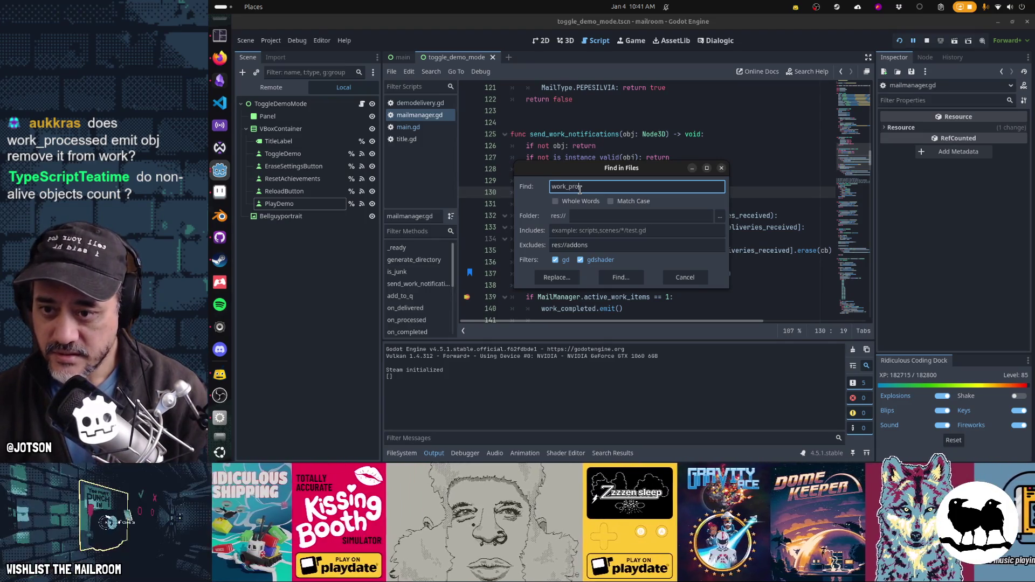
pyautogui.write('connect')
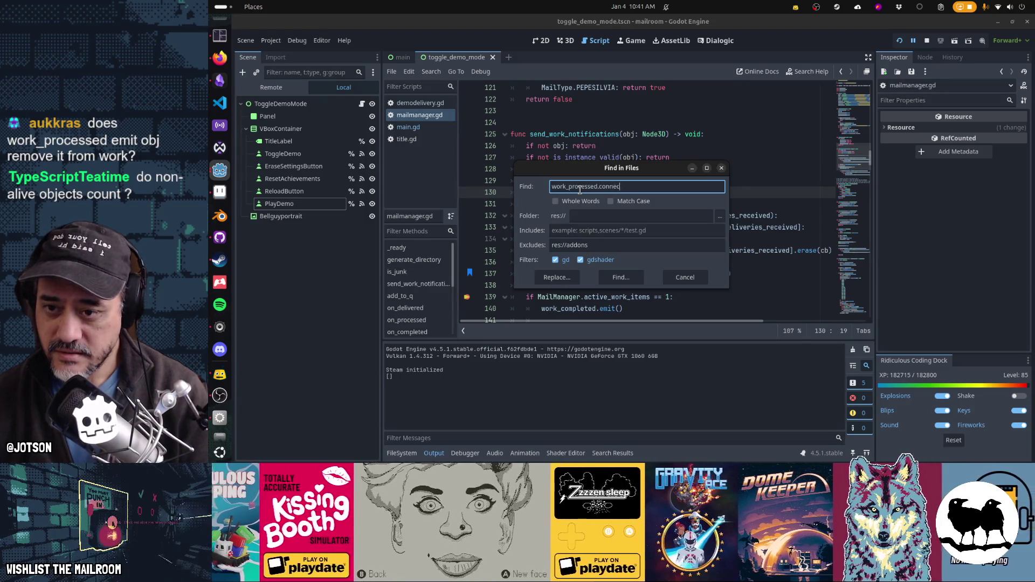
pyautogui.press('Return')
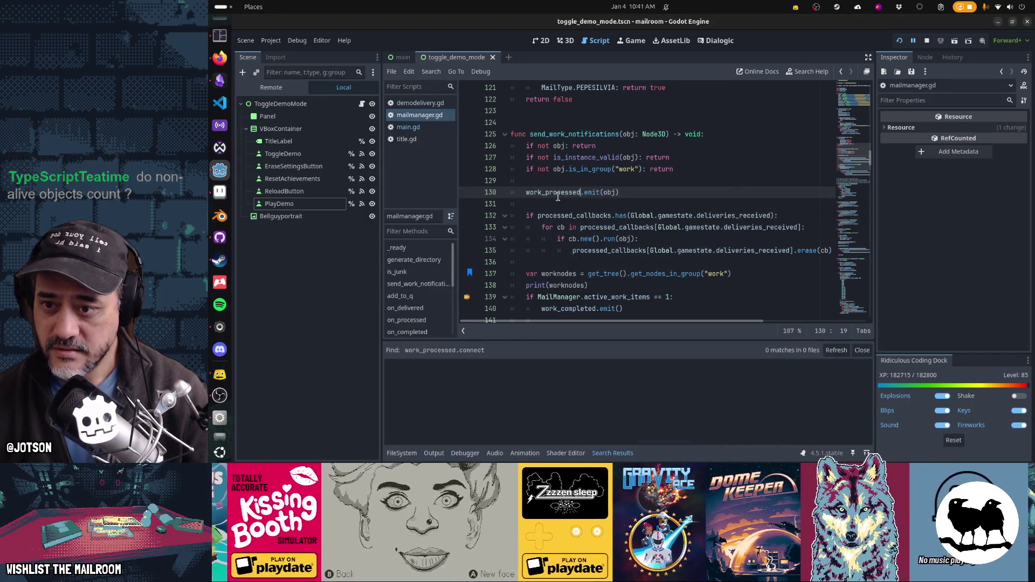
pyautogui.doubleClick(575, 193)
# Search the project for work_processed, then inspect is_in_group on line 128 and move to line 137.
pyautogui.hotkey('ctrl', 'shift', 'f')
pyautogui.press('Return')
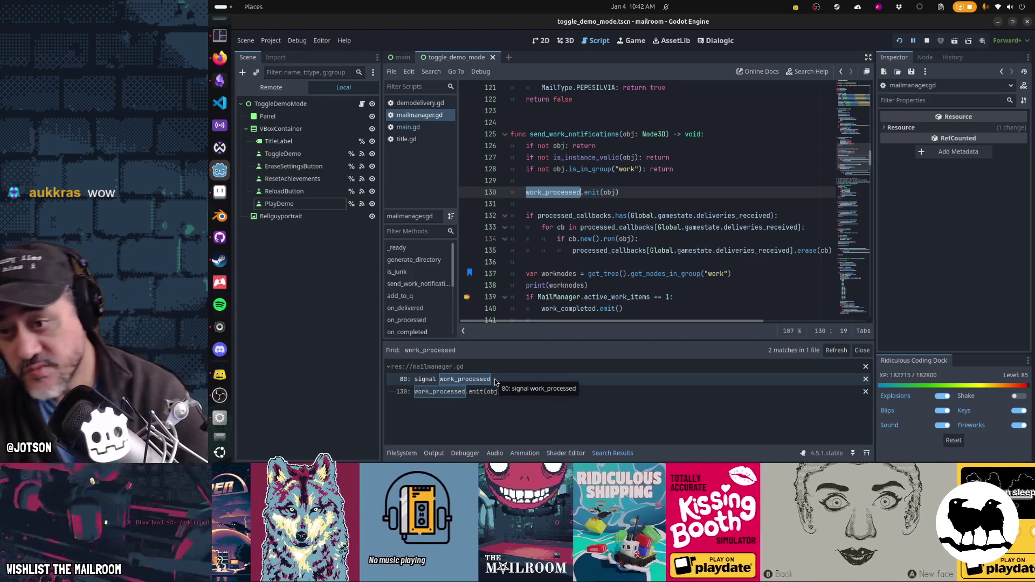
pyautogui.moveTo(585, 173)
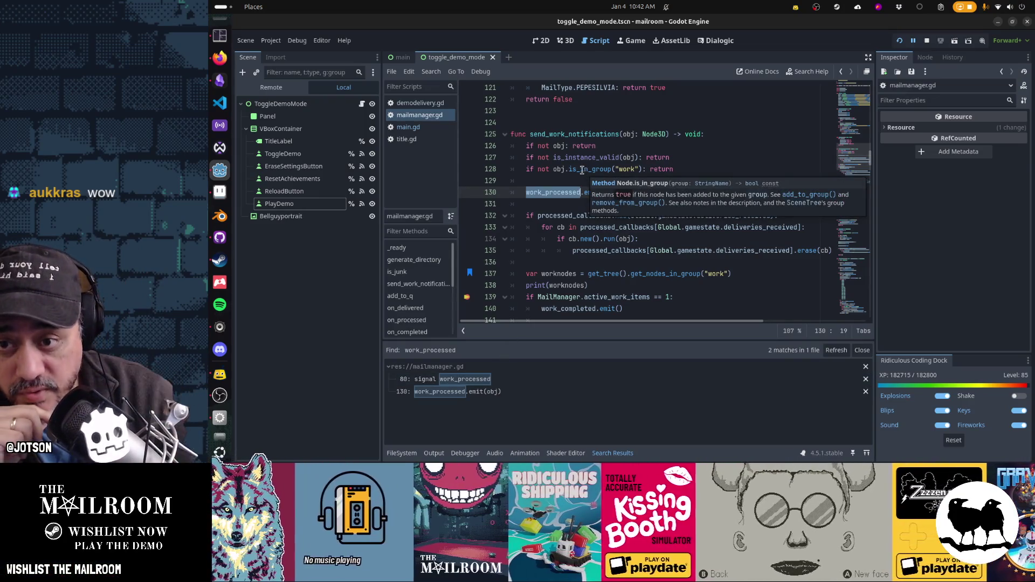
pyautogui.doubleClick(582, 170)
pyautogui.doubleClick(559, 169)
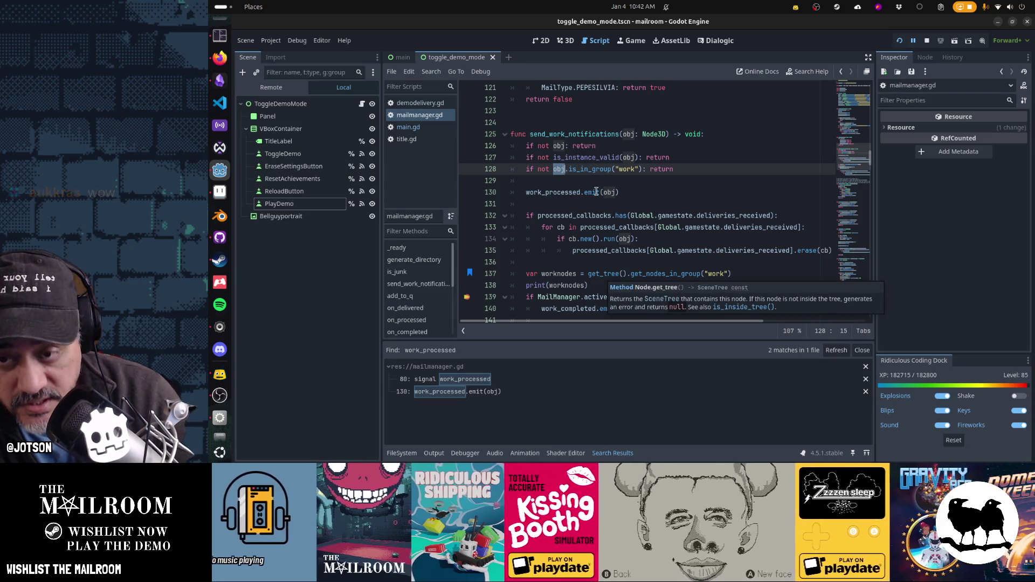
pyautogui.doubleClick(589, 169)
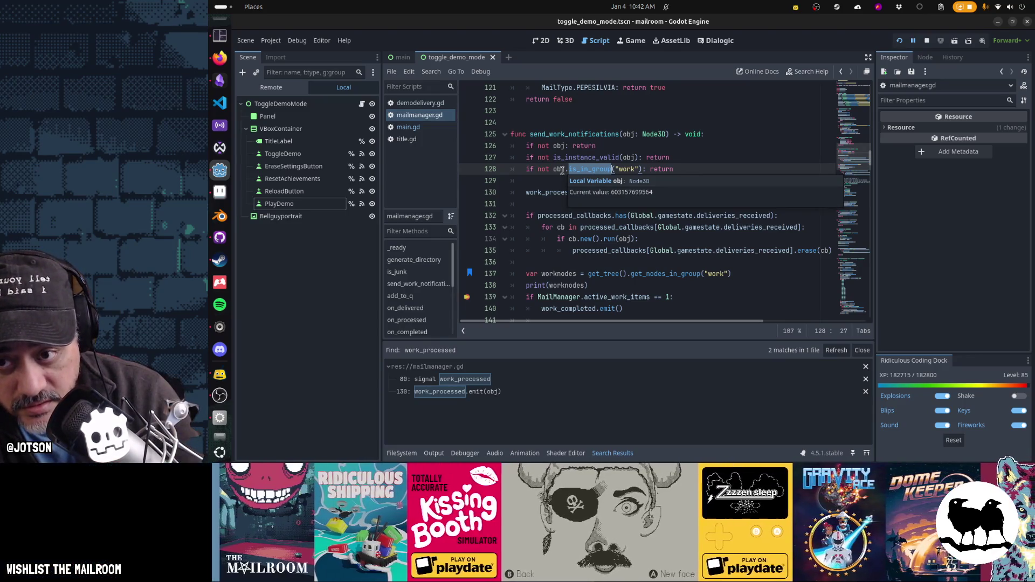
pyautogui.click(584, 169)
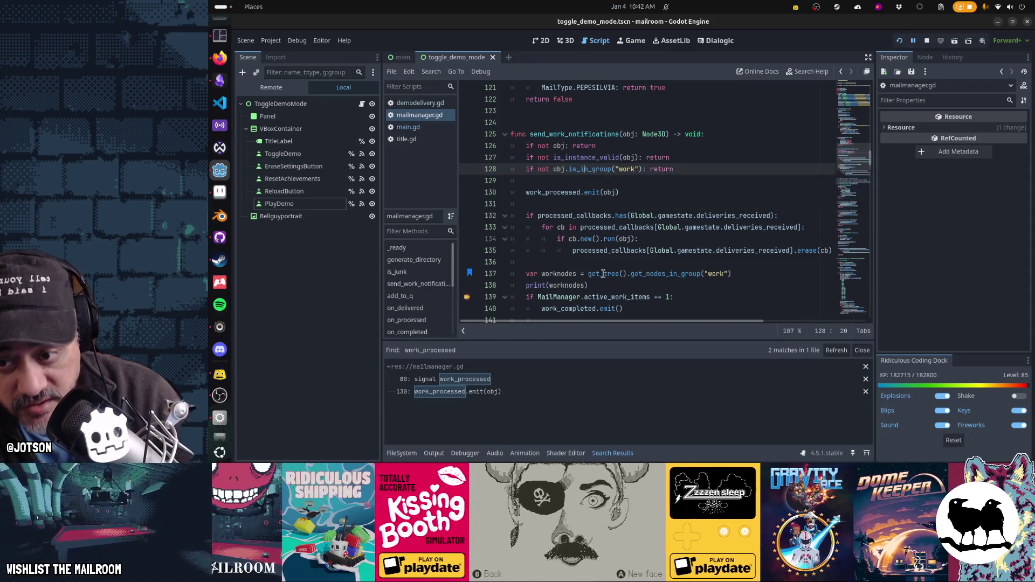
pyautogui.click(603, 273)
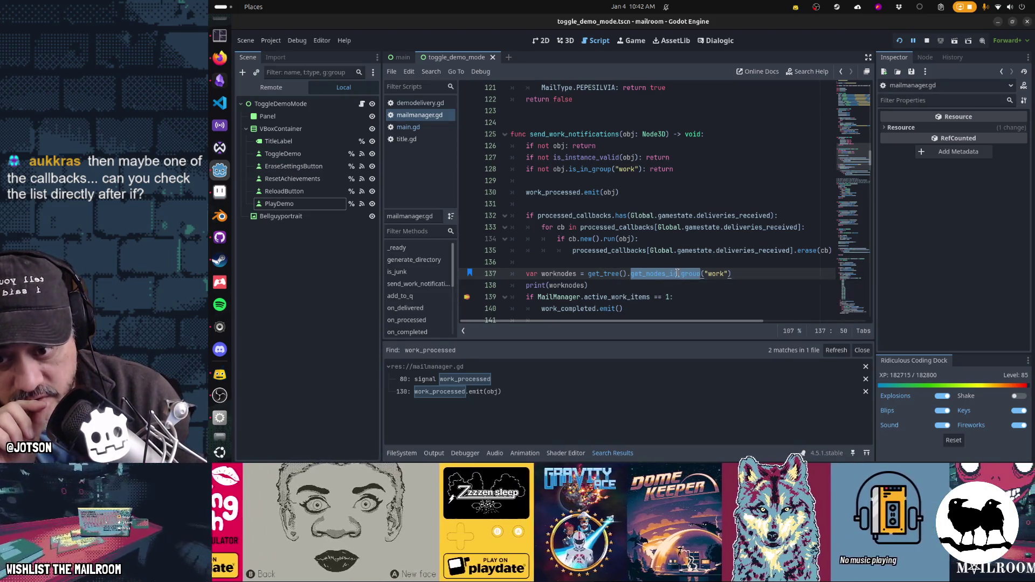
pyautogui.click(610, 272)
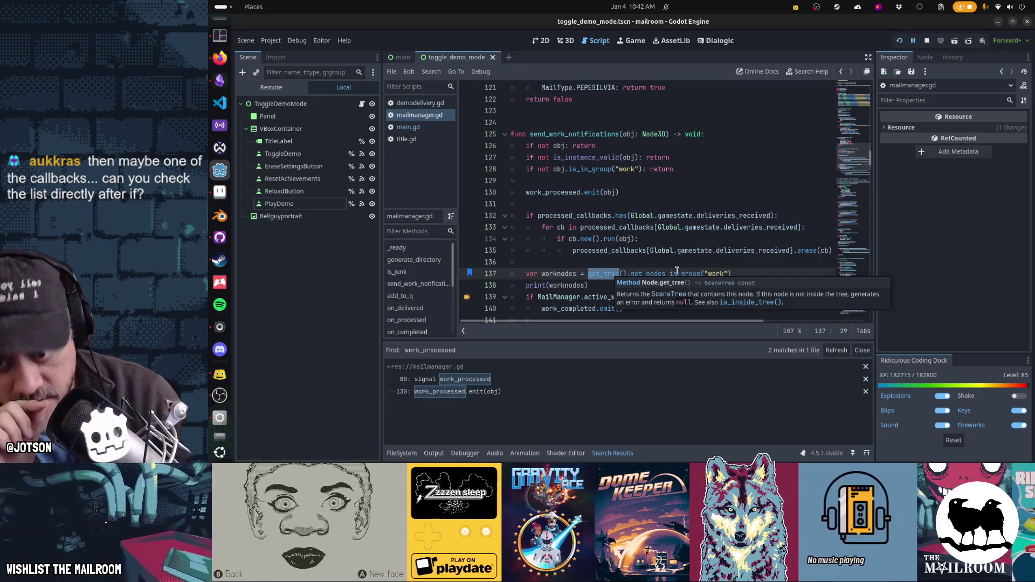
pyautogui.click(715, 274)
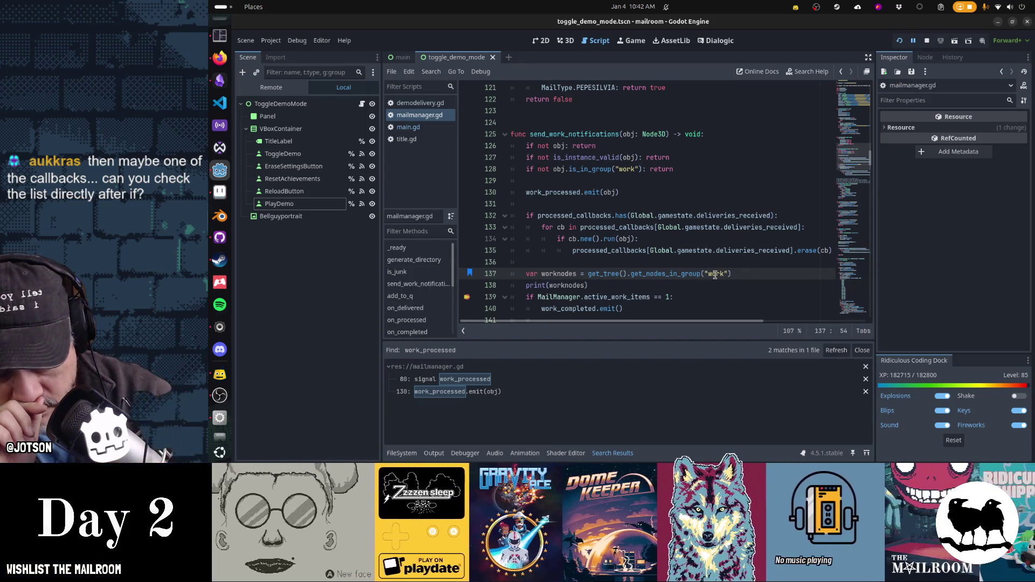
pyautogui.click(588, 170)
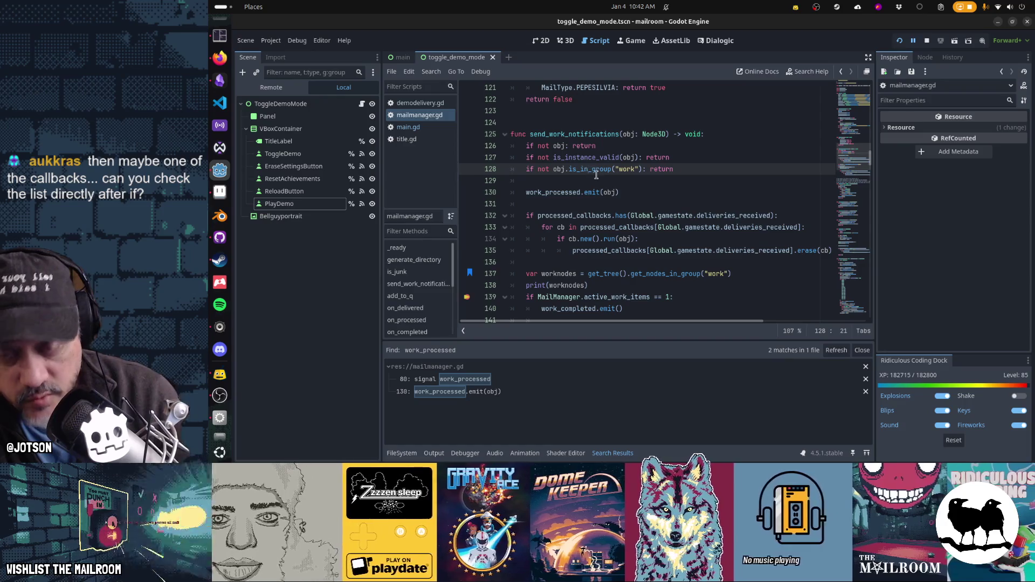
pyautogui.moveTo(595, 174)
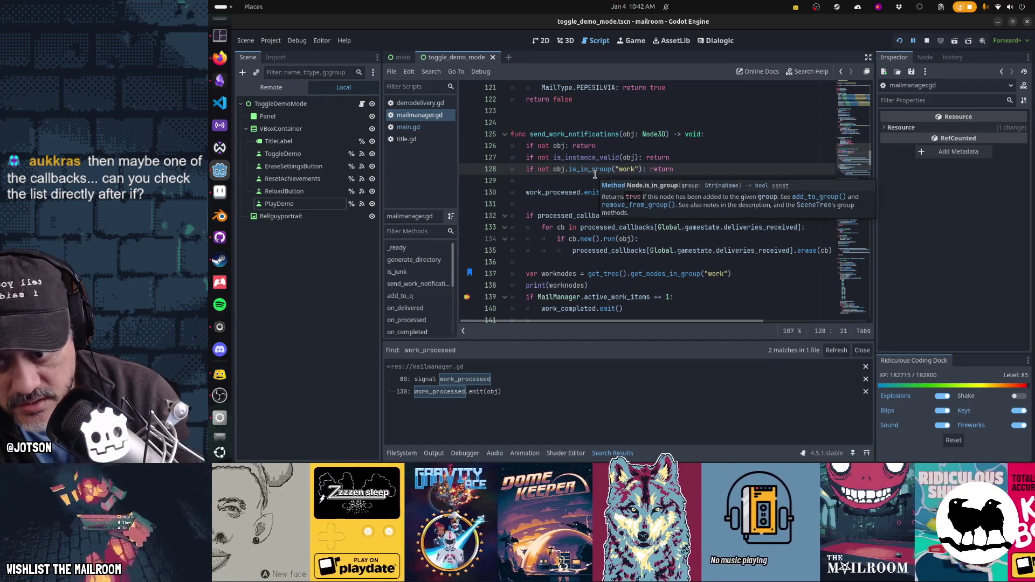
pyautogui.moveTo(574, 240)
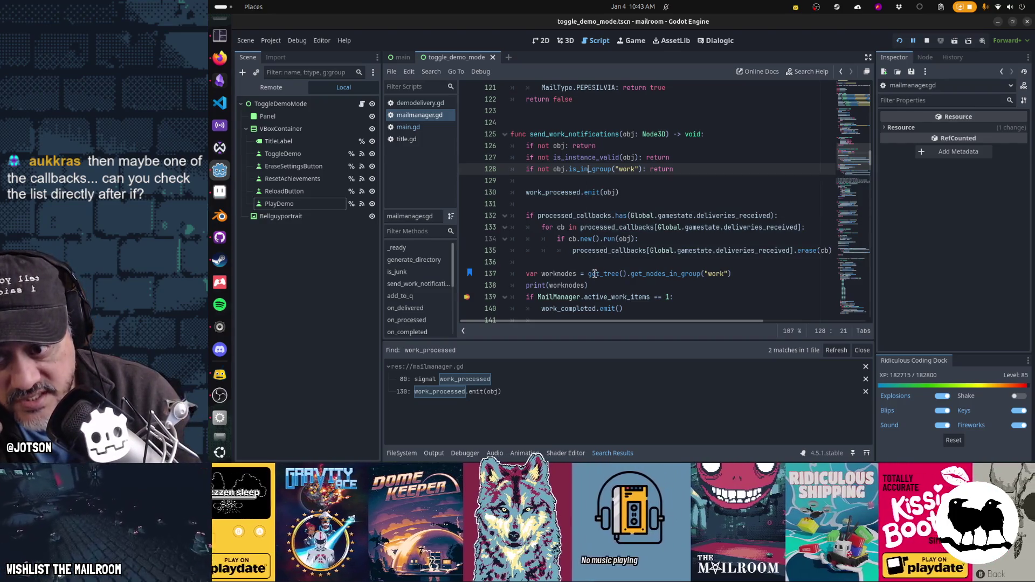
pyautogui.moveTo(595, 274); pyautogui.dragTo(714, 274)
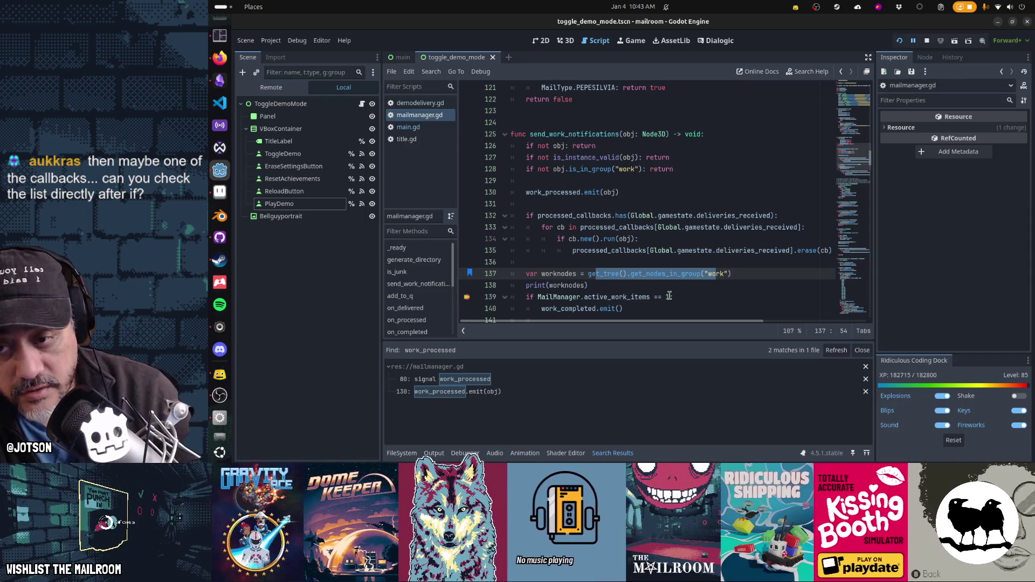
pyautogui.moveTo(613, 157)
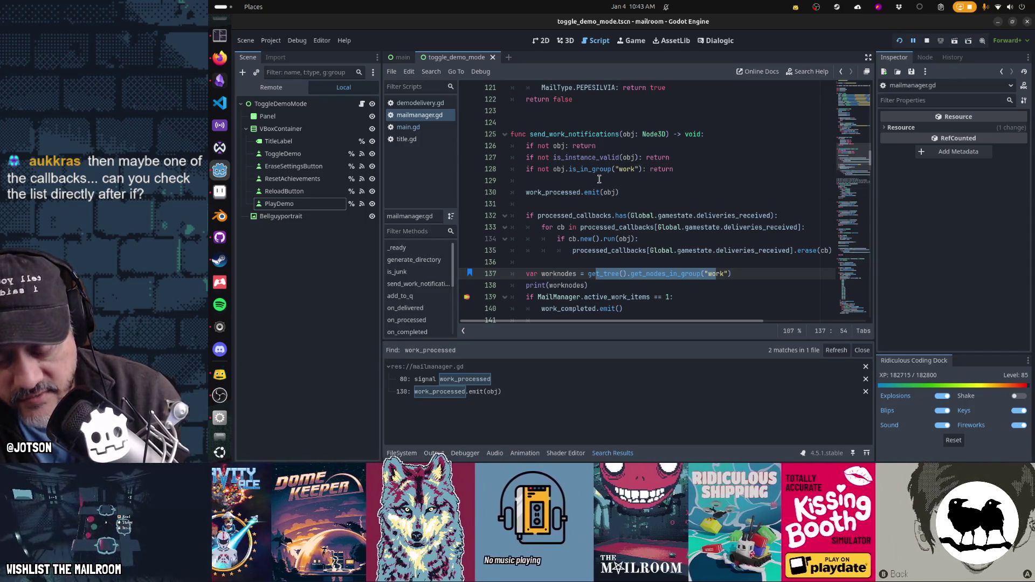
pyautogui.click(593, 169)
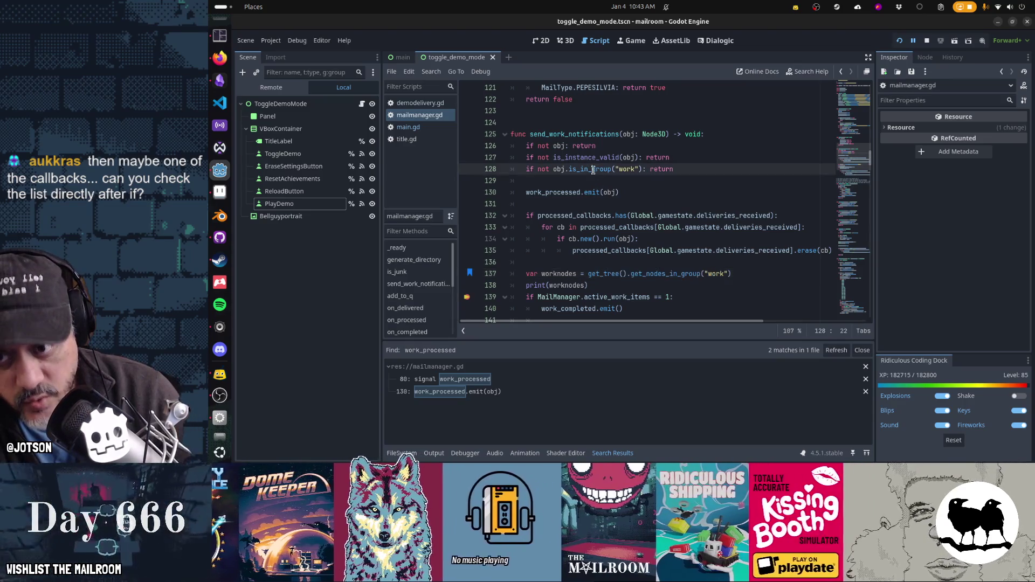
pyautogui.moveTo(593, 171)
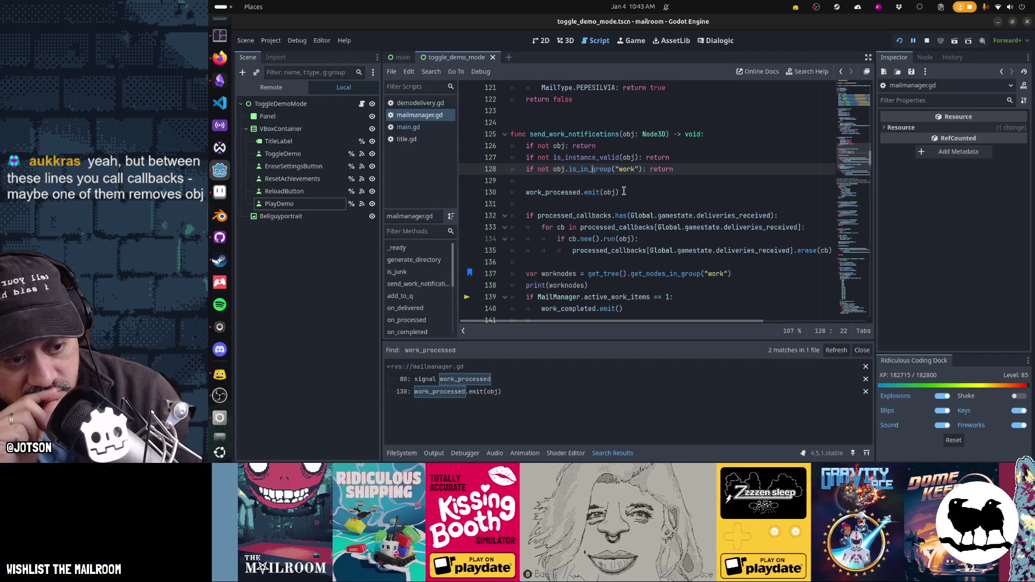
pyautogui.moveTo(591, 250); pyautogui.dragTo(642, 250)
pyautogui.moveTo(565, 308); pyautogui.dragTo(580, 308)
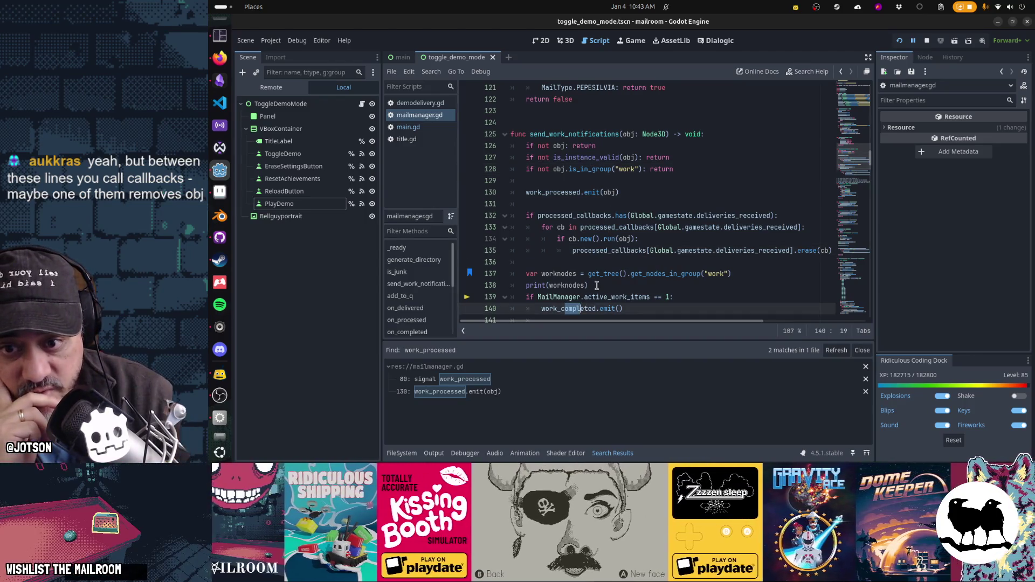
pyautogui.doubleClick(604, 249)
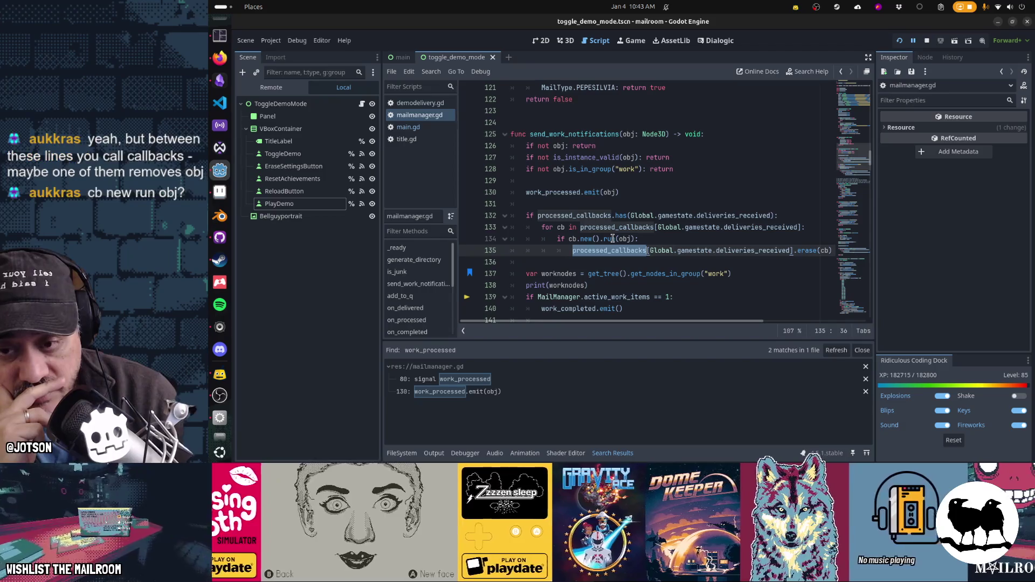
pyautogui.moveTo(623, 239)
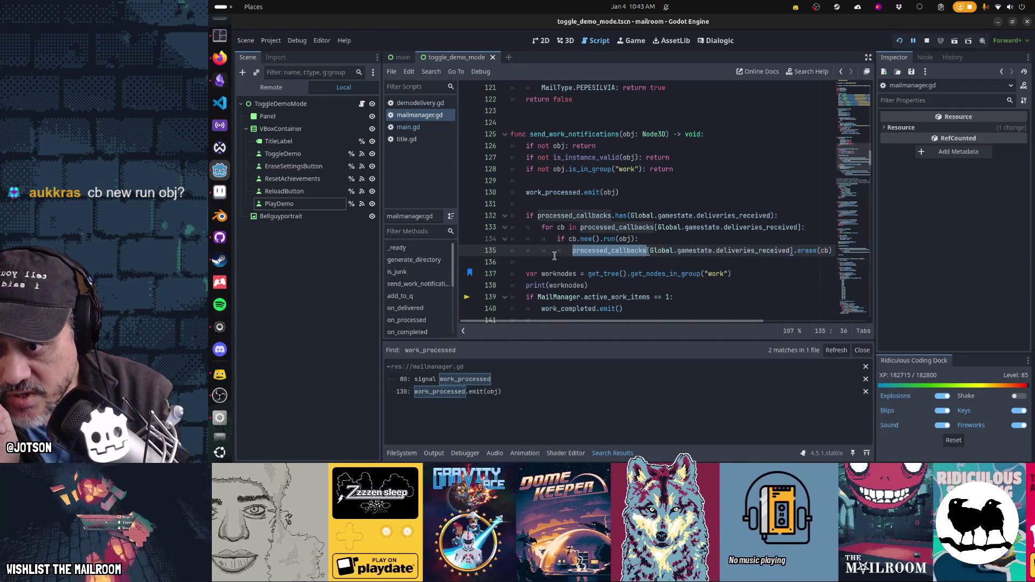
pyautogui.click(556, 273)
pyautogui.scroll(-2, 555, 281)
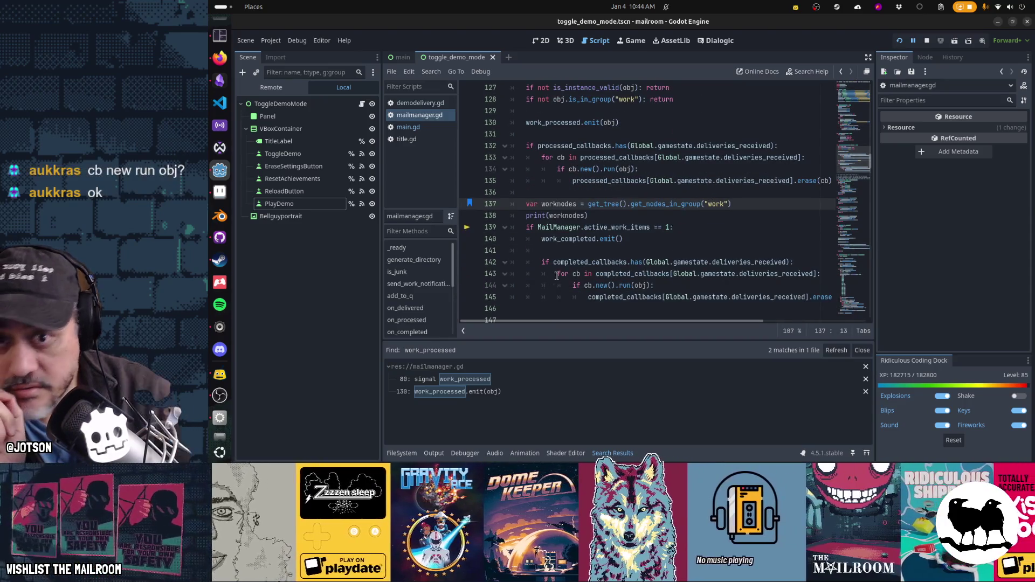
# Inspect obj in the debugger's Locals and change '== 1' to '== 0' on line 139.
pyautogui.click(465, 453)
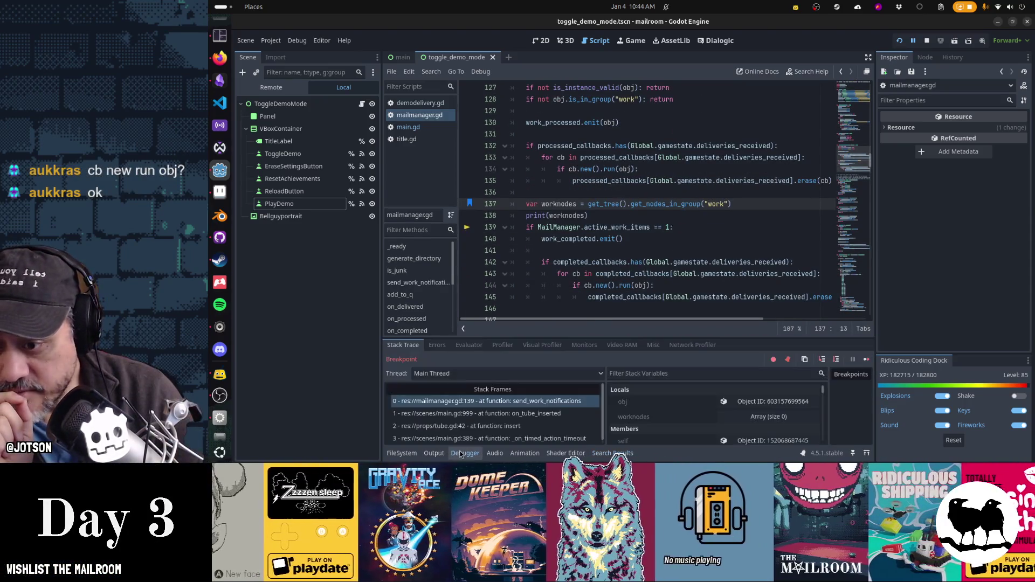
pyautogui.click(760, 403)
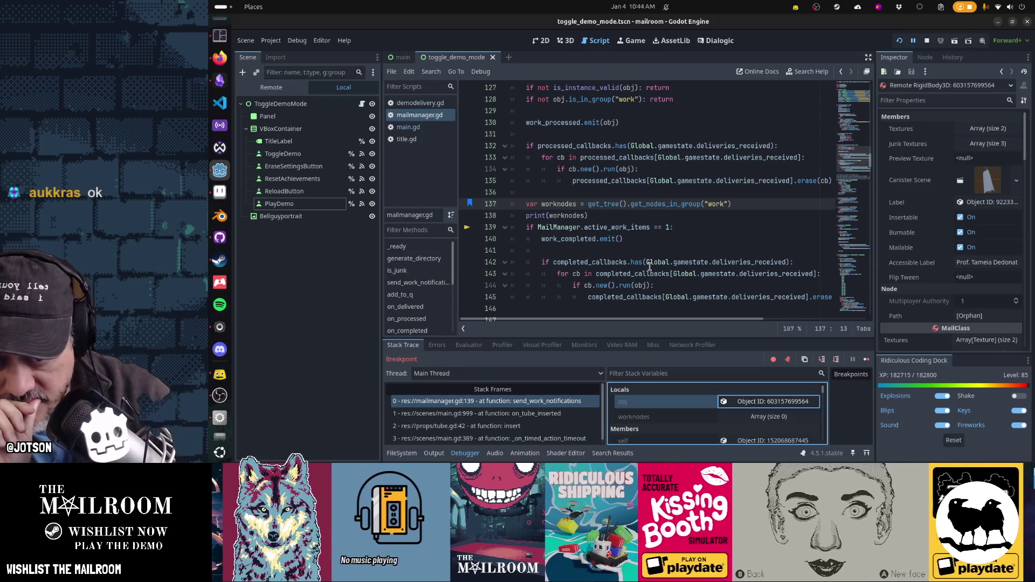
pyautogui.moveTo(584, 226); pyautogui.dragTo(670, 226)
pyautogui.click(670, 227)
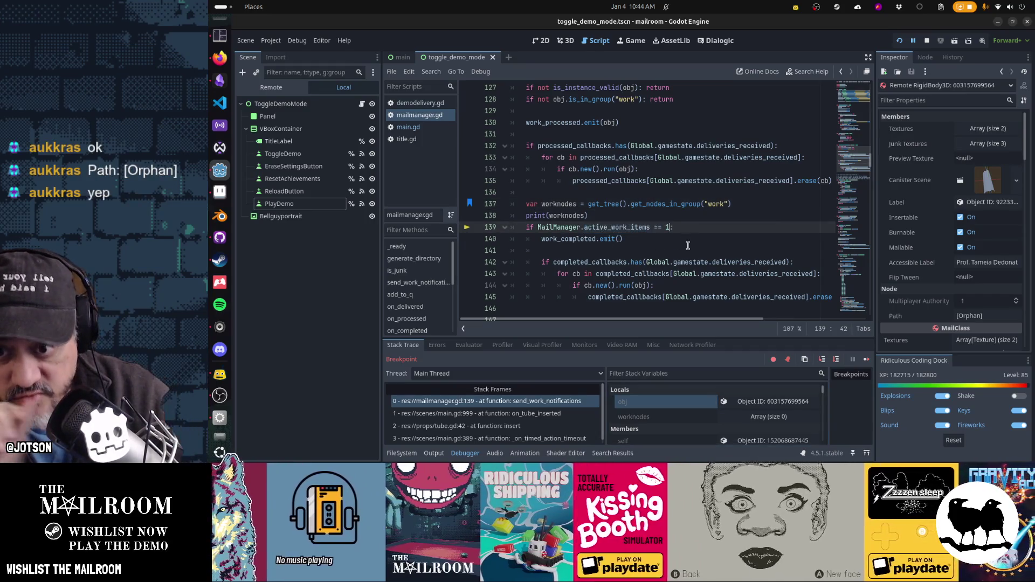
pyautogui.press('BackSpace')
pyautogui.write('0')
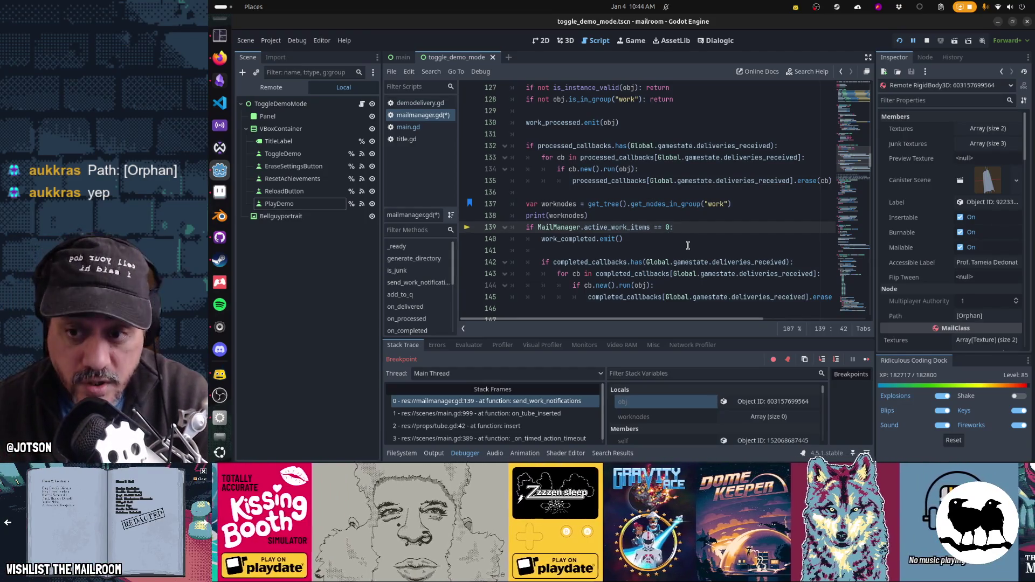
# Delete the worknodes debug lines 137–138, save the script and resume the game.
pyautogui.press('Up')
pyautogui.hotkey('shift', 'Up')
pyautogui.hotkey('shift', 'Up')
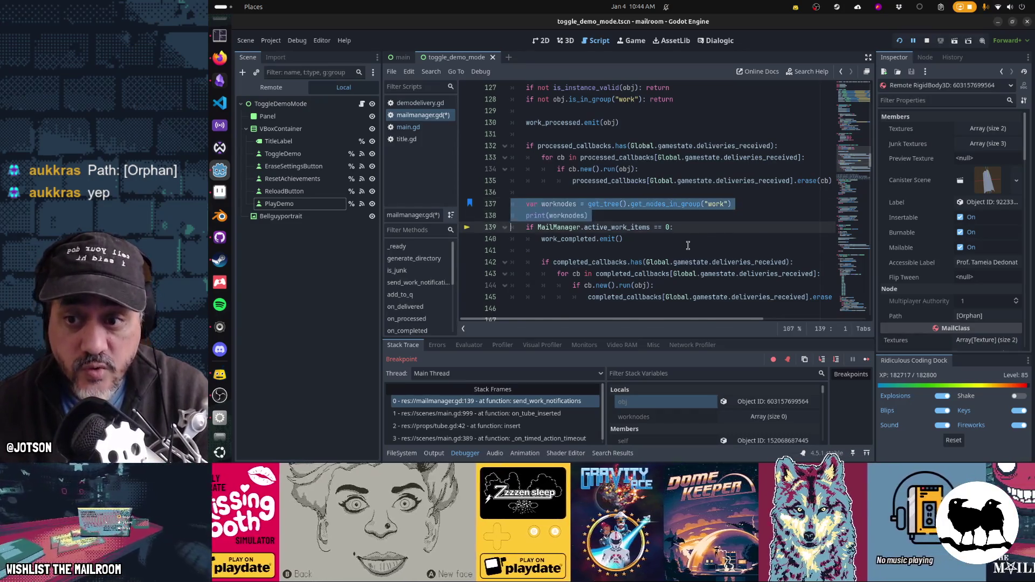
pyautogui.press('Delete')
pyautogui.hotkey('ctrl', 's')
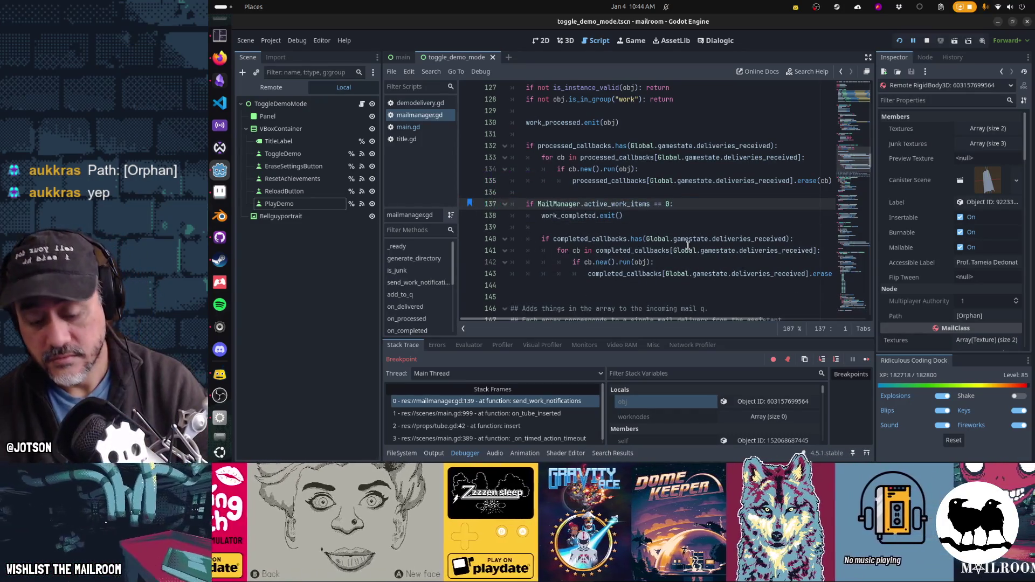
pyautogui.press('F12')
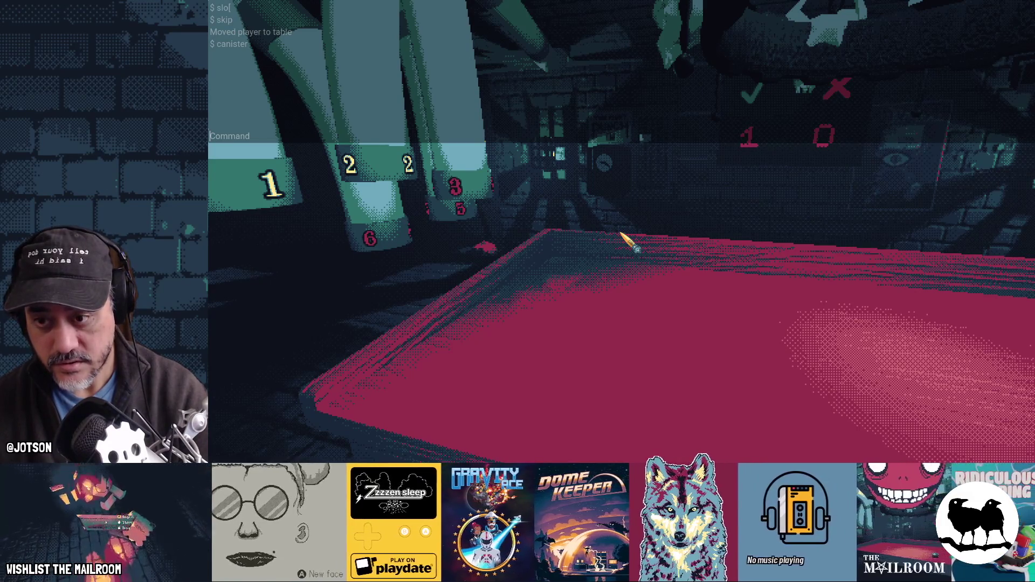
# Close the debug console, answer and dismiss the intercom, and walk toward the corridor.
pyautogui.press('Escape')
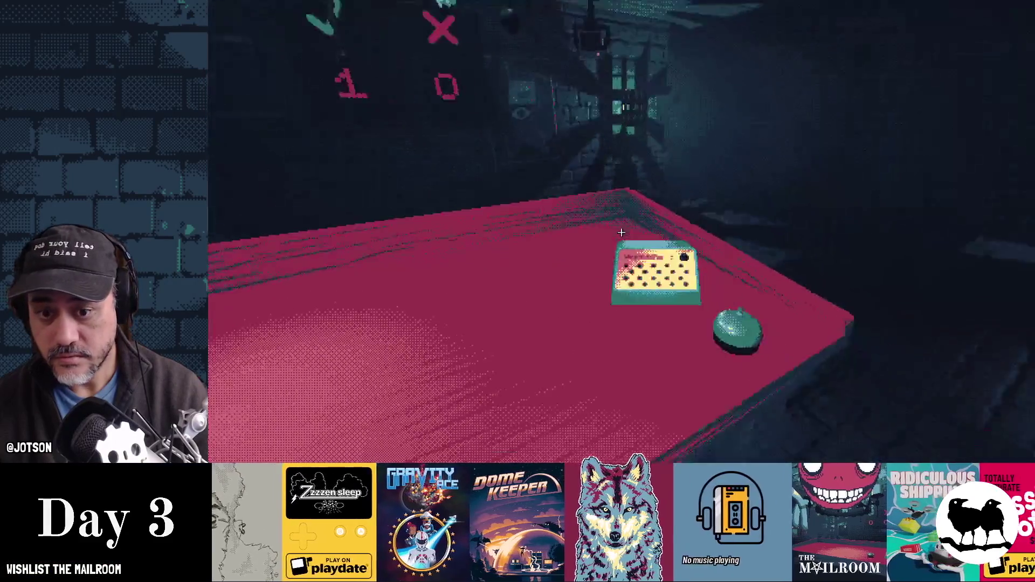
pyautogui.click(621, 232)
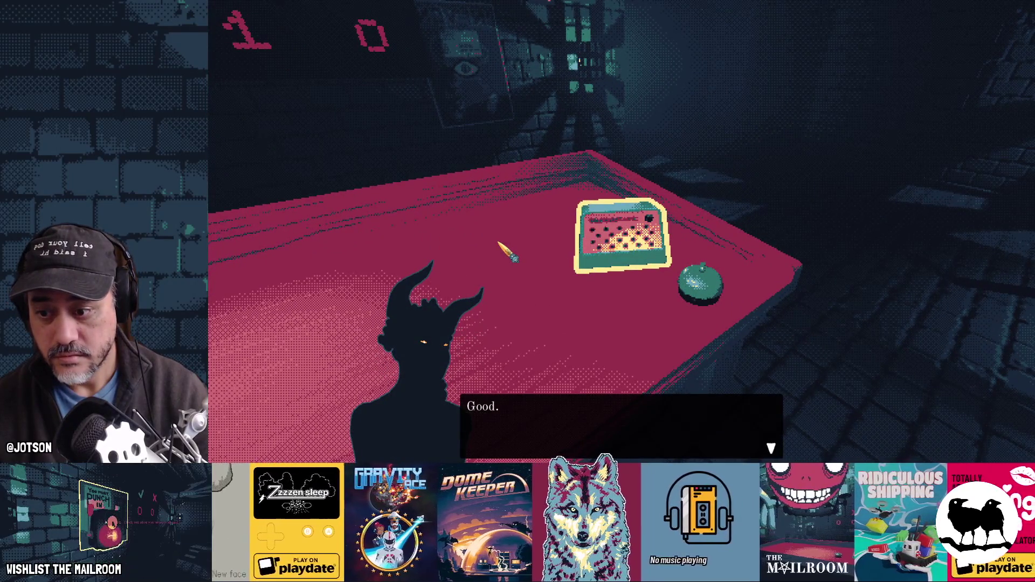
pyautogui.click(621, 232)
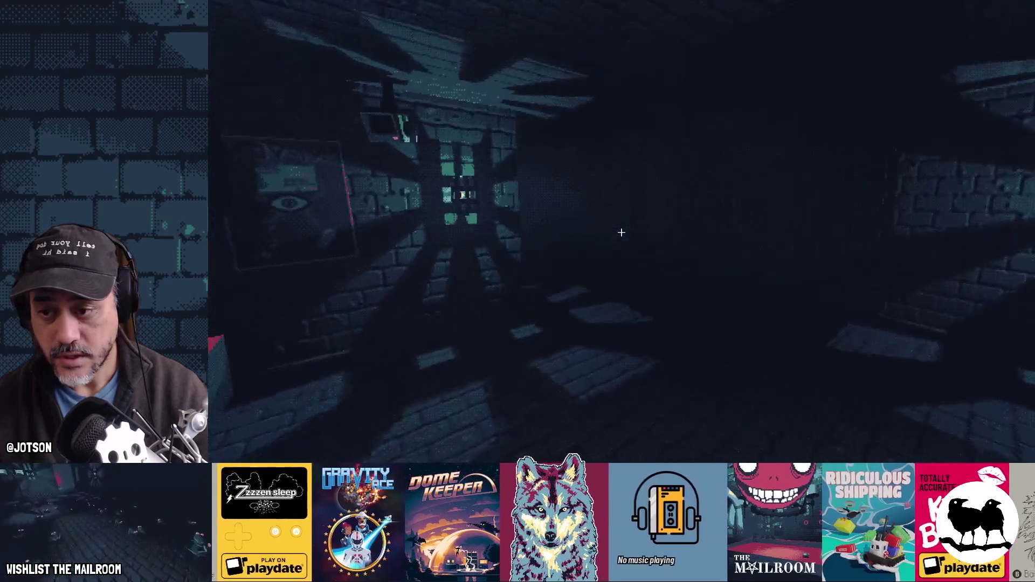
pyautogui.press('w')
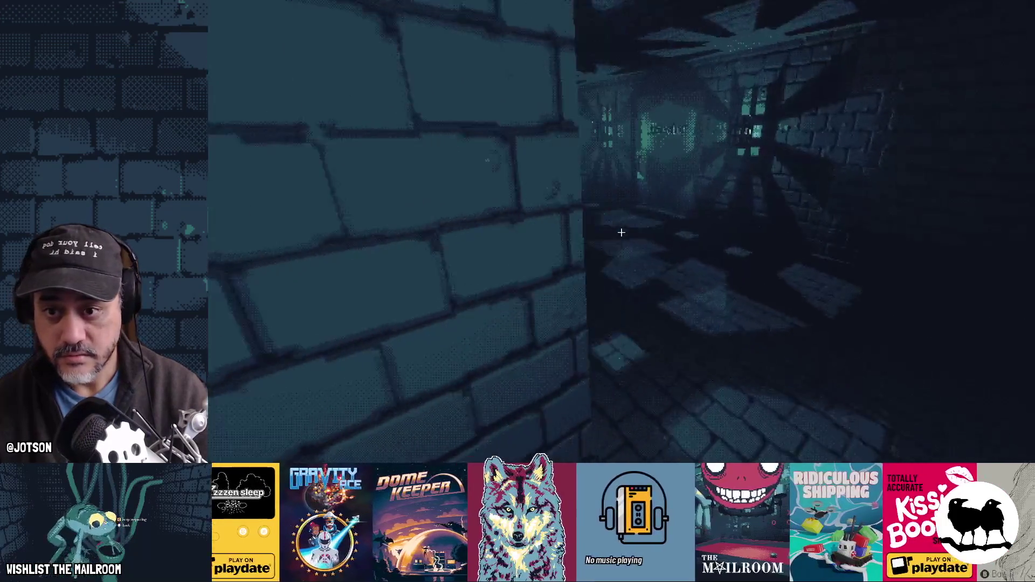
# Quit the run to the Testing menu, turn Demo mode on, and start the demo.
pyautogui.press('Escape')
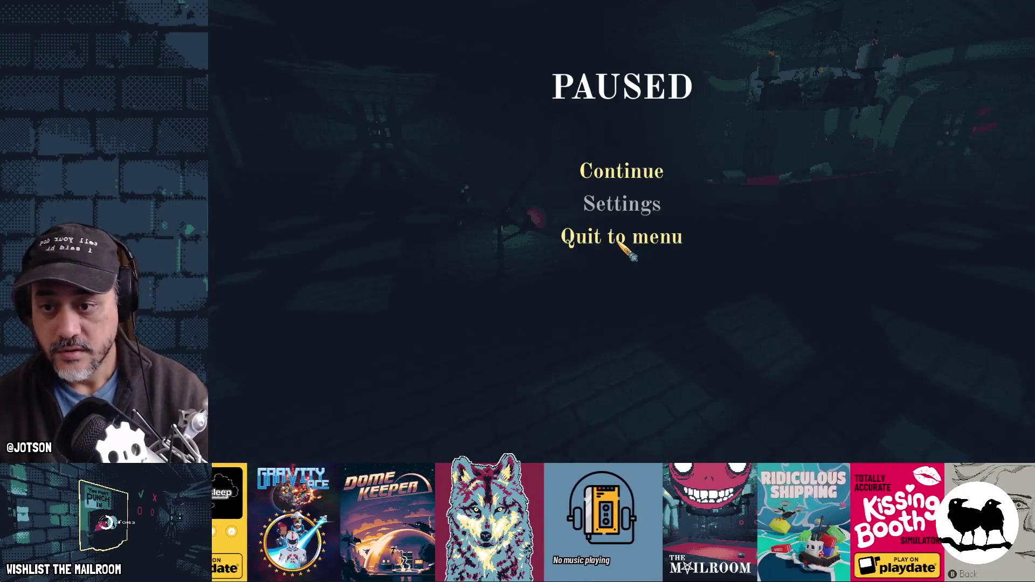
pyautogui.click(652, 236)
pyautogui.click(647, 294)
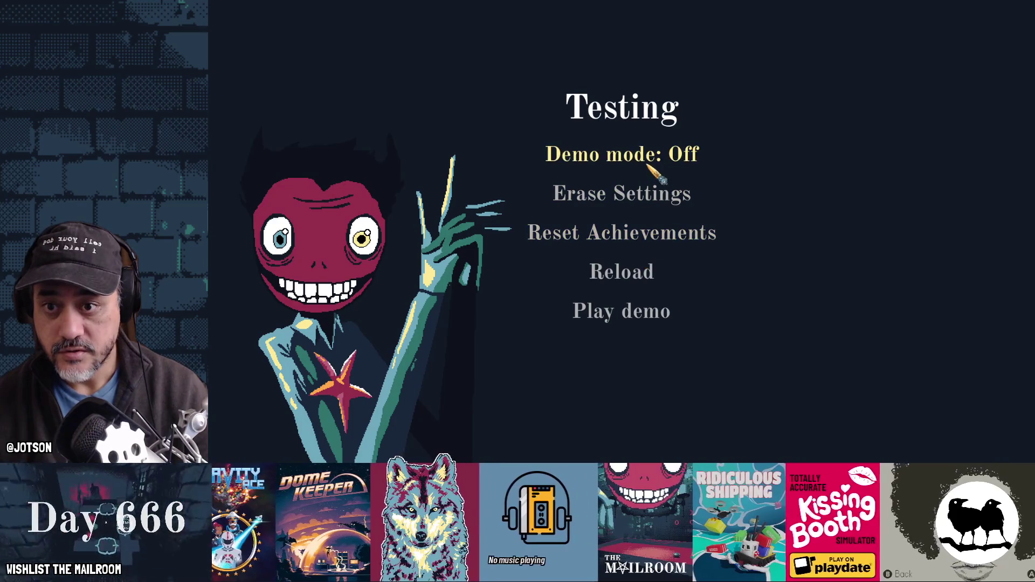
pyautogui.click(650, 159)
pyautogui.click(630, 312)
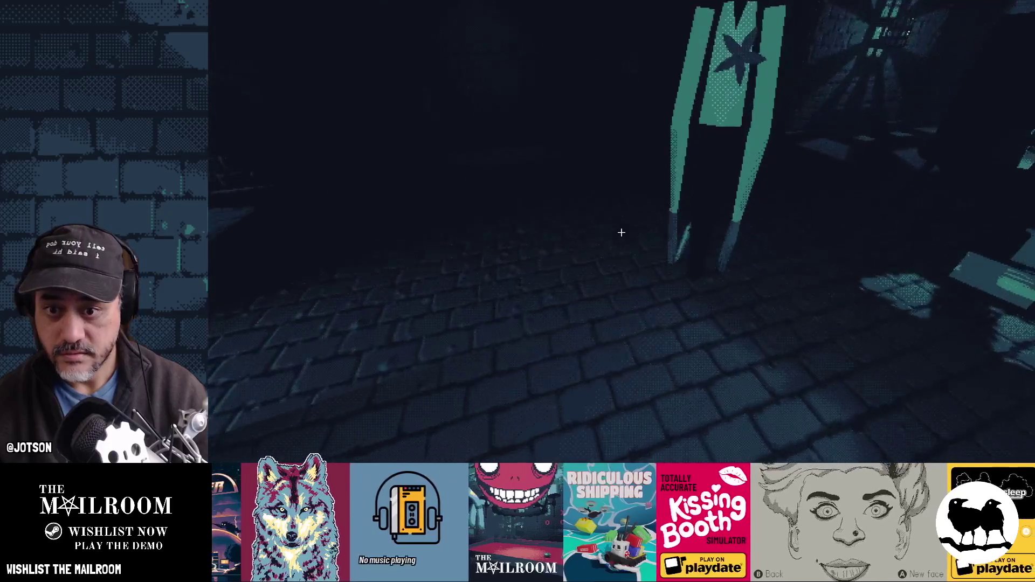
# Pick up the letter, skip to the table, and spawn a directory book with console commands.
pyautogui.click(621, 233)
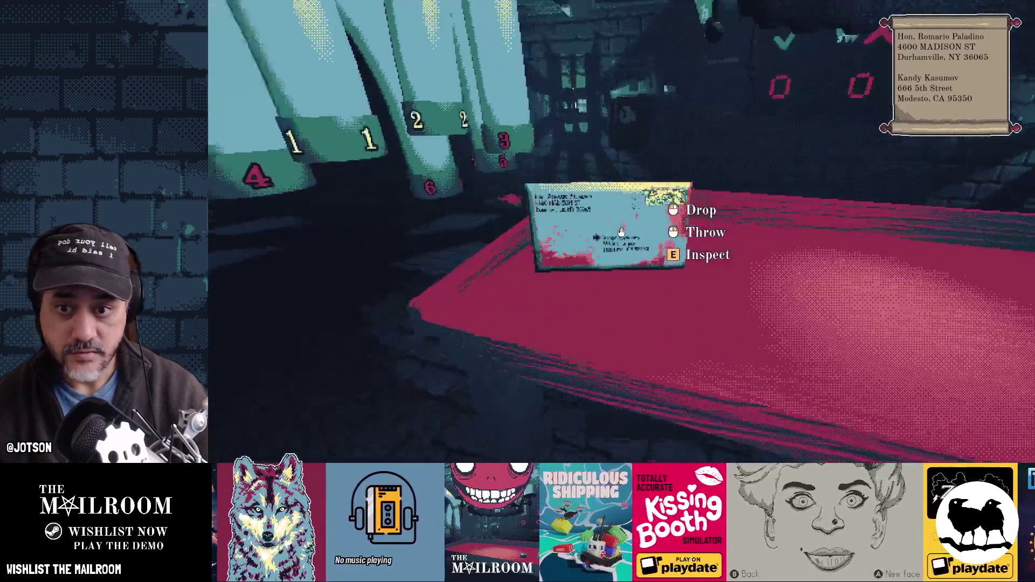
pyautogui.write('e')
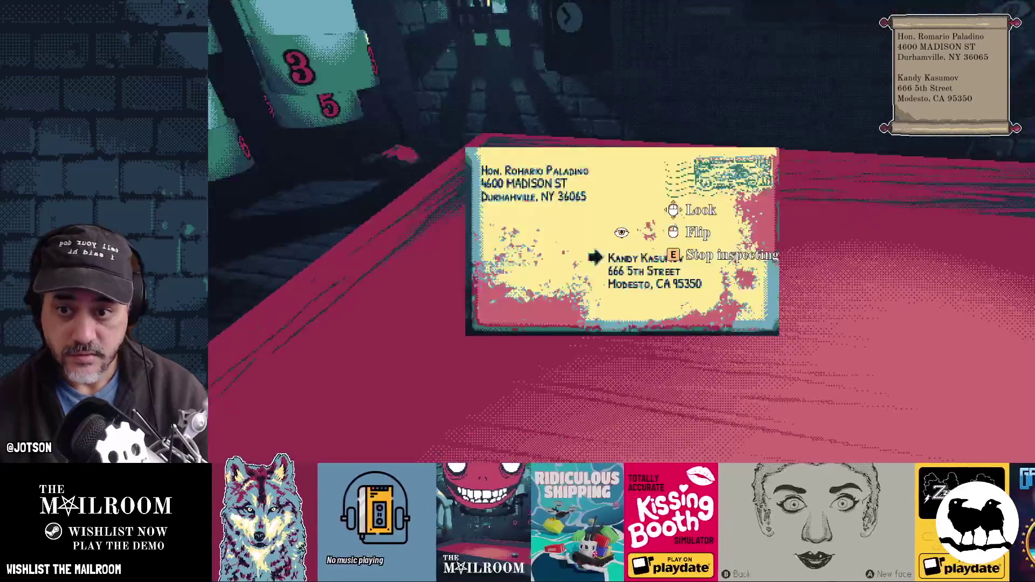
pyautogui.write('skip')
pyautogui.press('Return')
pyautogui.write('a ')
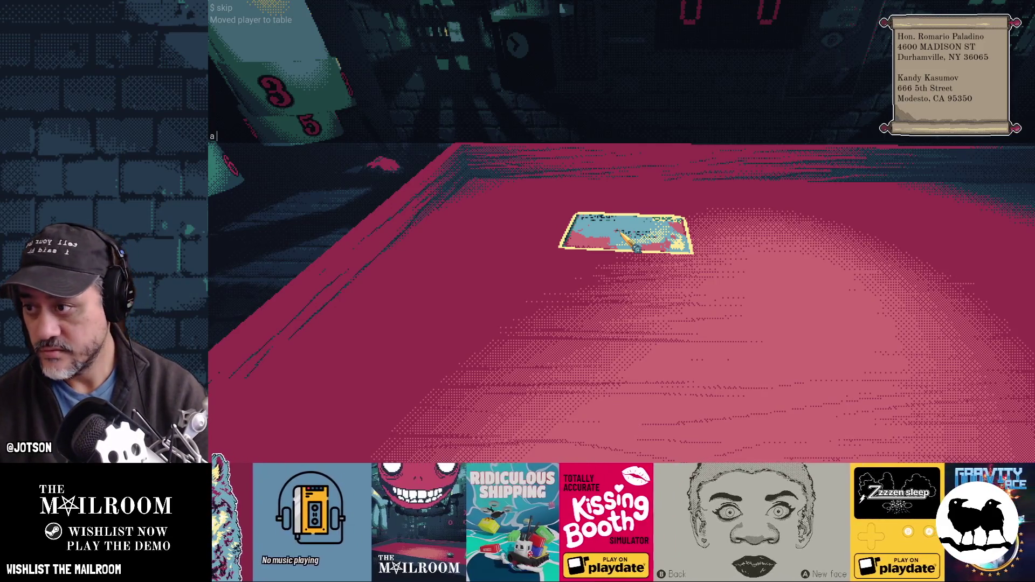
pyautogui.write('directorybo')
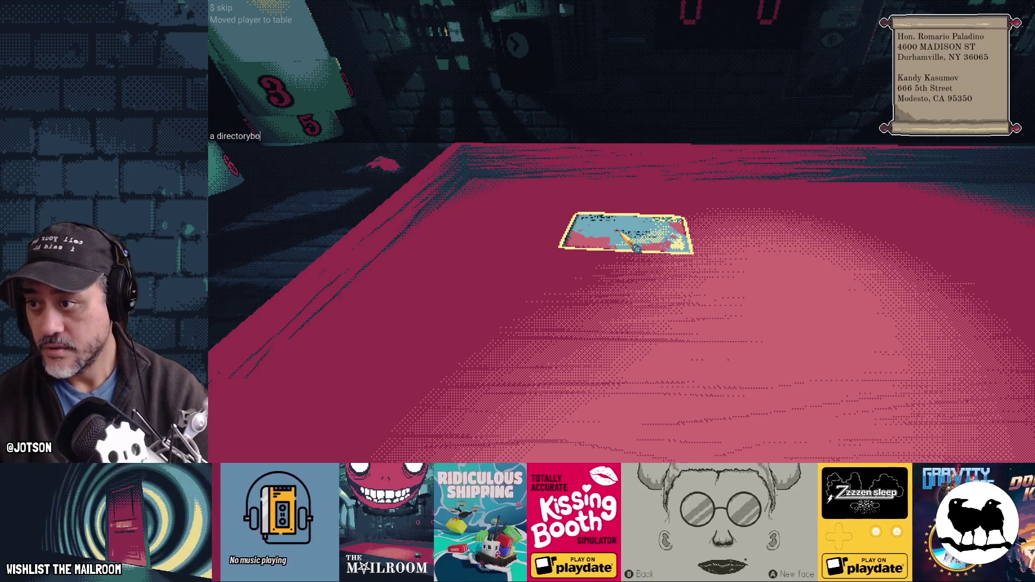
pyautogui.press('Return')
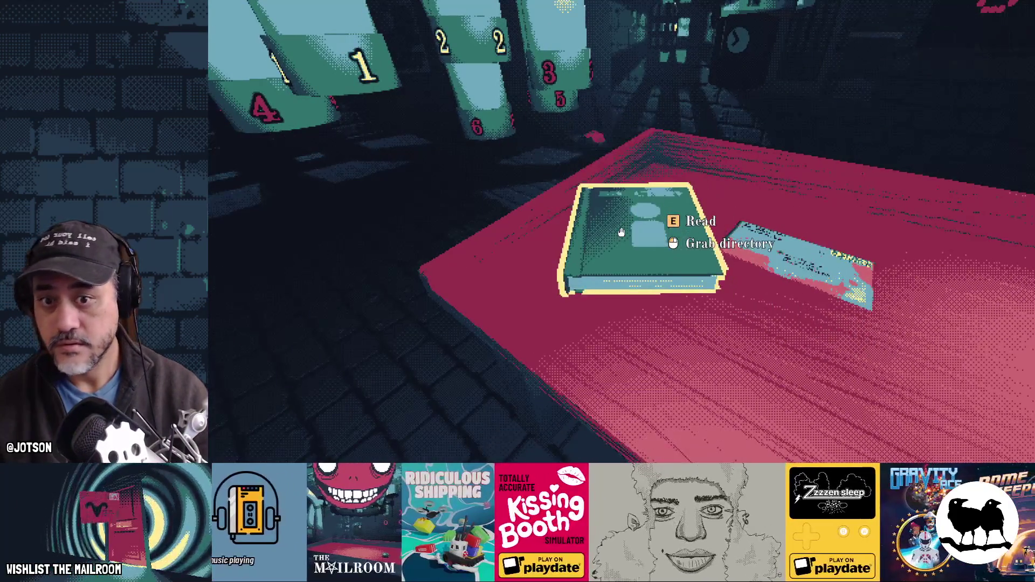
# Read and close the directory book, then run the camera console command.
pyautogui.press('e')
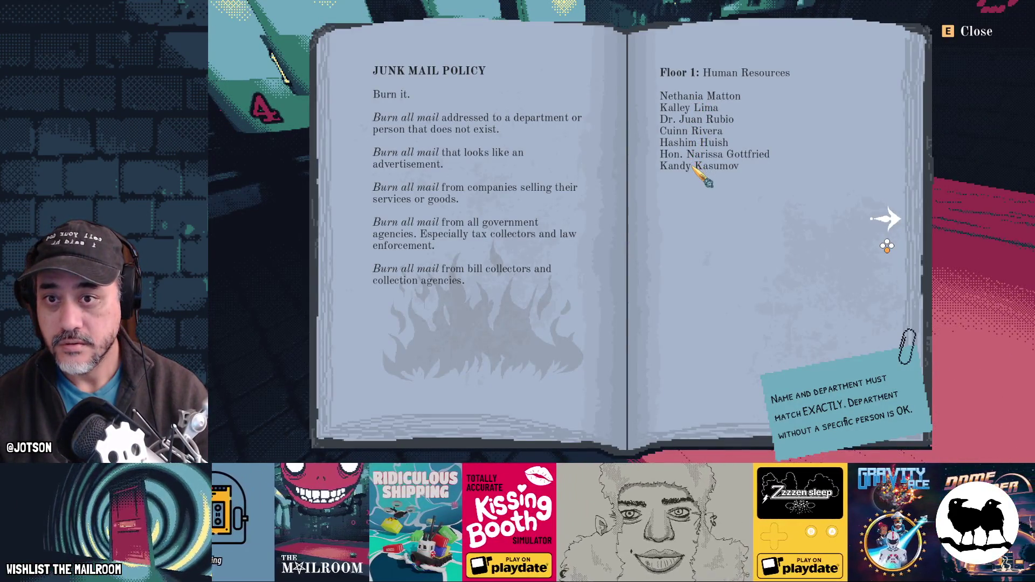
pyautogui.press('e')
pyautogui.press('`')
pyautogui.write('csani')
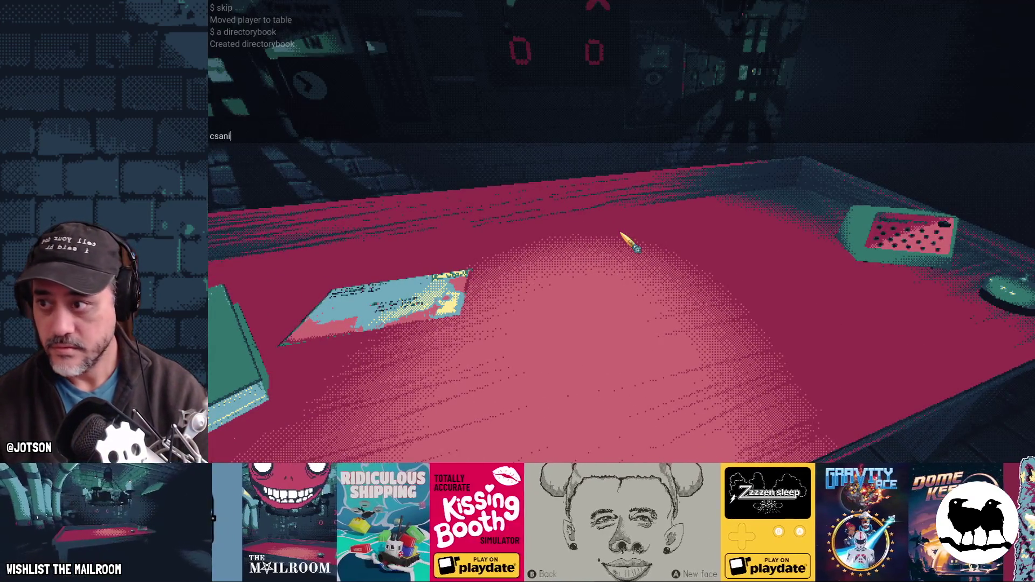
pyautogui.press('BackSpace')
pyautogui.press('BackSpace')
pyautogui.press('BackSpace')
pyautogui.write('amera')
pyautogui.press('Return')
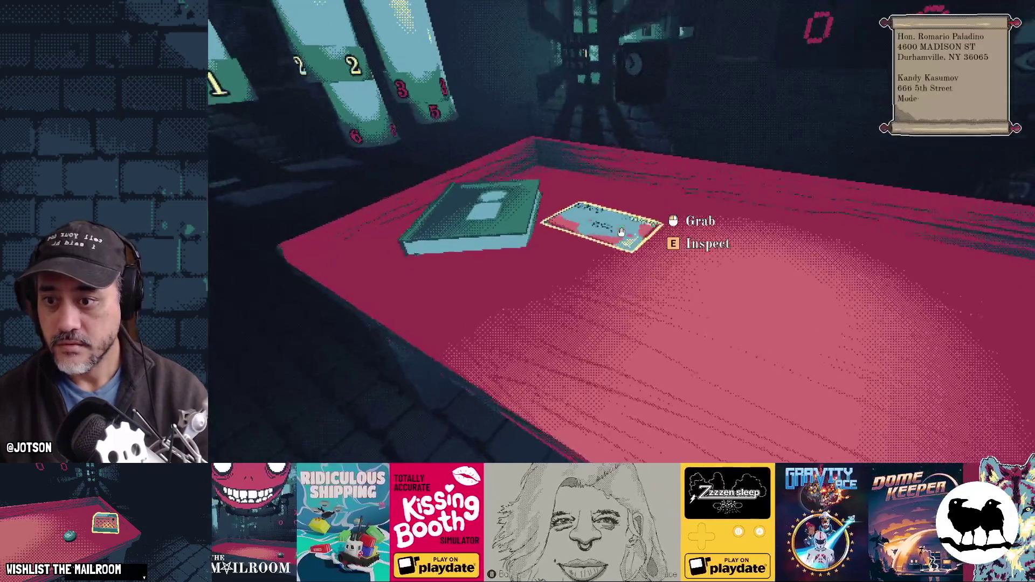
# Load the letter into the canister, finish the package conversation, and stop the game with F8.
pyautogui.click(621, 232)
pyautogui.moveTo(621, 232); pyautogui.dragTo(620, 232)
pyautogui.click(621, 232)
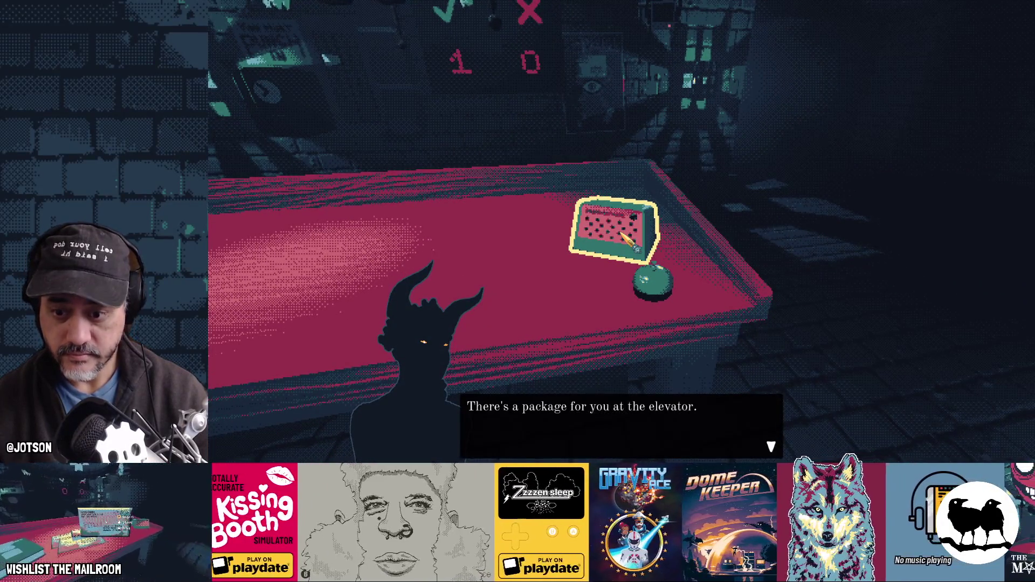
pyautogui.click(621, 233)
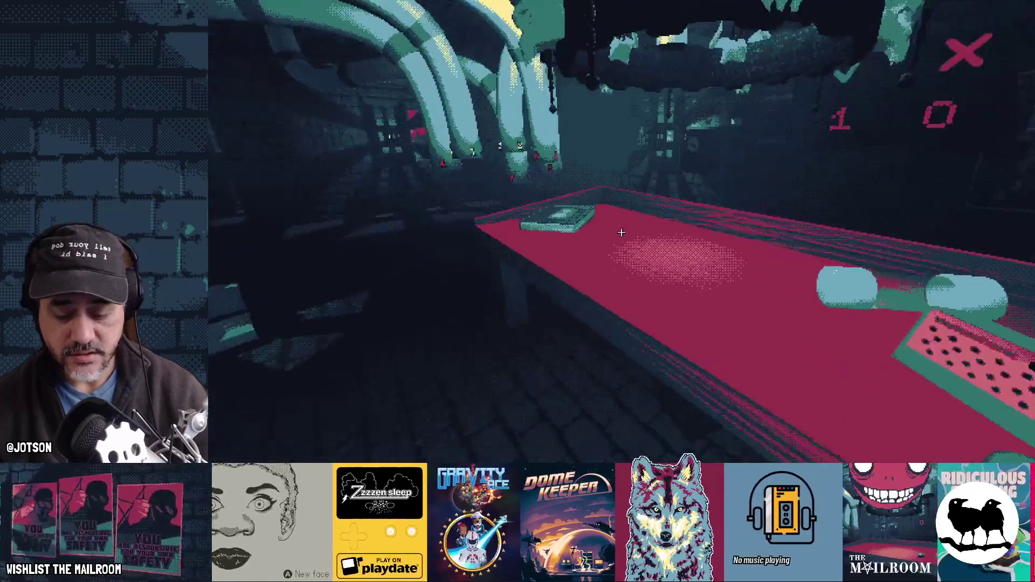
pyautogui.press('F8')
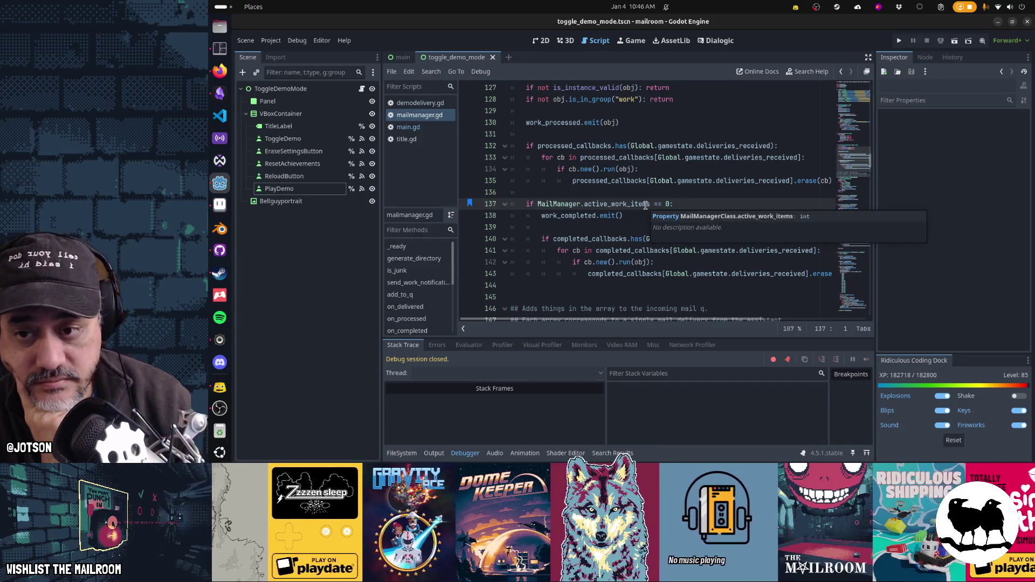
pyautogui.click(670, 204)
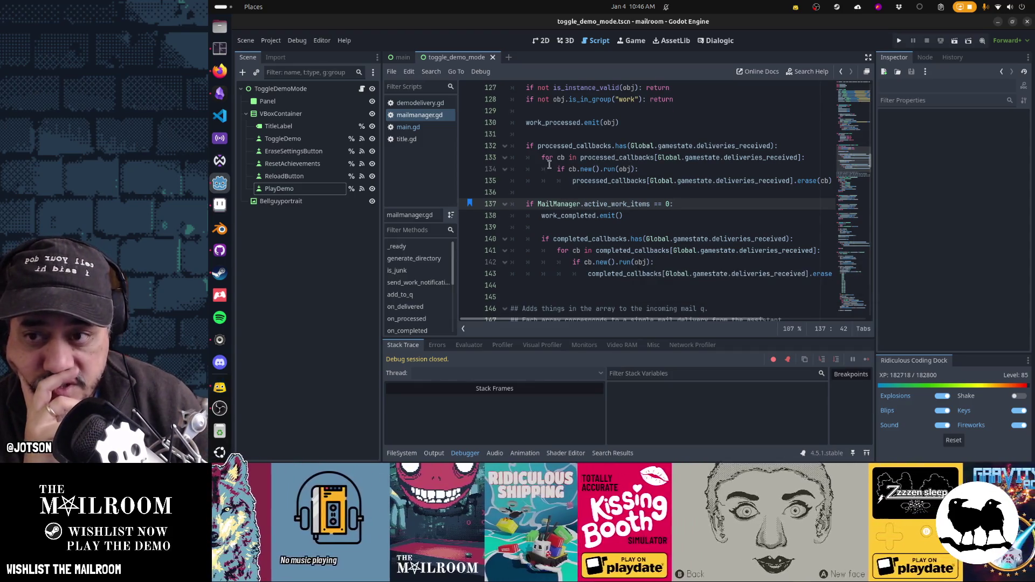
pyautogui.scroll(2, 549, 165)
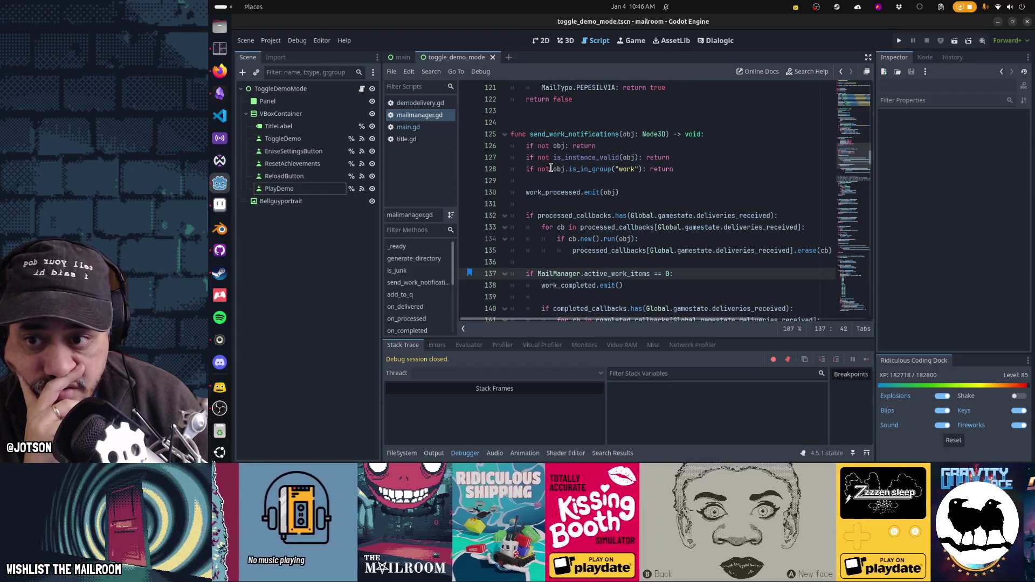
pyautogui.moveTo(681, 174)
pyautogui.mouseDown()
pyautogui.moveTo(690, 171)
pyautogui.moveTo(480, 167)
pyautogui.mouseUp()
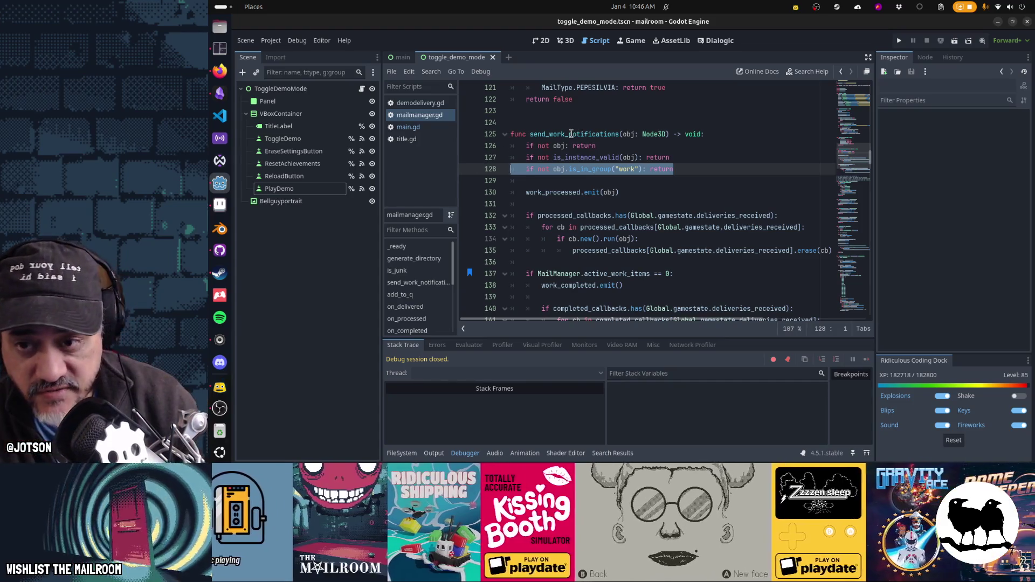
pyautogui.doubleClick(571, 133)
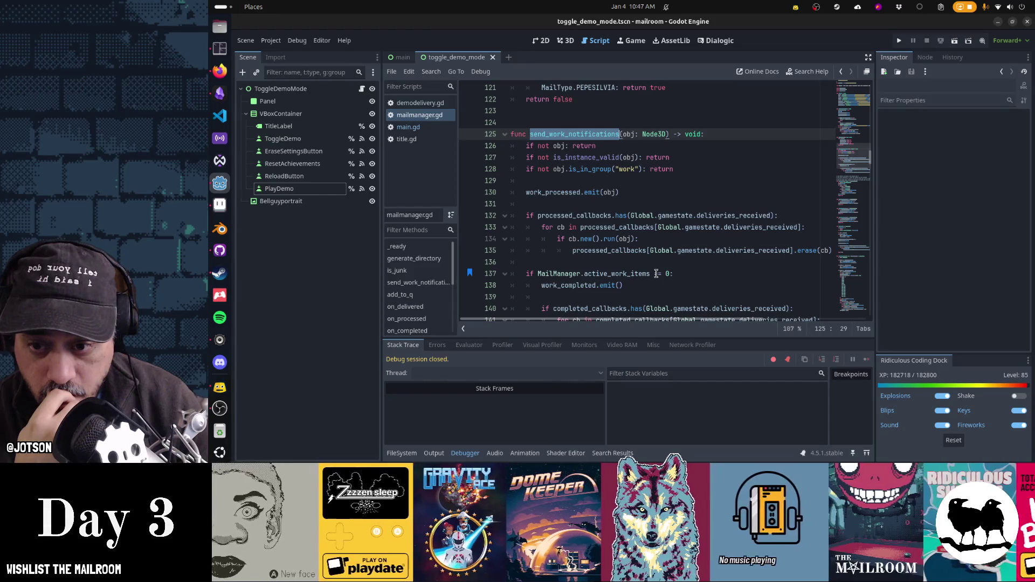
pyautogui.click(656, 274)
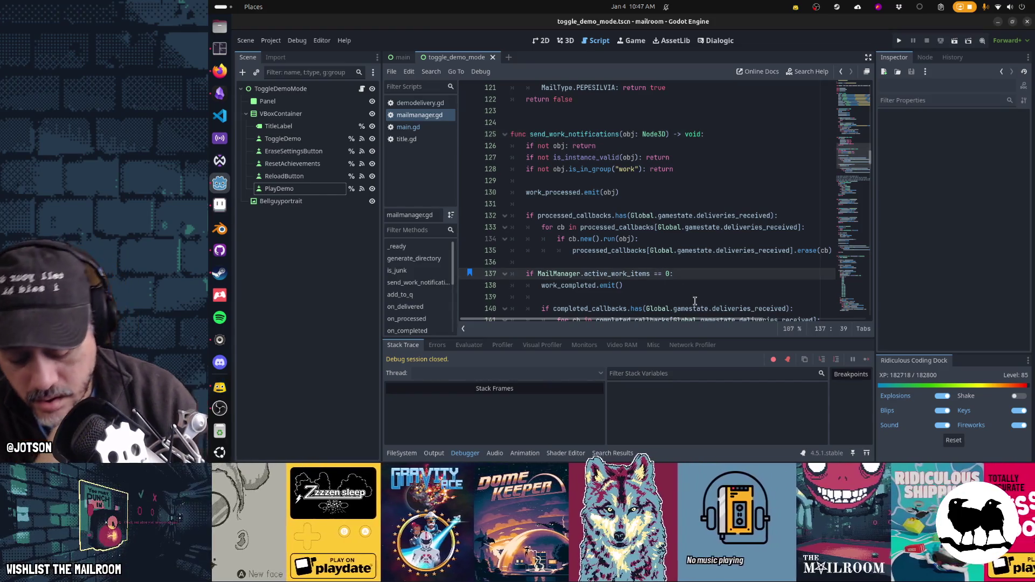
pyautogui.press('BackSpace')
pyautogui.press('BackSpace')
pyautogui.write('<')
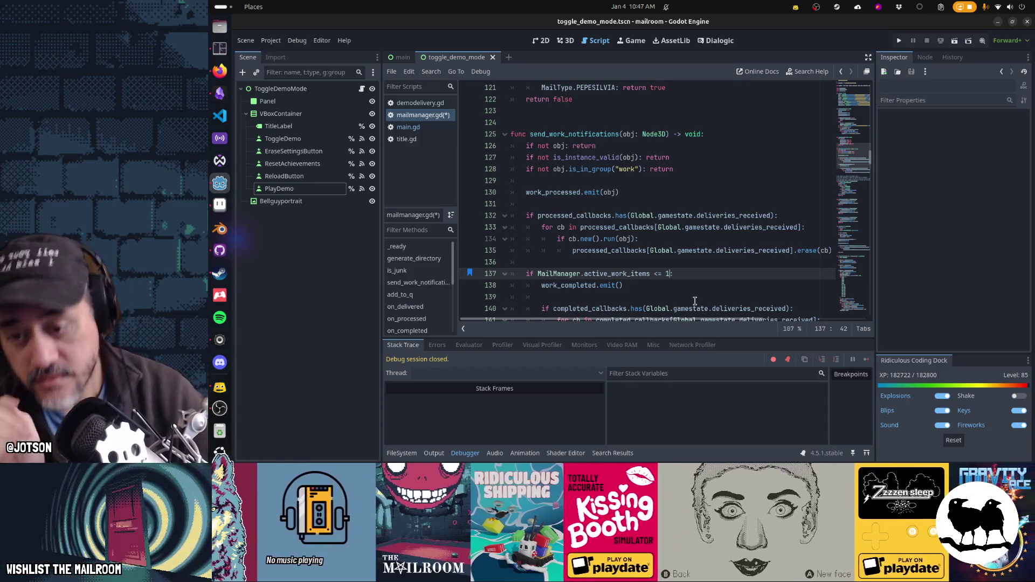
pyautogui.hotkey('ctrl', 'z')
pyautogui.hotkey('ctrl', 'z')
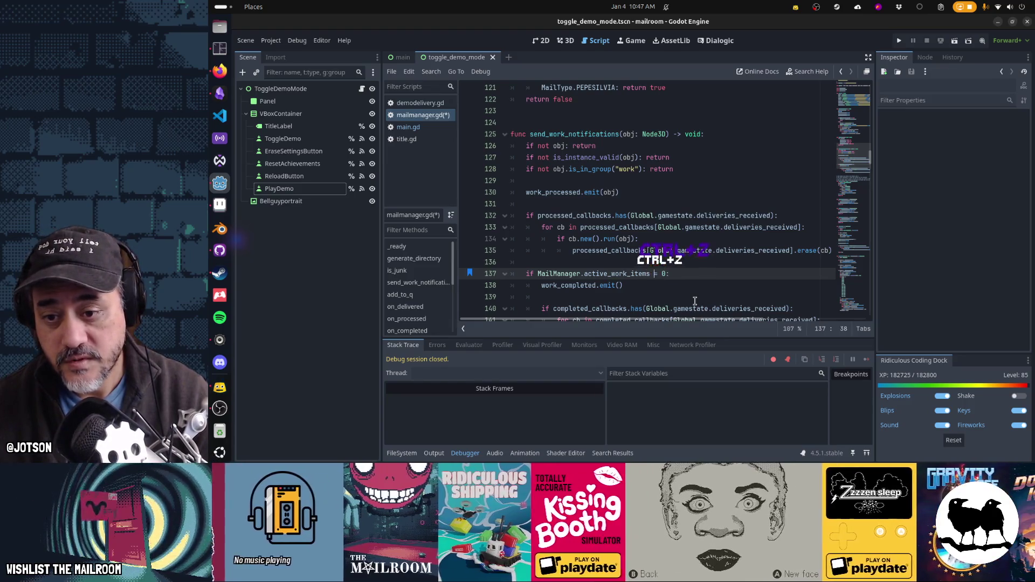
pyautogui.hotkey('ctrl', 'z')
pyautogui.hotkey('ctrl', 'z')
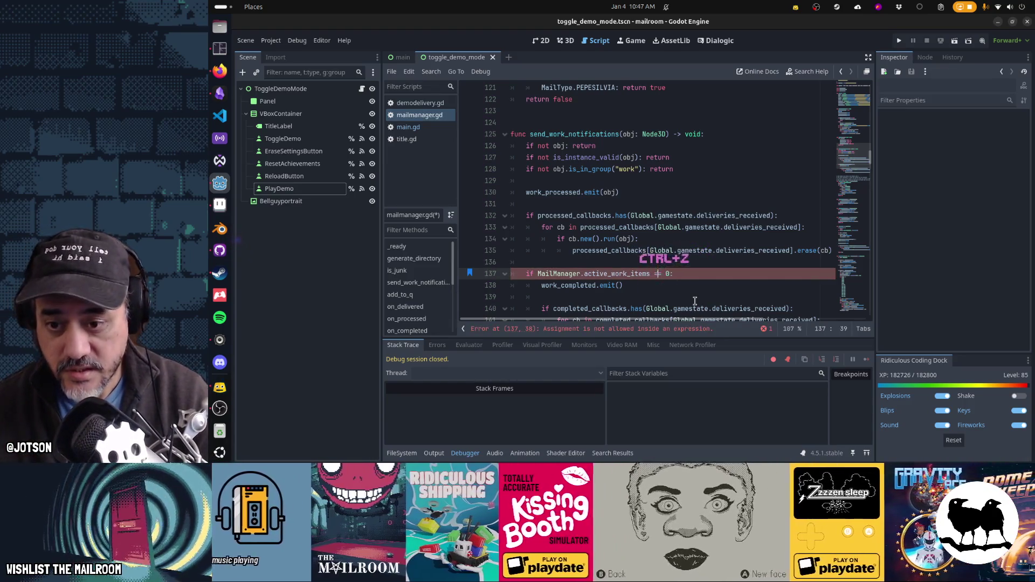
pyautogui.hotkey('ctrl', 'z')
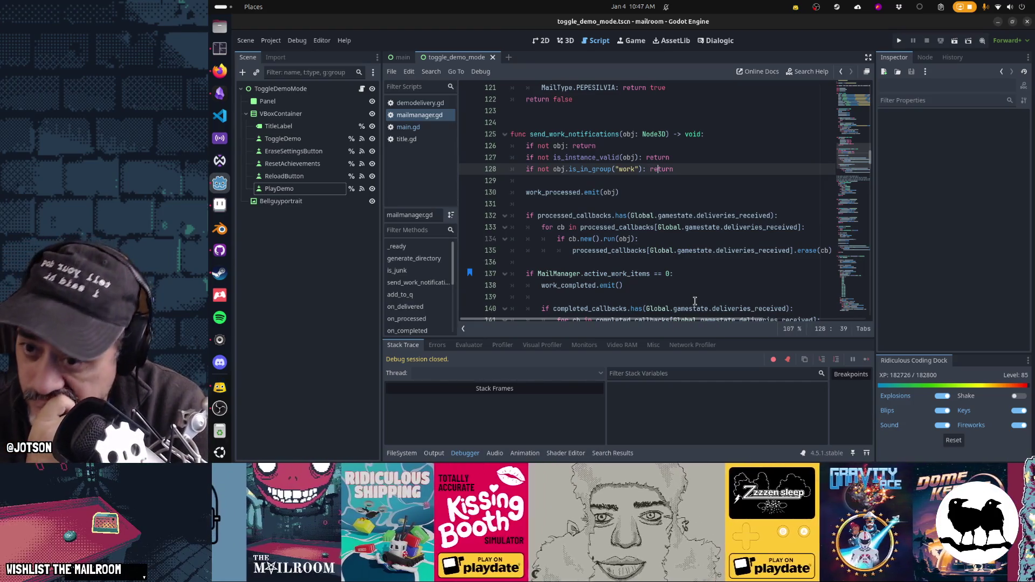
pyautogui.hotkey('ctrl', 'shift', 'z')
pyautogui.write('obj.remove_from_group("work")')
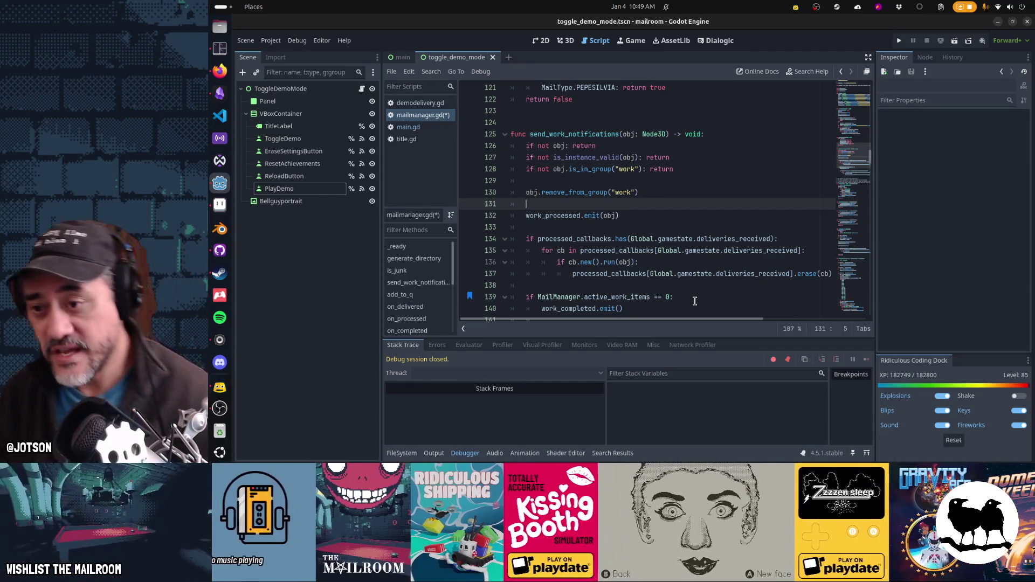
# Select the obj.remove_from_group("work") line on line 130.
pyautogui.press('Up')
pyautogui.hotkey('shift', 'End')
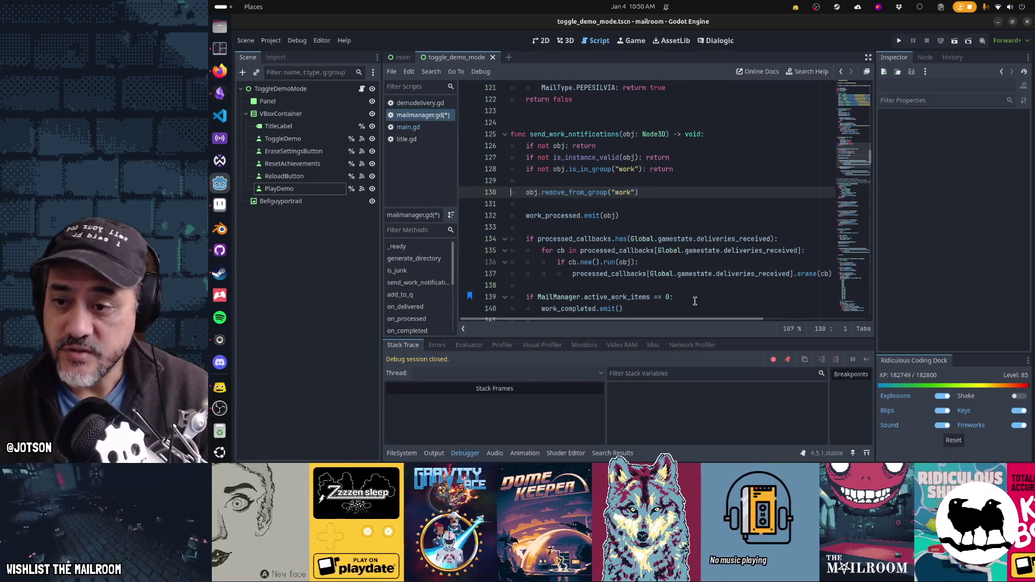
# Delete the remove_from_group line, save mailmanager.gd, and open furnace.gd.
pyautogui.press('BackSpace')
pyautogui.hotkey('ctrl', 's')
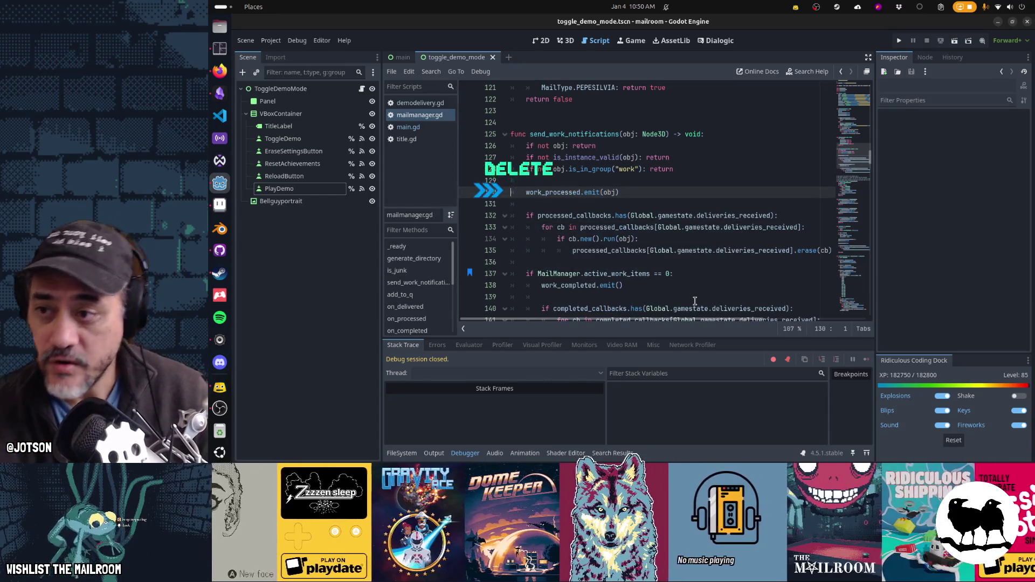
pyautogui.hotkey('ctrl', 'alt', 'o')
pyautogui.write('furnace.')
pyautogui.press('Return')
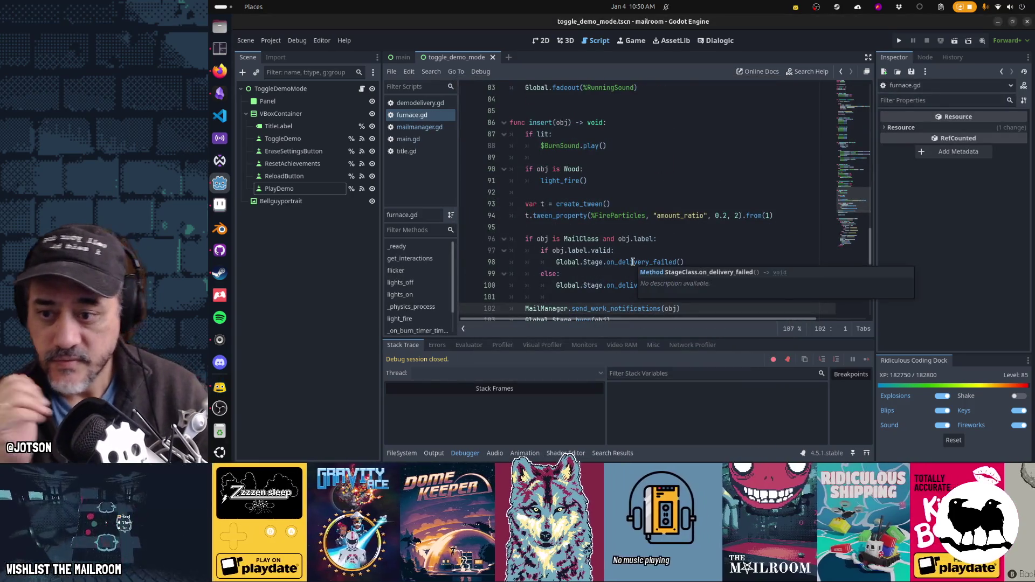
# Follow the burn call in furnace.gd's insert to its definition at main.gd line 900.
pyautogui.scroll(-1, 606, 234)
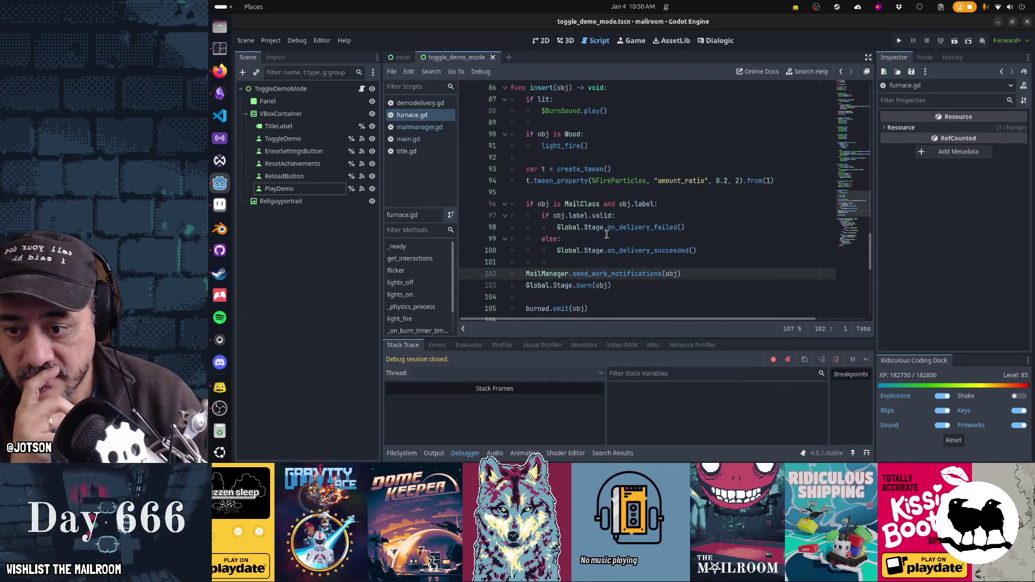
pyautogui.click(679, 276)
pyautogui.scroll(-2, 730, 258)
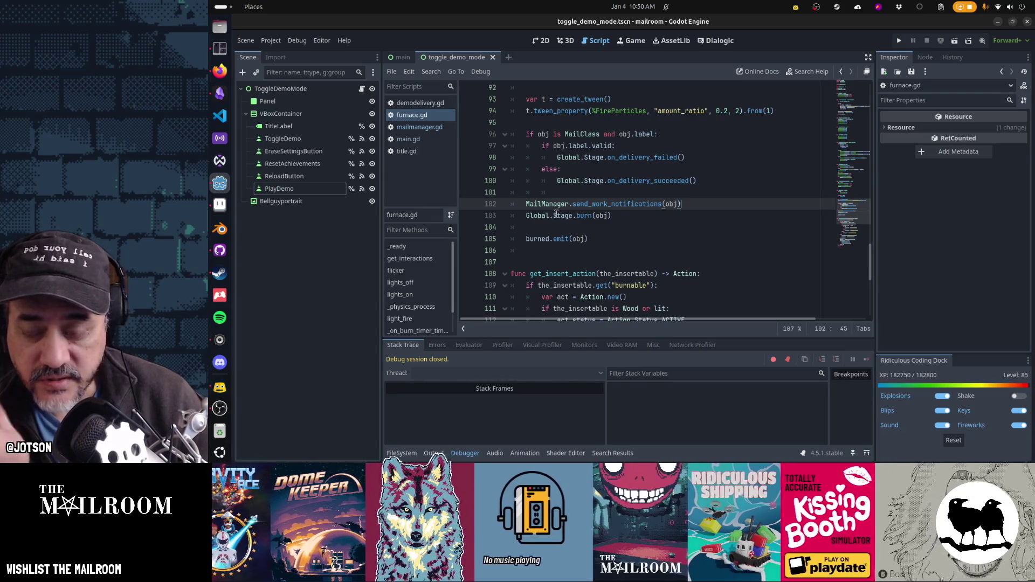
pyautogui.moveTo(555, 214)
pyautogui.click(614, 204)
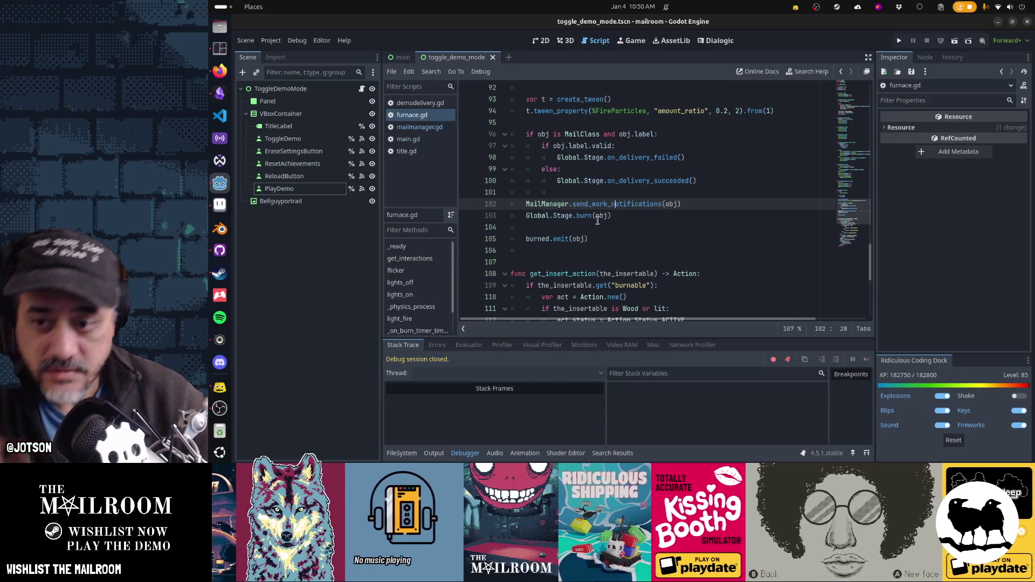
pyautogui.keyDown('ctrl'); pyautogui.click(583, 216); pyautogui.keyUp('ctrl')
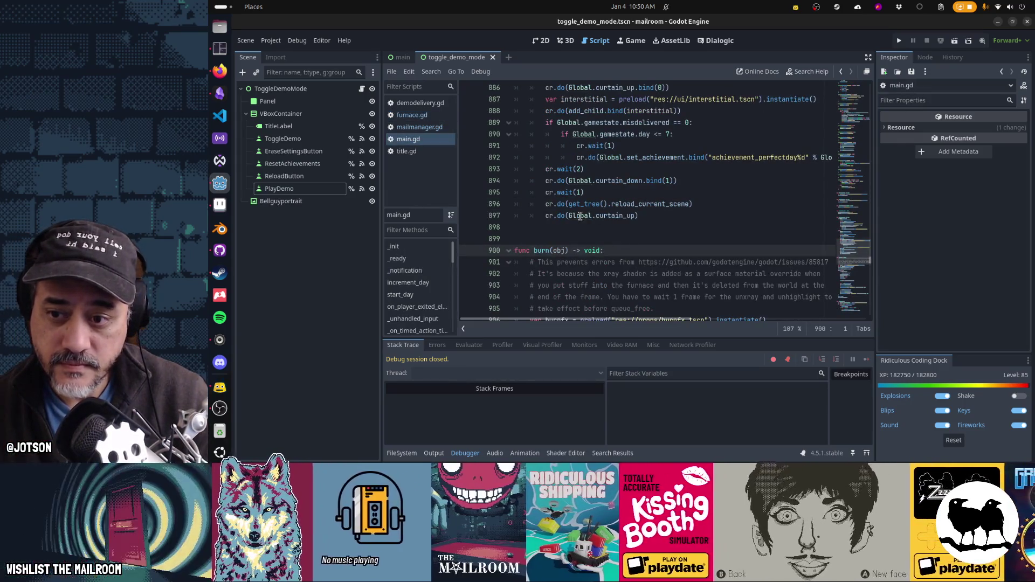
pyautogui.scroll(-3, 638, 217)
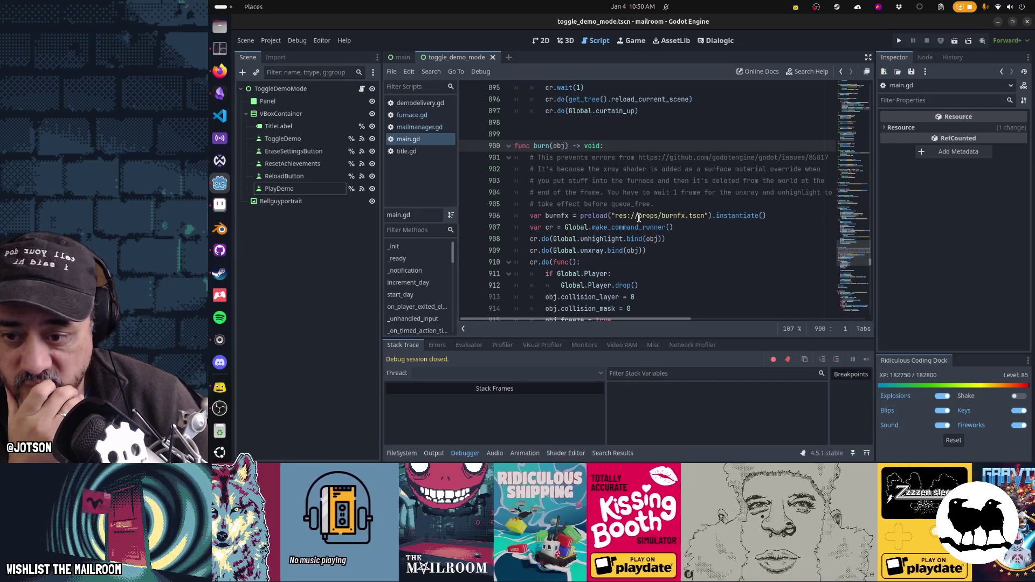
pyautogui.scroll(-1, 638, 218)
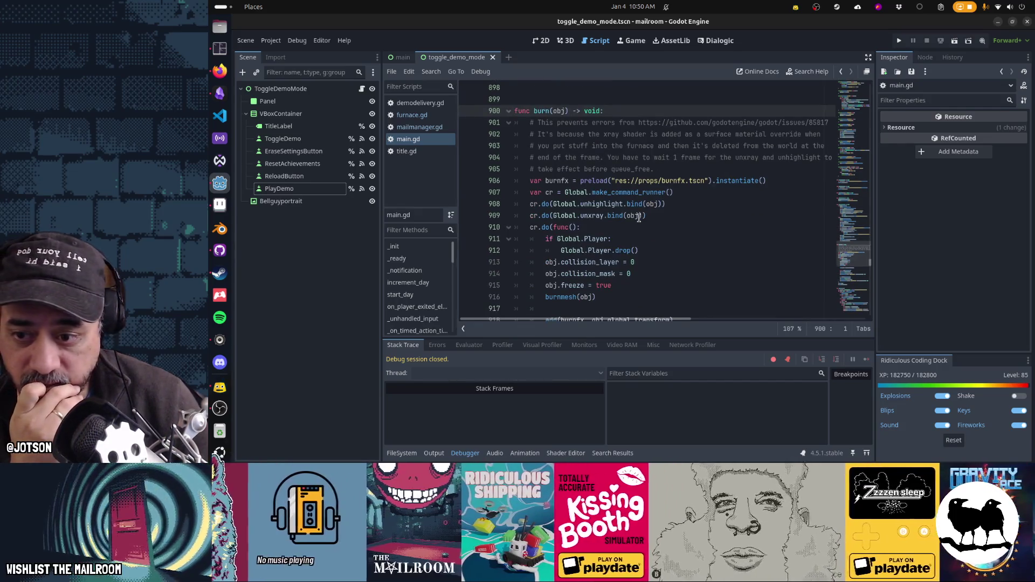
pyautogui.scroll(-2, 639, 217)
pyautogui.scroll(-4, 639, 217)
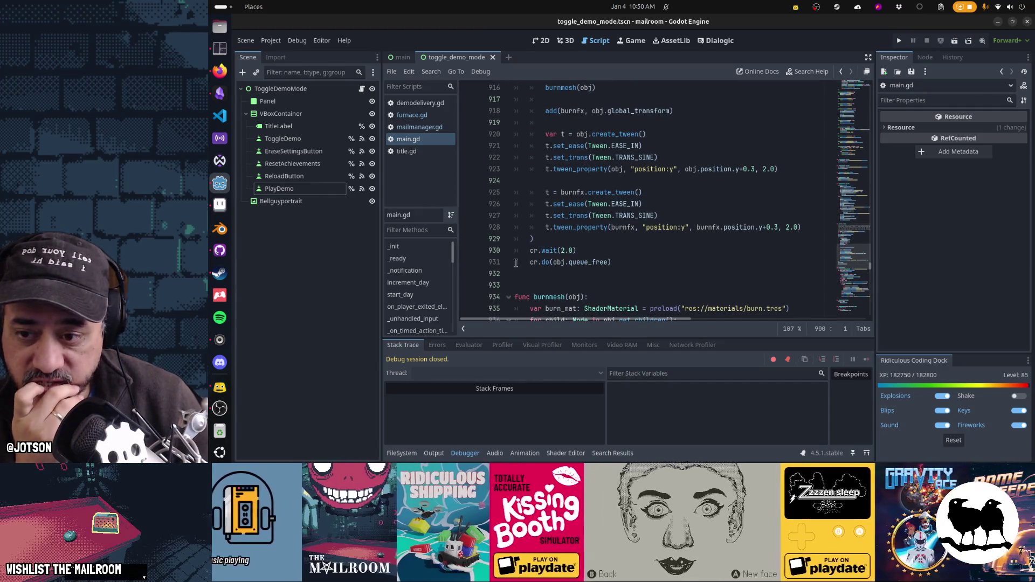
pyautogui.moveTo(552, 266)
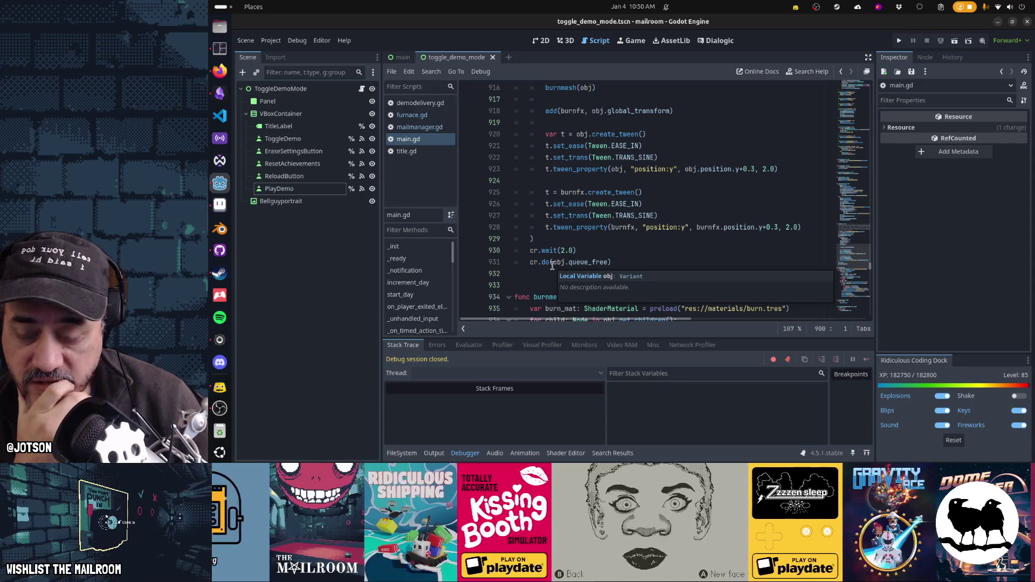
pyautogui.scroll(5, 560, 249)
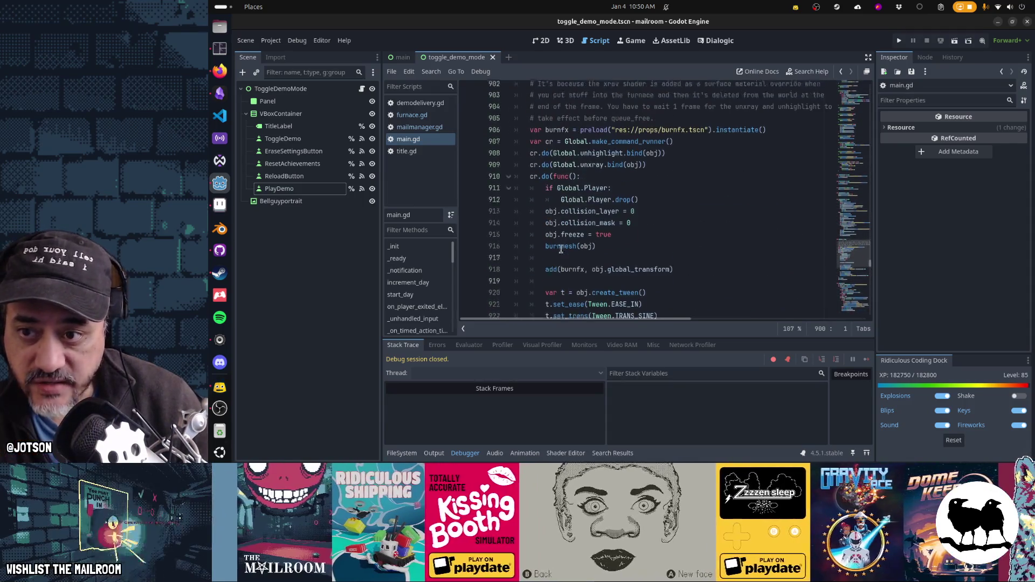
pyautogui.scroll(-3, 553, 217)
pyautogui.scroll(-3, 554, 217)
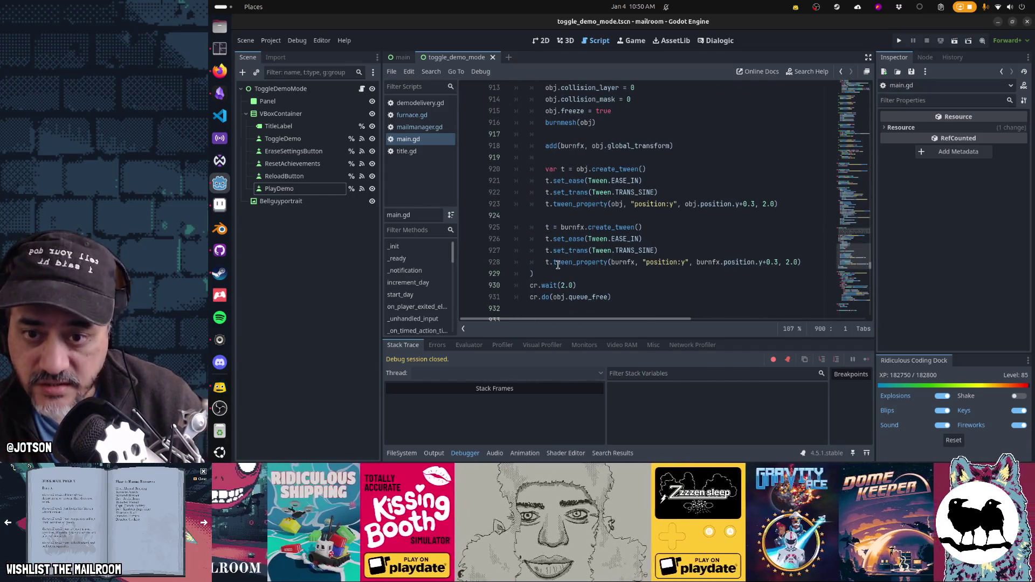
pyautogui.scroll(-2, 557, 233)
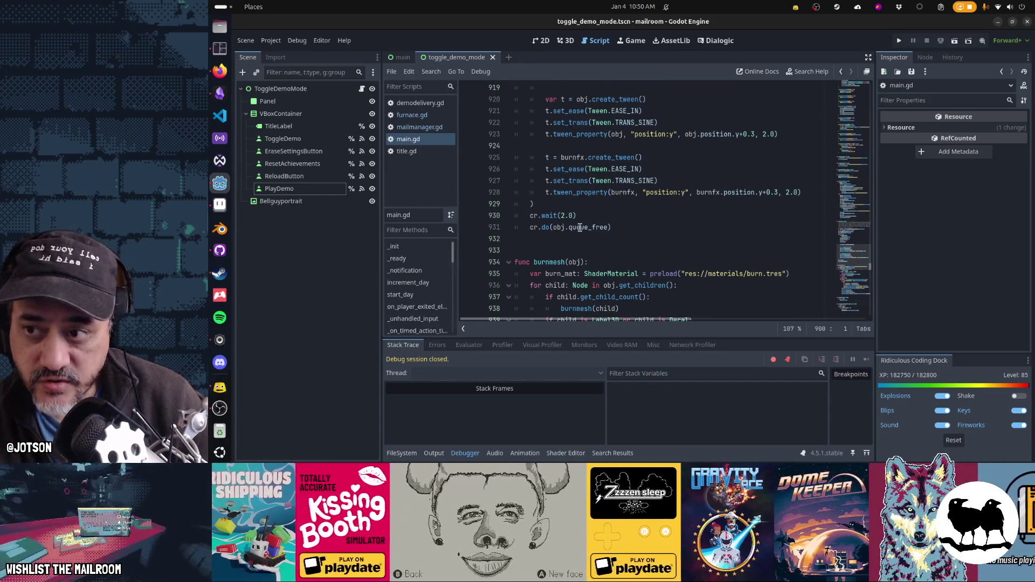
pyautogui.scroll(7, 544, 196)
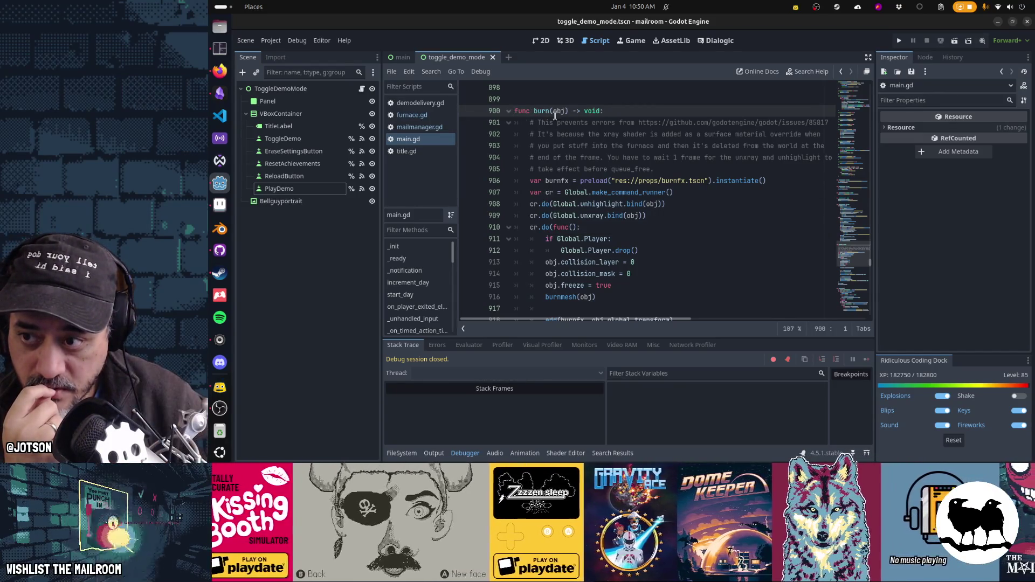
pyautogui.click(445, 118)
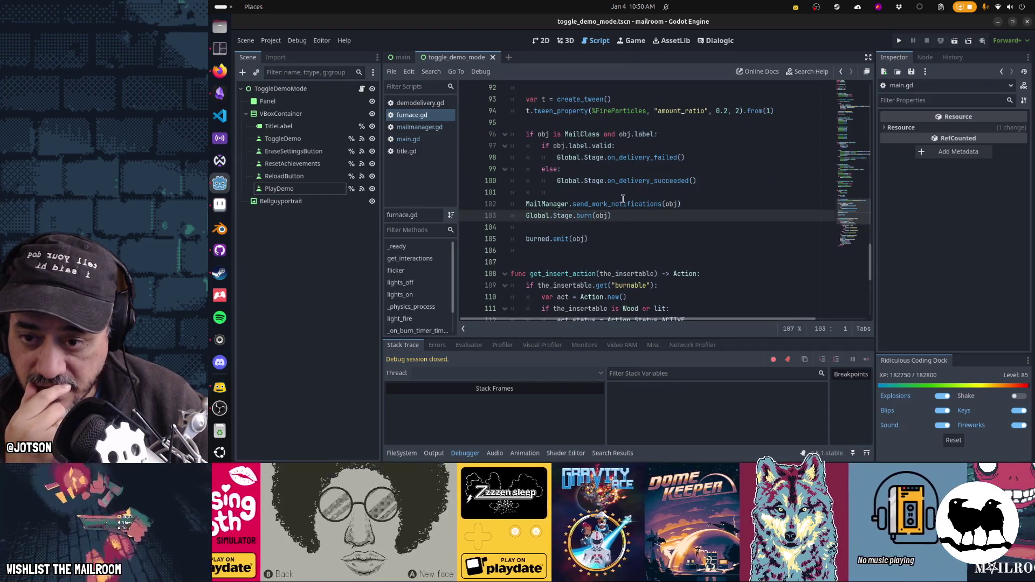
# Cut the MailManager.send_work_notifications(obj) line from insert(), leaving an unindented blank line after burn.
pyautogui.moveTo(590, 215)
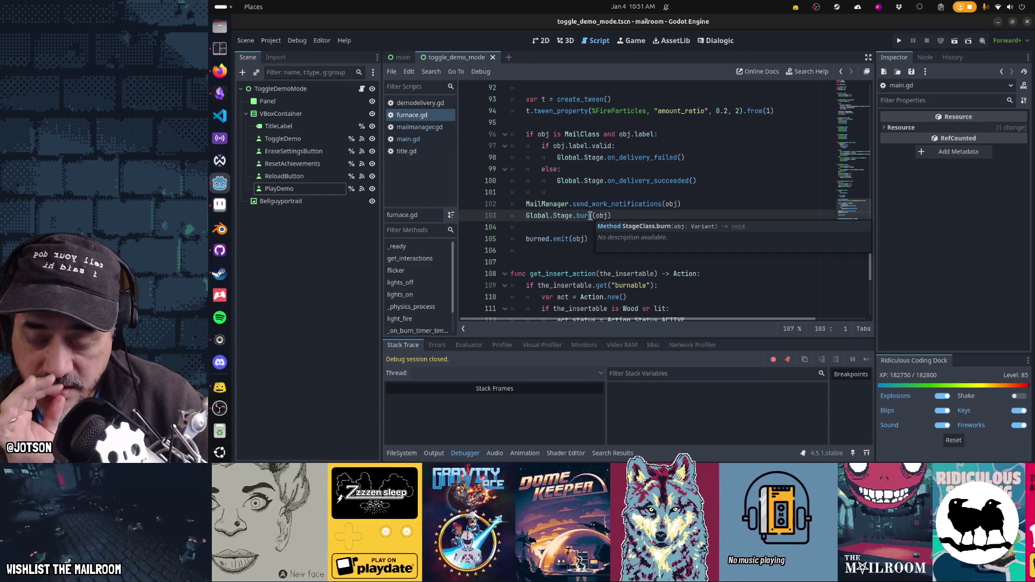
pyautogui.click(591, 203)
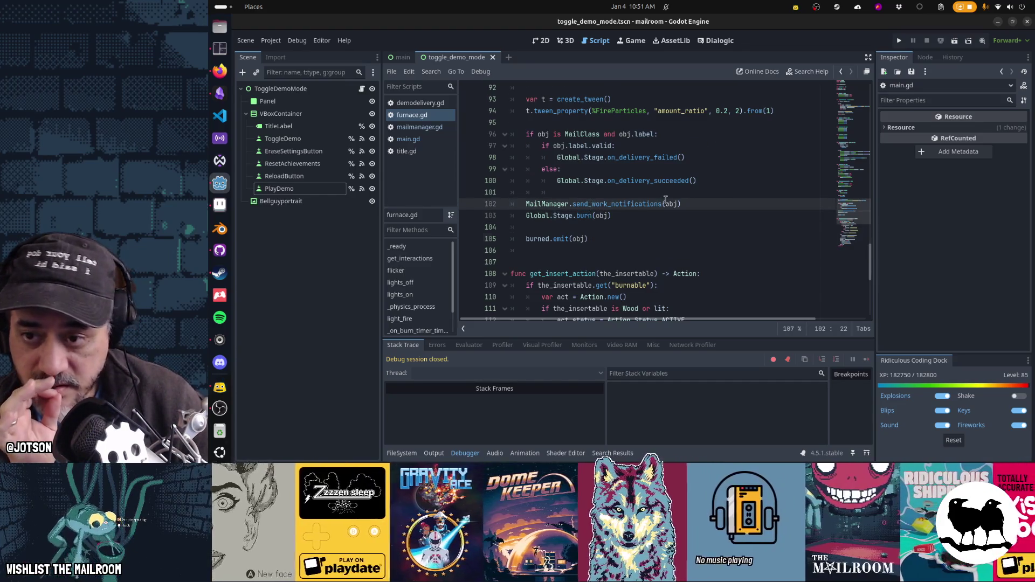
pyautogui.scroll(2, 659, 192)
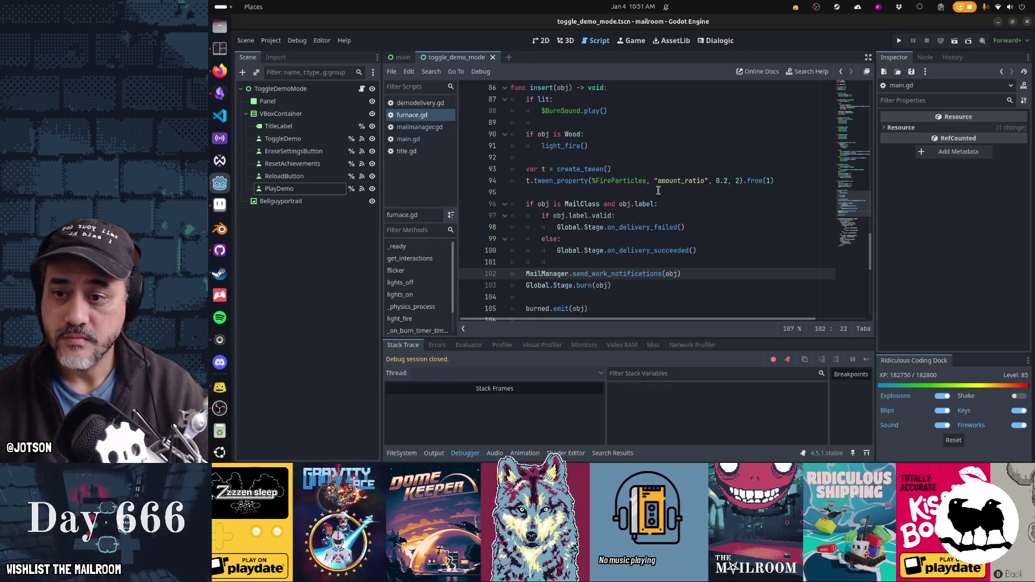
pyautogui.hotkey('ctrl', 'x')
pyautogui.hotkey('ctrl', 'Return')
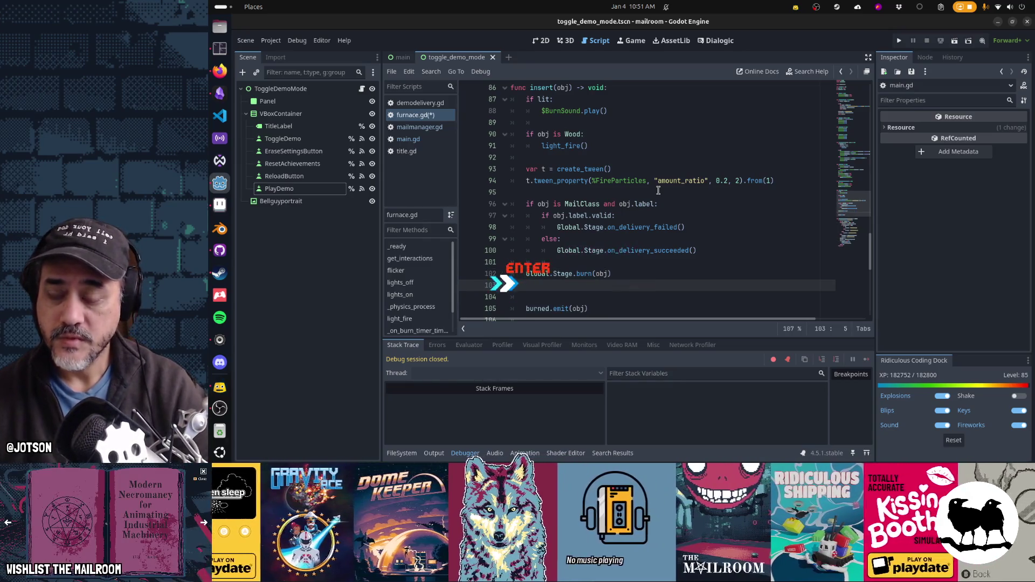
pyautogui.press('Home')
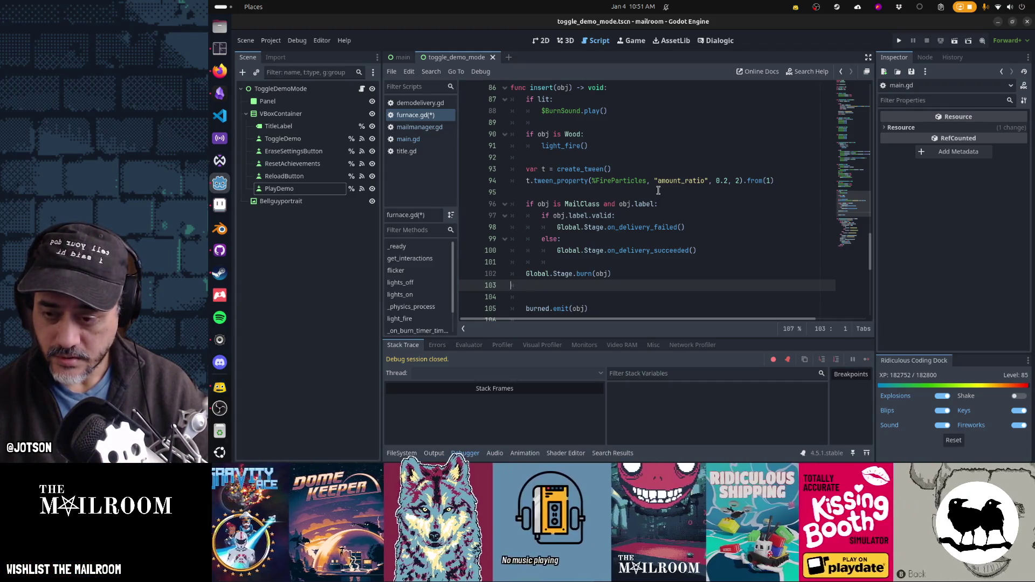
pyautogui.hotkey('ctrl', 'shift', 'f')
# Find "burned.connect" in the project, view main.gd's on_burned handler, then return to furnace.gd.
pyautogui.write('burned')
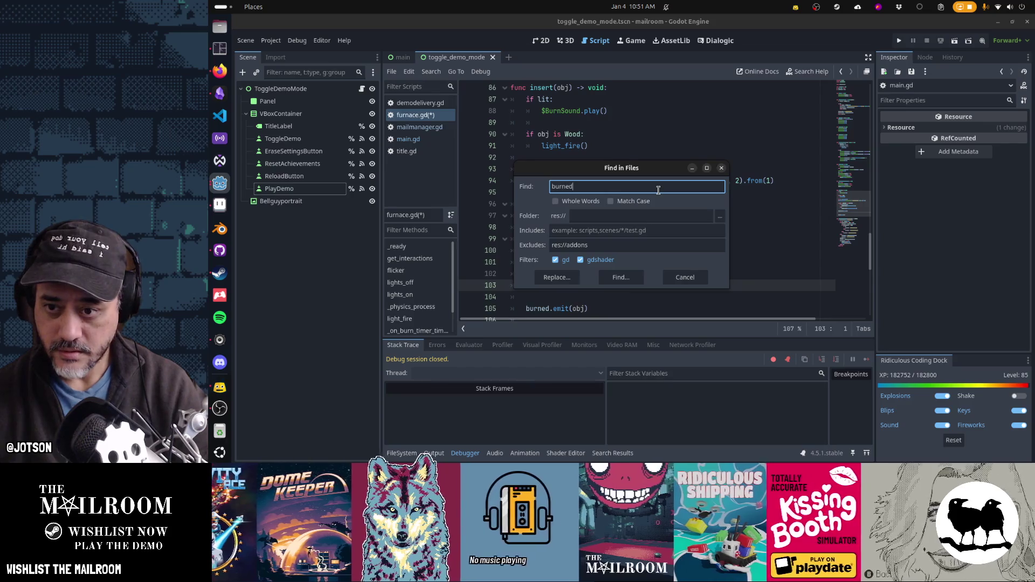
pyautogui.write('.connect')
pyautogui.press('Return')
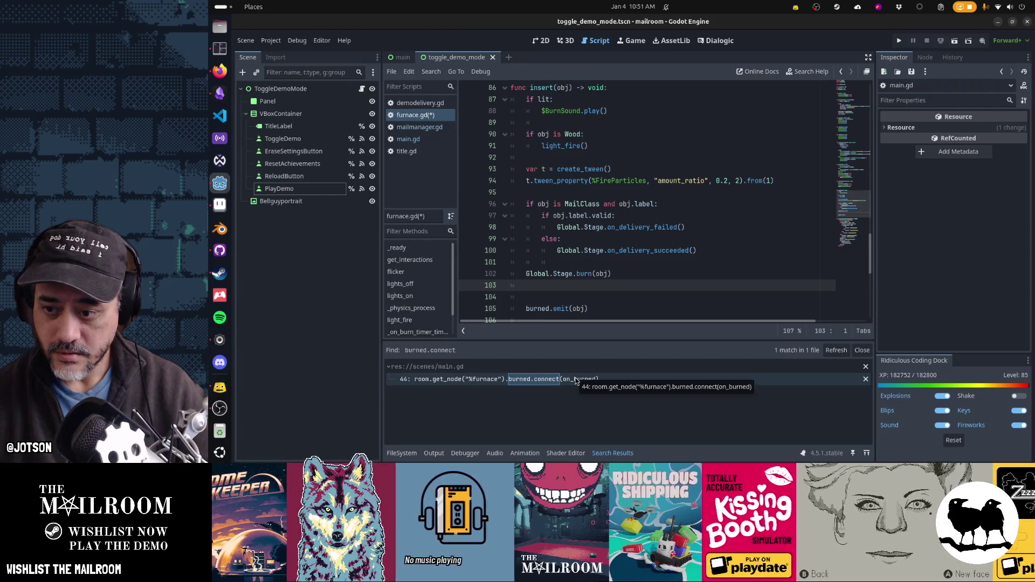
pyautogui.click(575, 379)
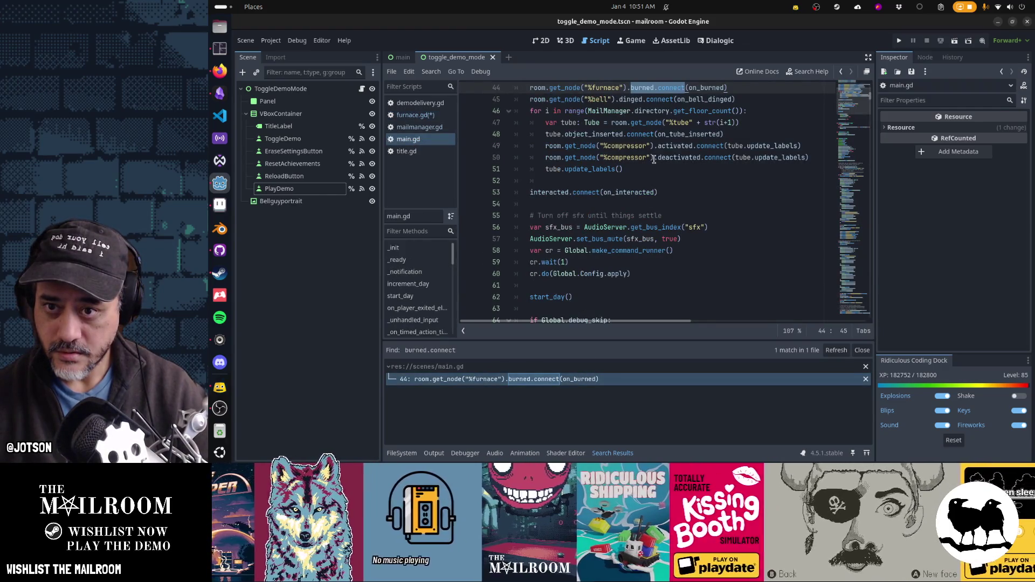
pyautogui.keyDown('ctrl'); pyautogui.click(708, 88); pyautogui.keyUp('ctrl')
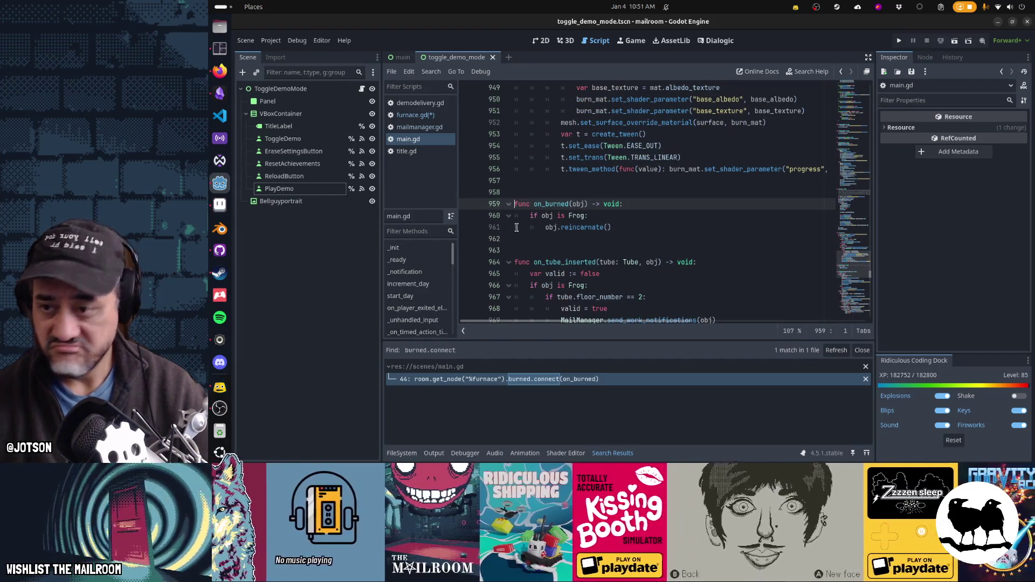
pyautogui.click(418, 115)
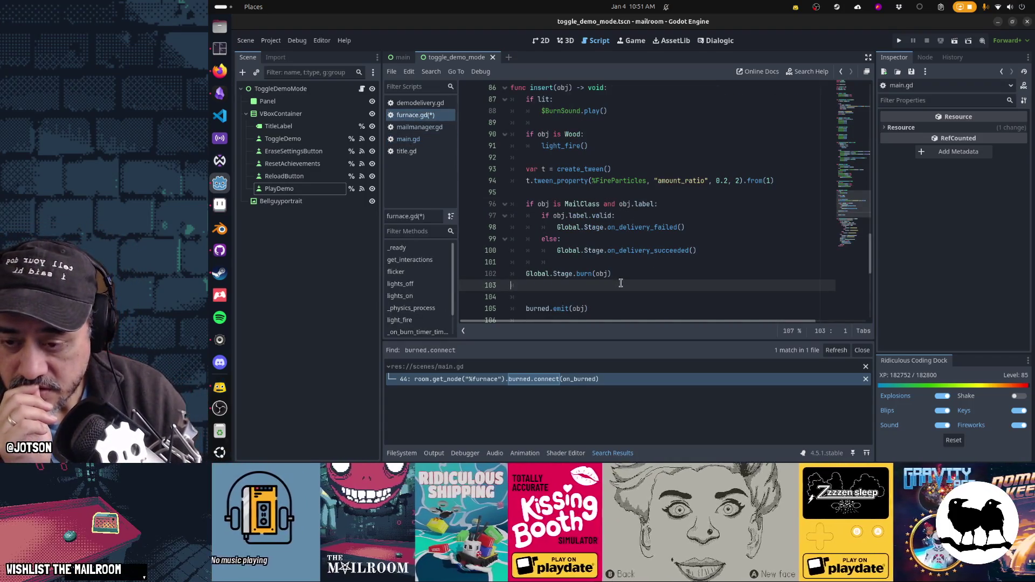
pyautogui.hotkey('shift', 'Down')
pyautogui.hotkey('shift', 'Down')
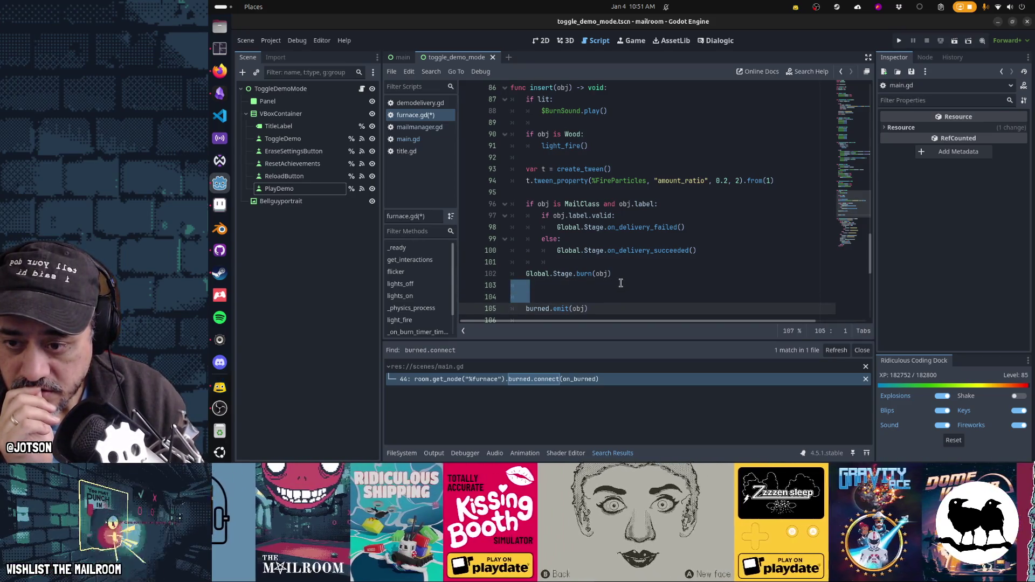
# Remove the blank lines and paste the send_work_notifications call after burned.emit(obj).
pyautogui.press('BackSpace')
pyautogui.press('Up')
pyautogui.press('Up')
pyautogui.press('End')
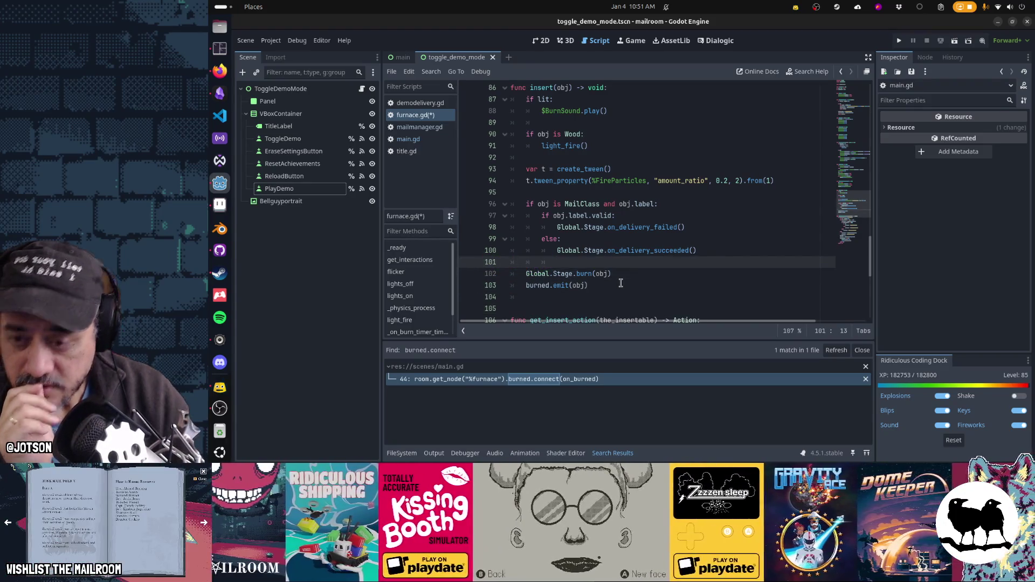
pyautogui.press('BackSpace')
pyautogui.press('Return')
pyautogui.hotkey('ctrl', 'v')
pyautogui.hotkey('ctrl', 'x')
pyautogui.press('Down')
pyautogui.press('Down')
pyautogui.press('Down')
pyautogui.hotkey('ctrl', 'v')
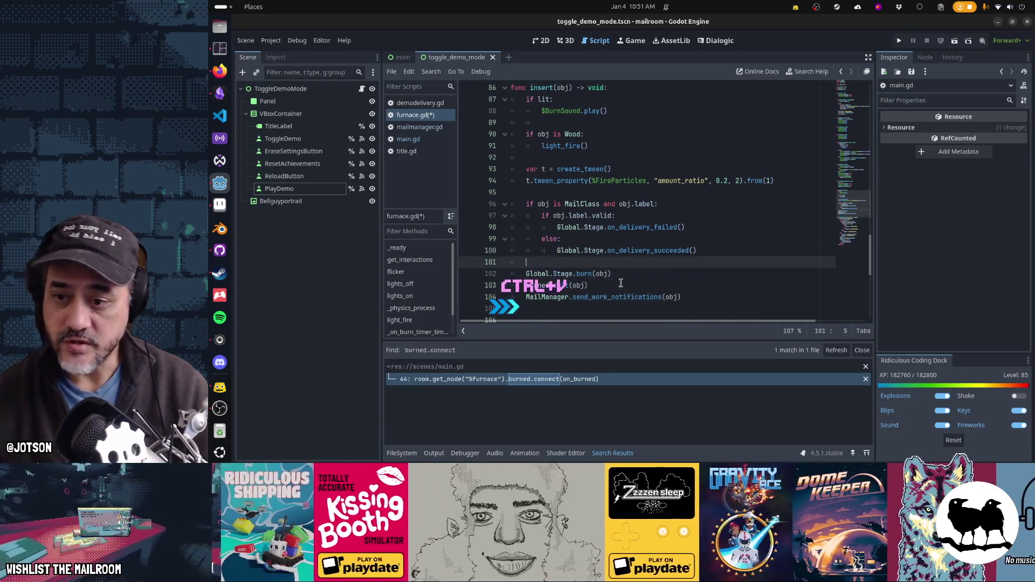
pyautogui.press('Return')
# Add var cr = Global.make_command_runner() and a cr.do(func():) call above the burn.
pyautogui.write('var c')
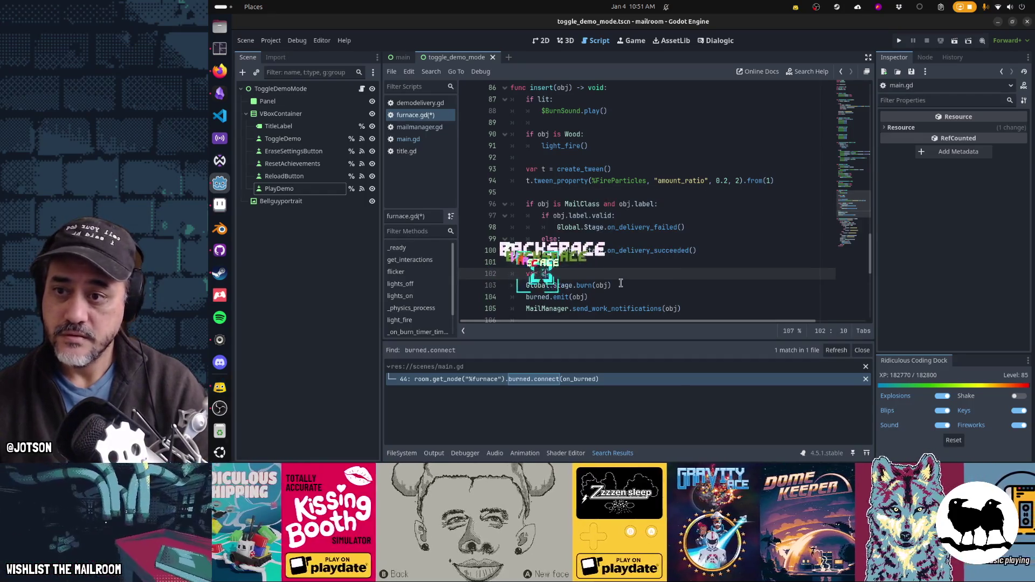
pyautogui.write('r = Glob')
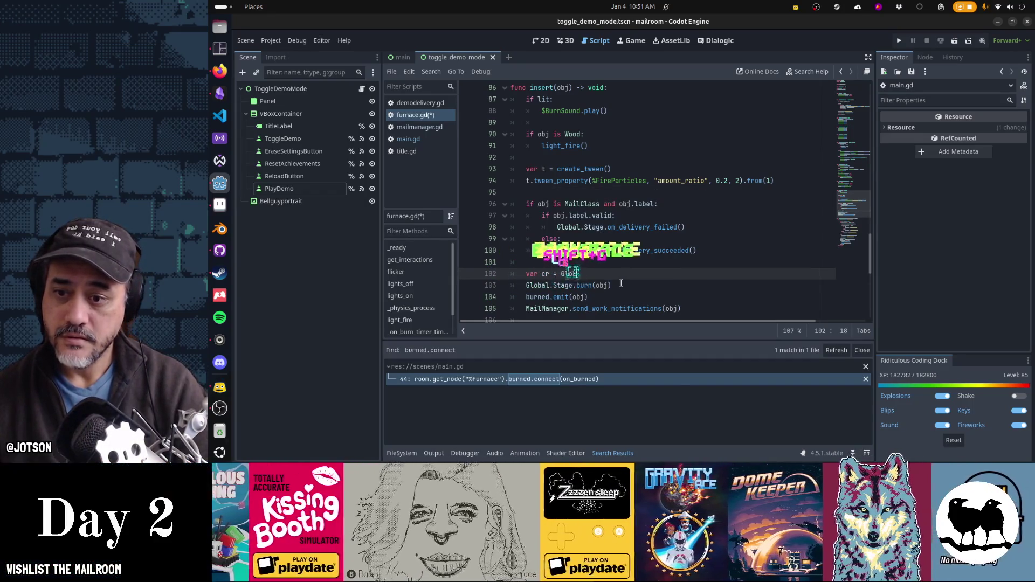
pyautogui.write('al.make')
pyautogui.press('Return')
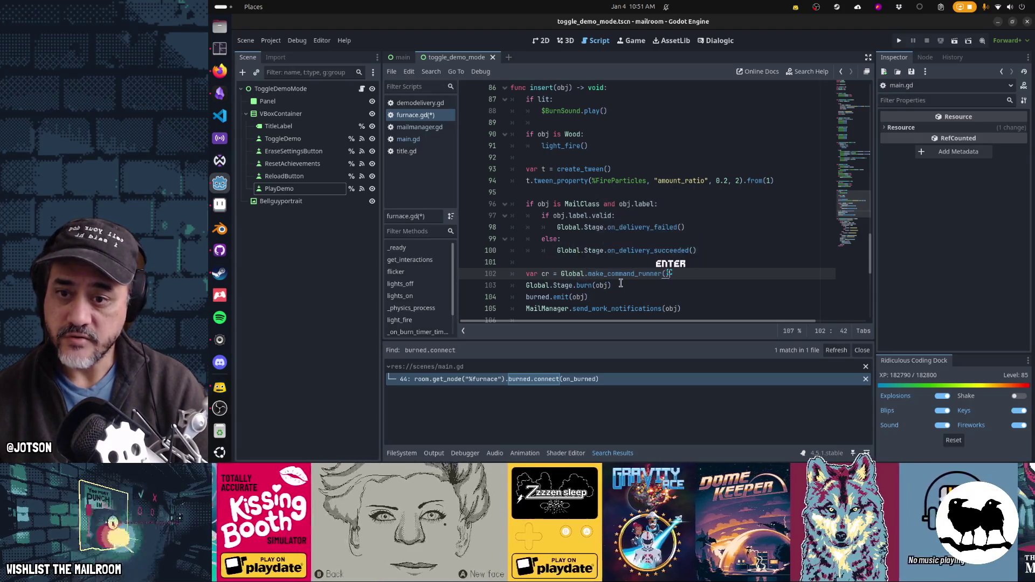
pyautogui.press('Return')
pyautogui.write('cr.')
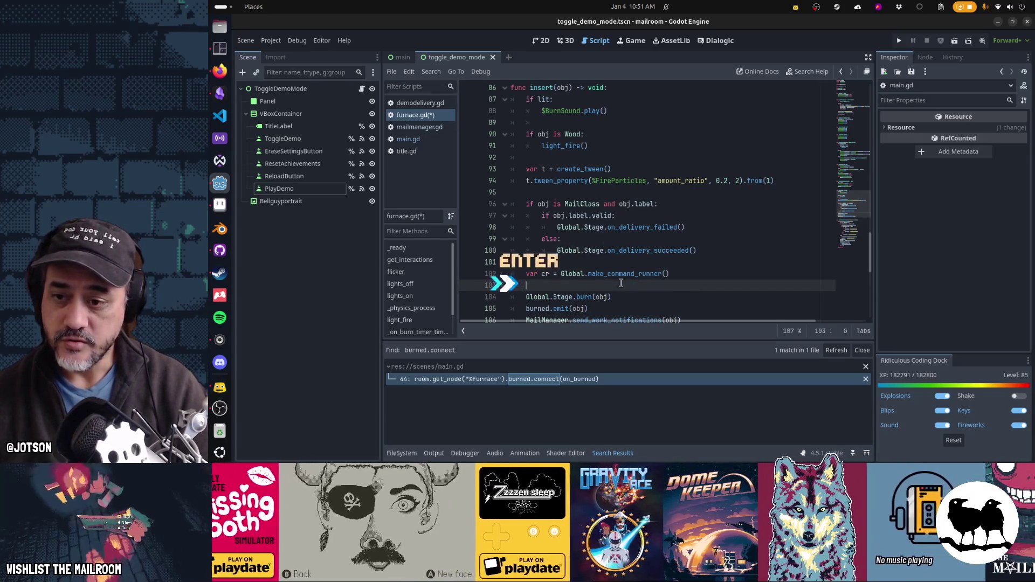
pyautogui.write('do')
pyautogui.press('Return')
pyautogui.write('do(func():')
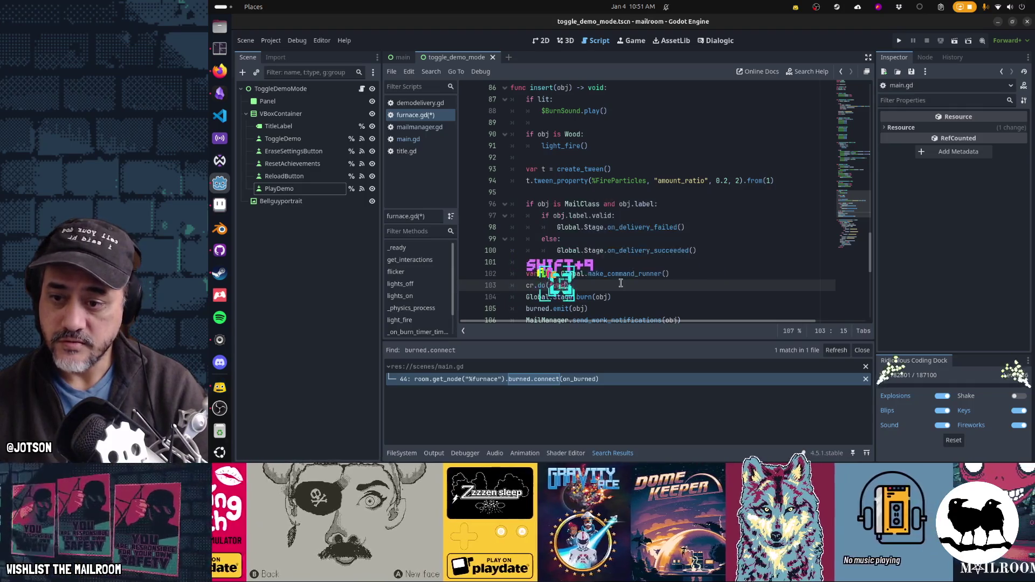
pyautogui.press('Return')
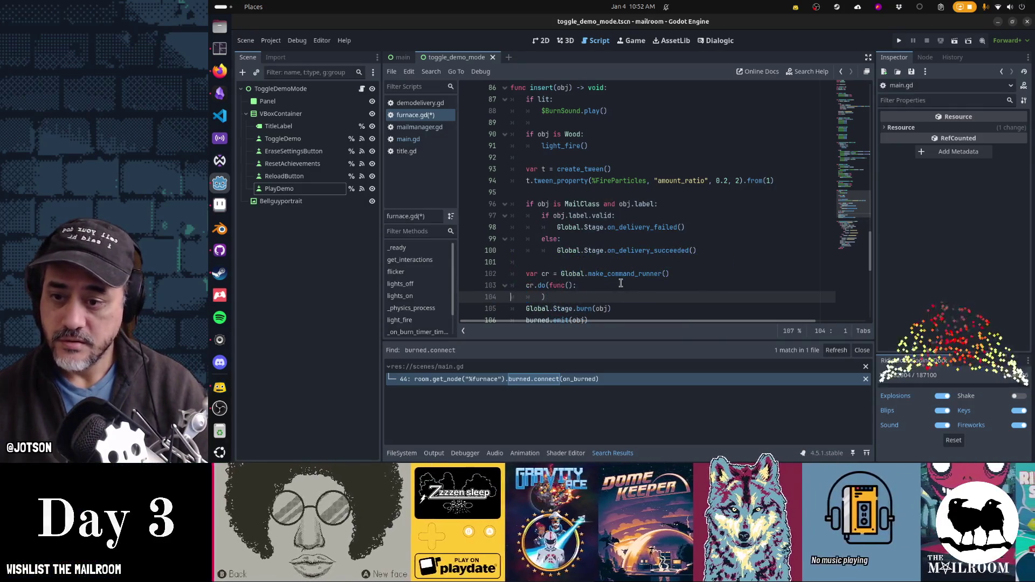
# Move the burn call inside cr.do as Global.Stage.burn.bind(obj).
pyautogui.press('Down')
pyautogui.press('Home')
pyautogui.hotkey('shift', 'Down')
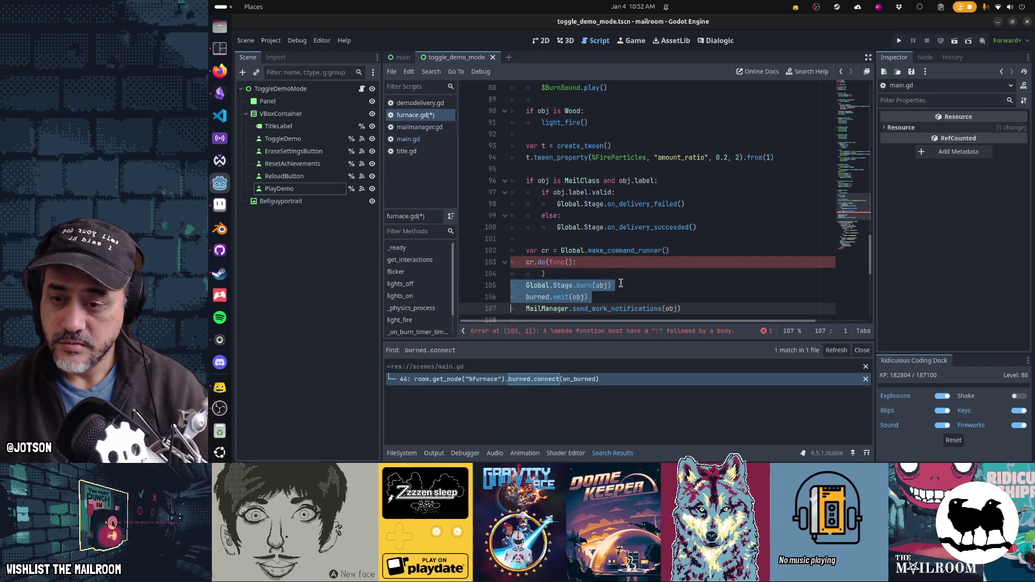
pyautogui.scroll(-1, 620, 283)
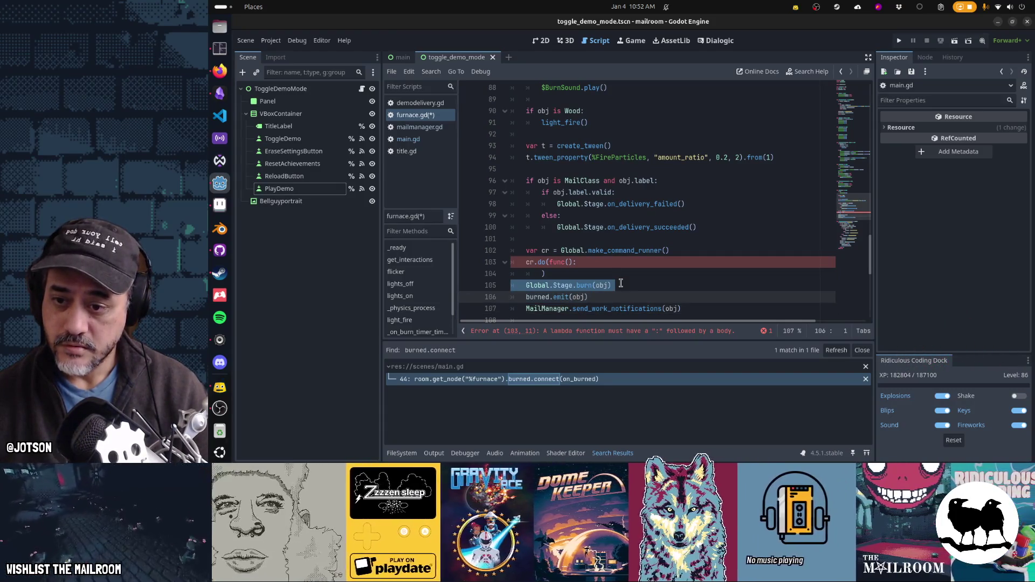
pyautogui.hotkey('ctrl', 'x')
pyautogui.press('Up')
pyautogui.press('Up')
pyautogui.press('End')
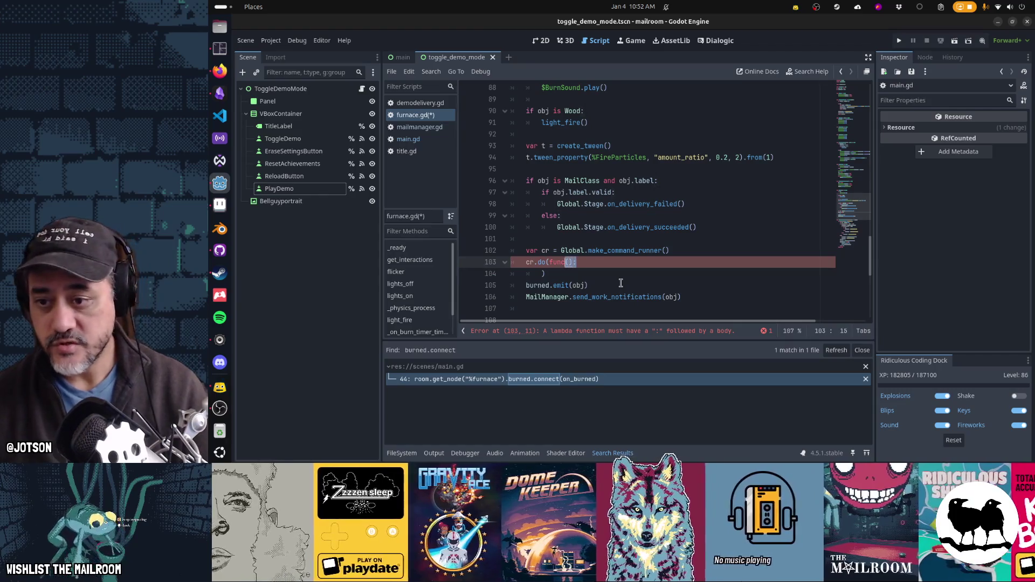
pyautogui.hotkey('ctrl', 'v')
pyautogui.press('Down')
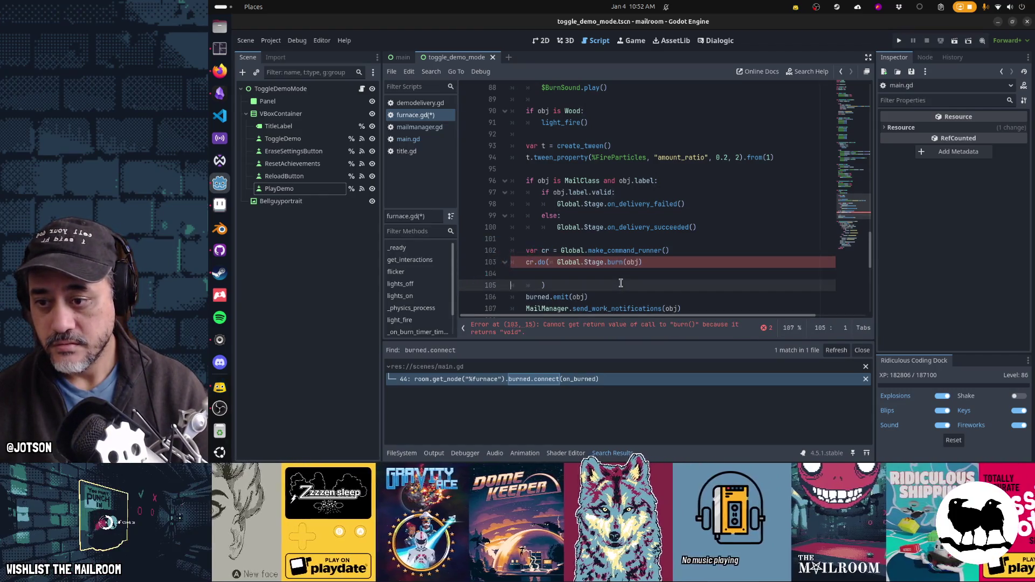
pyautogui.press('BackSpace')
pyautogui.press('BackSpace')
pyautogui.press('BackSpace')
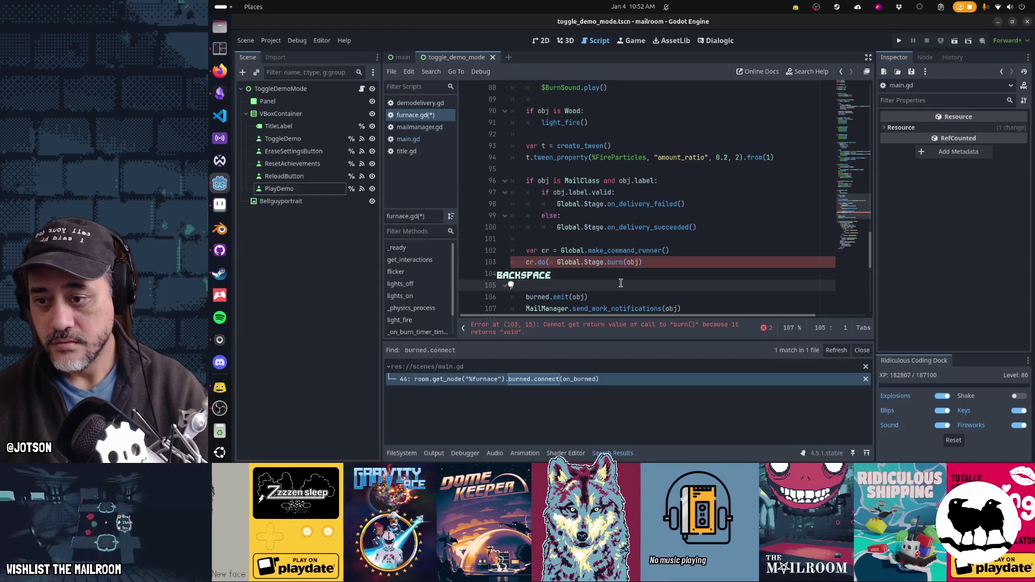
pyautogui.write('.bind')
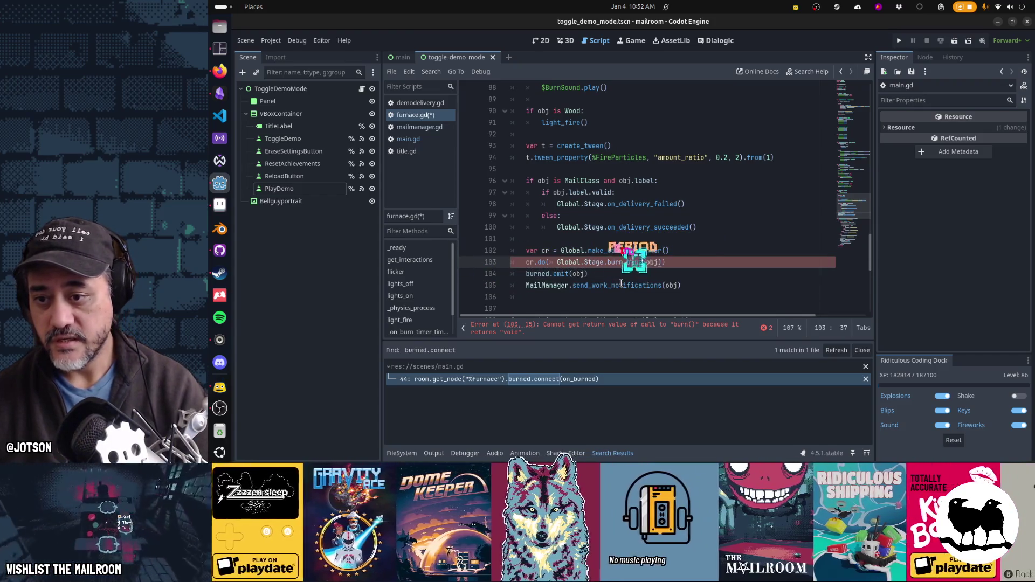
pyautogui.press('Home')
pyautogui.press('Delete')
# Add a cr.wait(2) line after the cr.do call.
pyautogui.press('Return')
pyautogui.write('.wait(2')
pyautogui.press('Home')
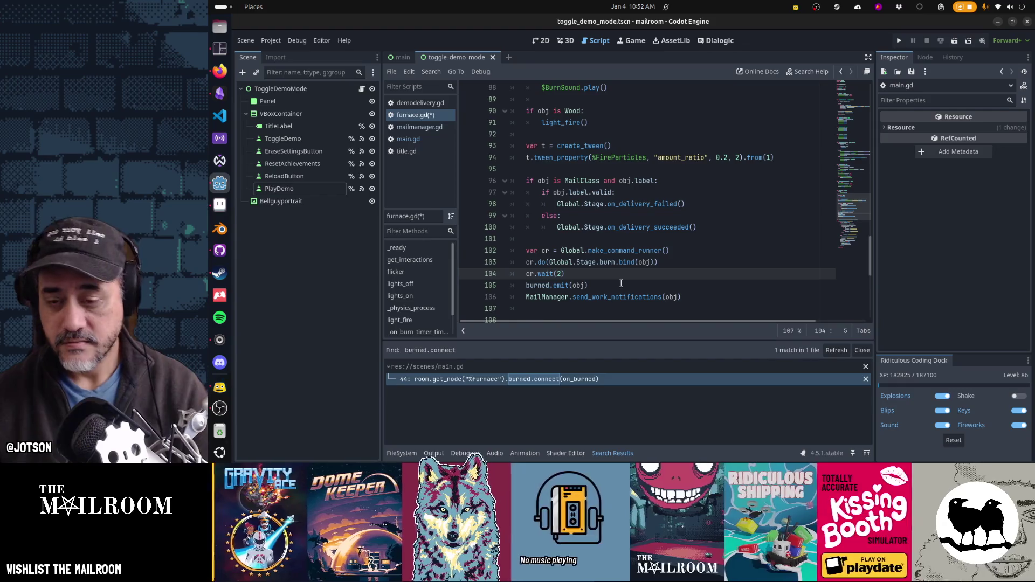
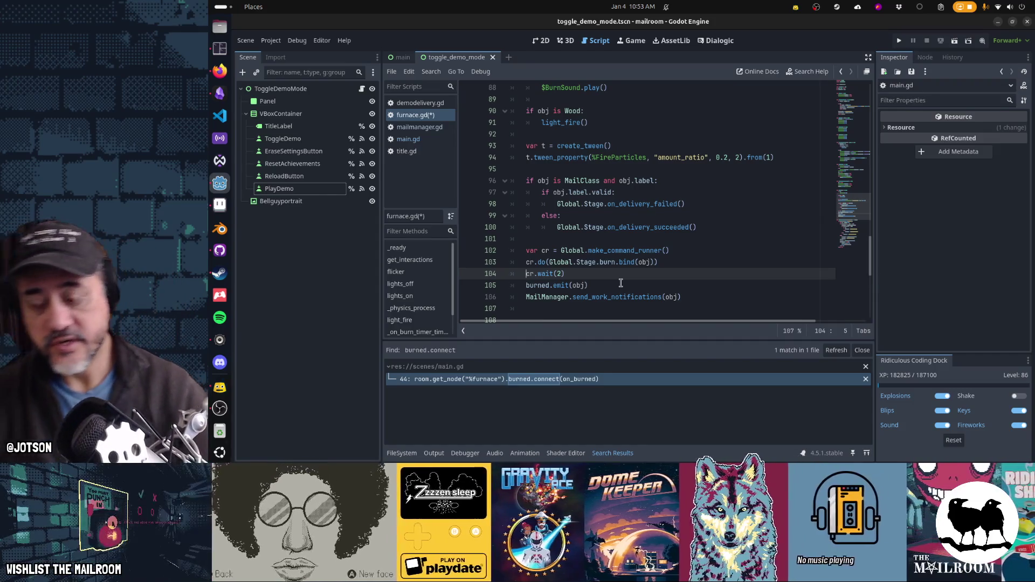
# Undo the command-runner edits, restoring the original Global.Stage.burn(obj) line.
pyautogui.press('Up')
pyautogui.hotkey('ctrl', 'z')
pyautogui.hotkey('ctrl', 'z')
pyautogui.hotkey('ctrl', 'z')
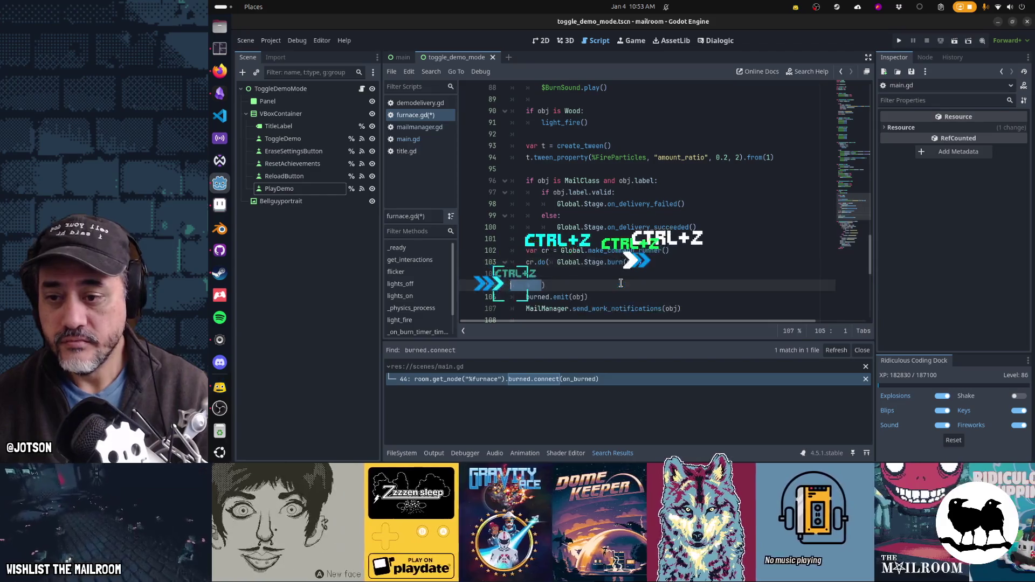
pyautogui.hotkey('ctrl', 'z')
pyautogui.hotkey('ctrl', 'z')
pyautogui.hotkey('ctrl', 'z')
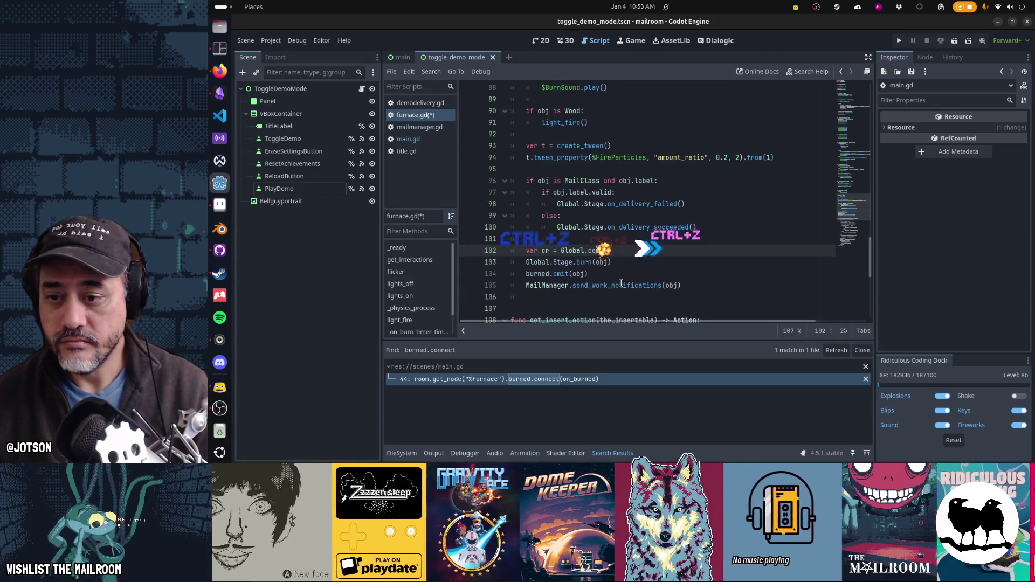
pyautogui.hotkey('ctrl', 'z')
pyautogui.hotkey('ctrl', 'z')
pyautogui.hotkey('ctrl', 'z')
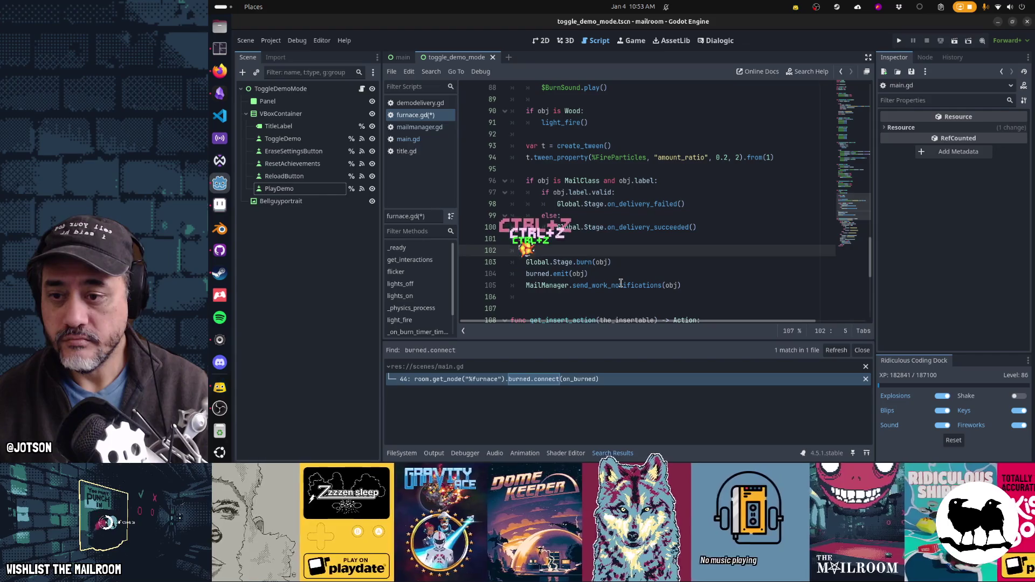
pyautogui.hotkey('ctrl', 'z')
pyautogui.hotkey('ctrl', 'z')
pyautogui.hotkey('ctrl', 'z')
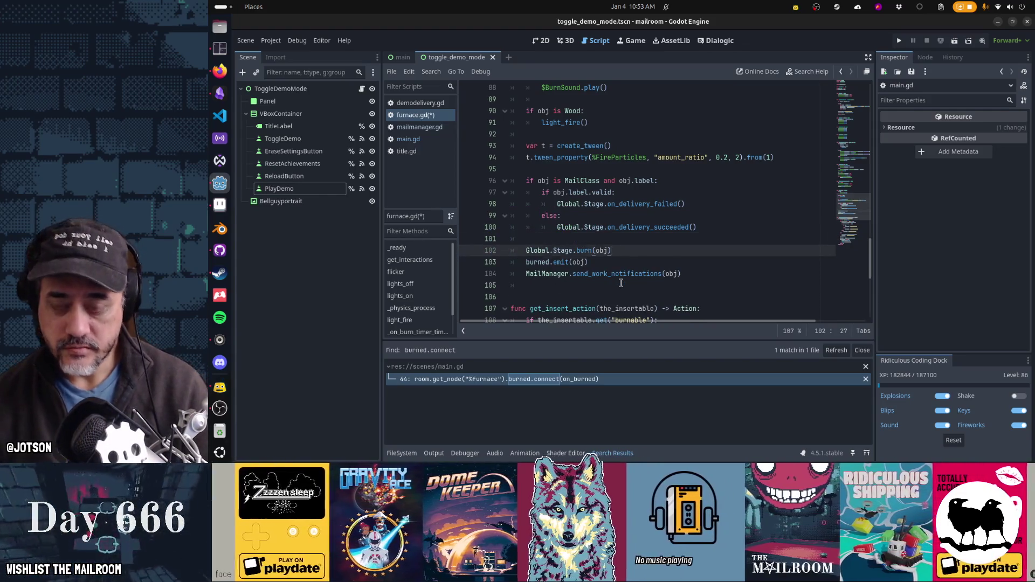
# Wrap burned.emit and the work notification in an obj.tree_exiting.connect(func(): …) callback.
pyautogui.press('Return')
pyautogui.write('obj.')
pyautogui.write('connect(')
pyautogui.press('BackSpace')
pyautogui.press('BackSpace')
pyautogui.press('BackSpace')
pyautogui.press('BackSpace')
pyautogui.write('tree_exiting.')
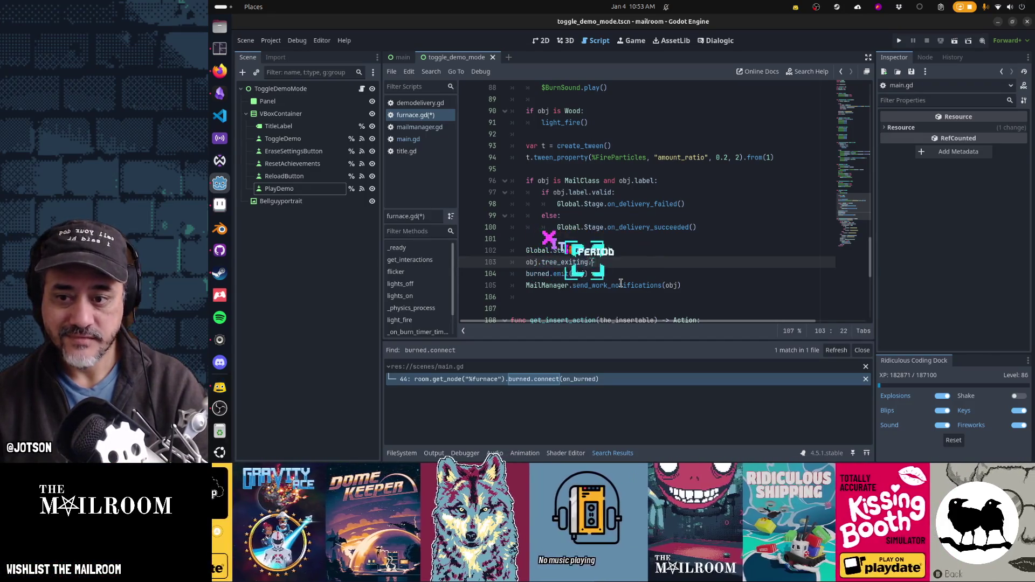
pyautogui.write('connect(func():')
pyautogui.press('Return')
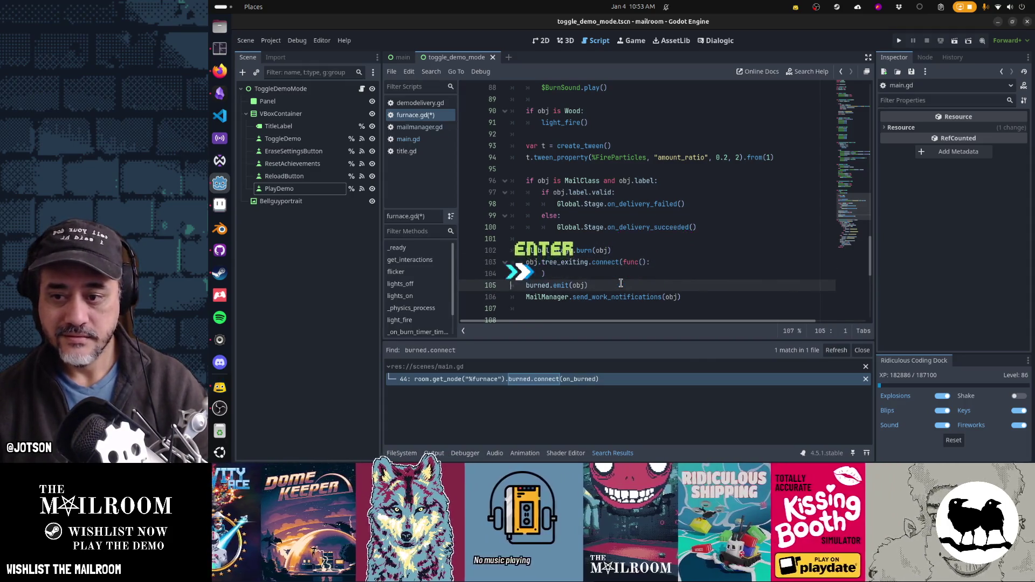
pyautogui.press('Right')
pyautogui.press('Up')
pyautogui.hotkey('ctrl', 'x')
pyautogui.press('Down')
pyautogui.press('Down')
pyautogui.hotkey('ctrl', 'v')
pyautogui.hotkey('shift', 'Up')
pyautogui.hotkey('shift', 'Up')
pyautogui.press('Tab')
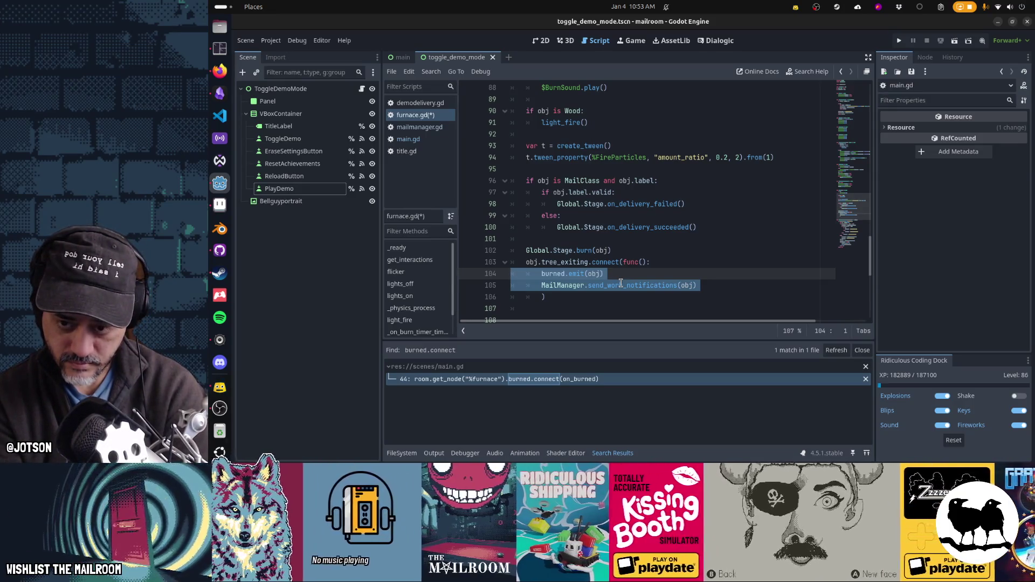
# Add obj.get_parent().remove_child(obj) after burned.emit(obj) inside the callback.
pyautogui.press('End')
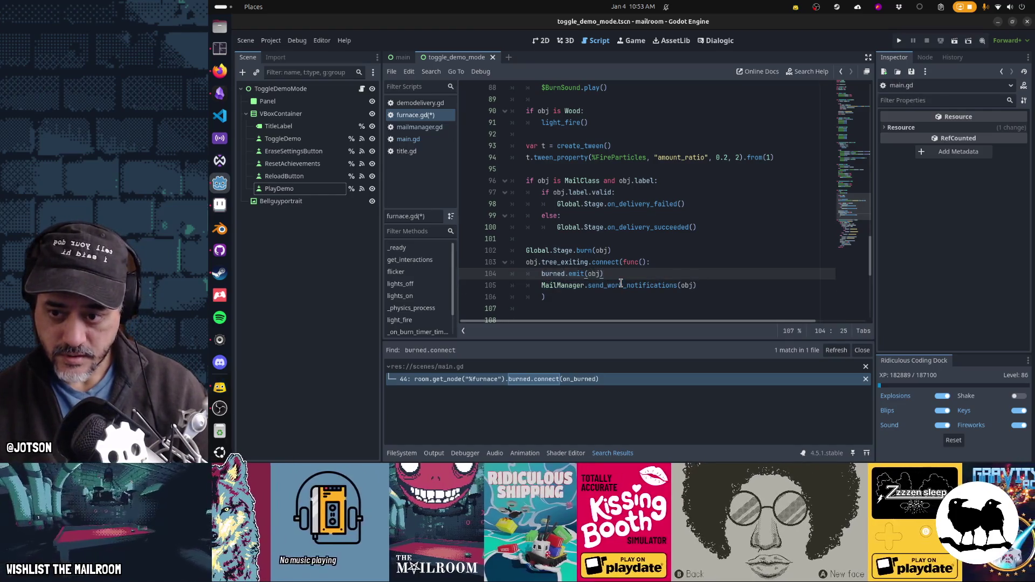
pyautogui.press('Return')
pyautogui.write('obj.g')
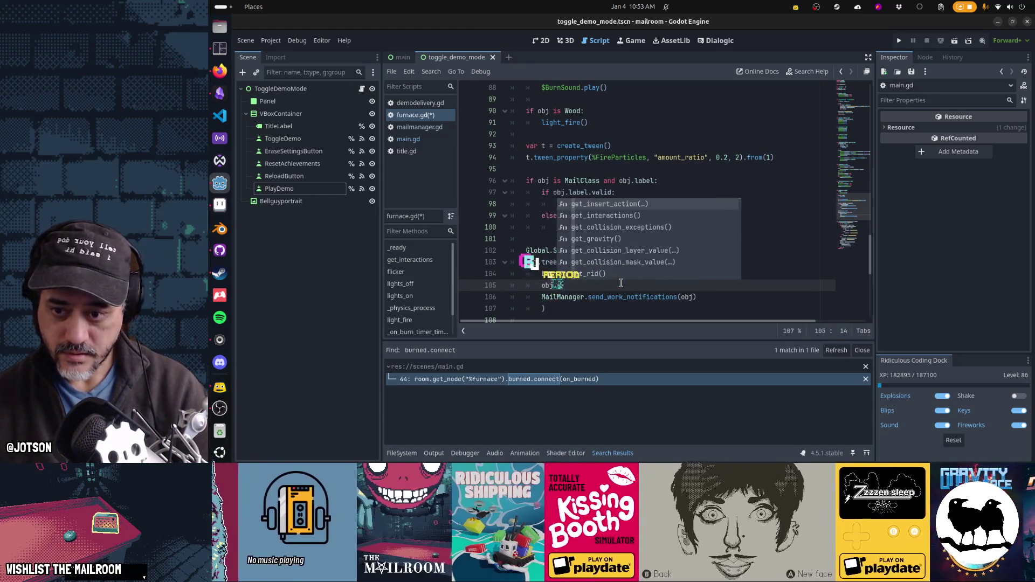
pyautogui.write('et_parent().')
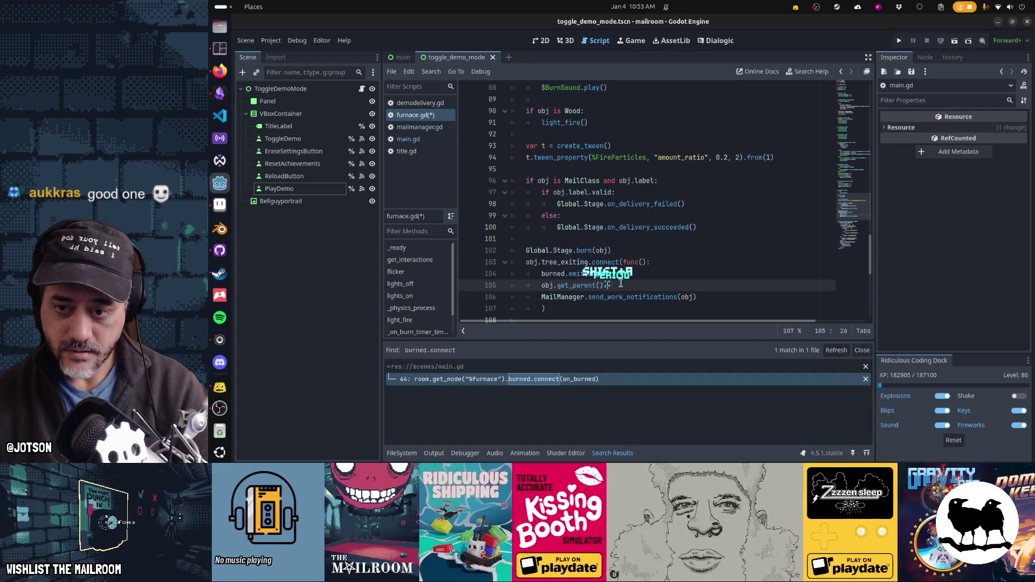
pyautogui.write('remove_chil')
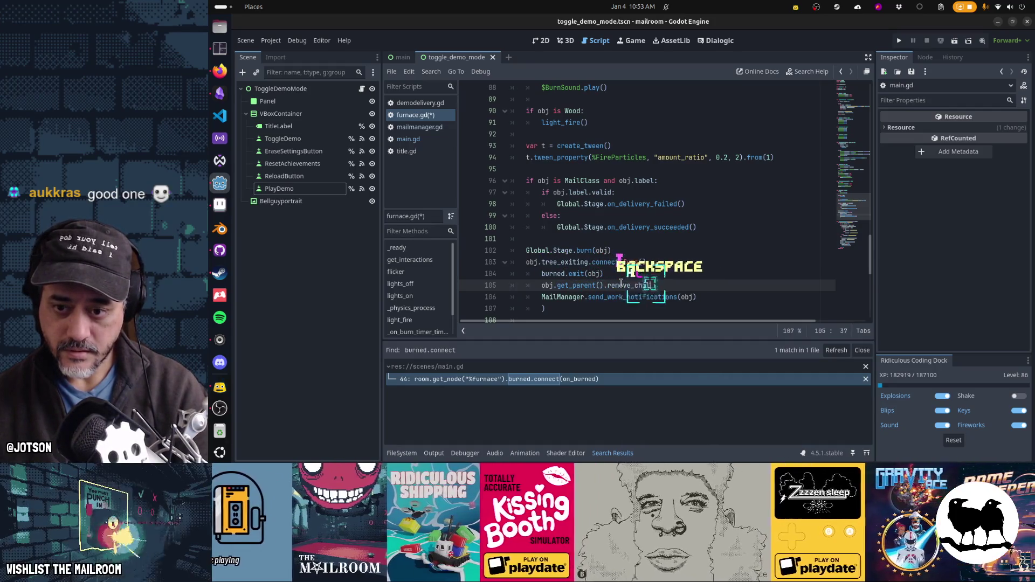
pyautogui.write('d(obj')
pyautogui.press('Home')
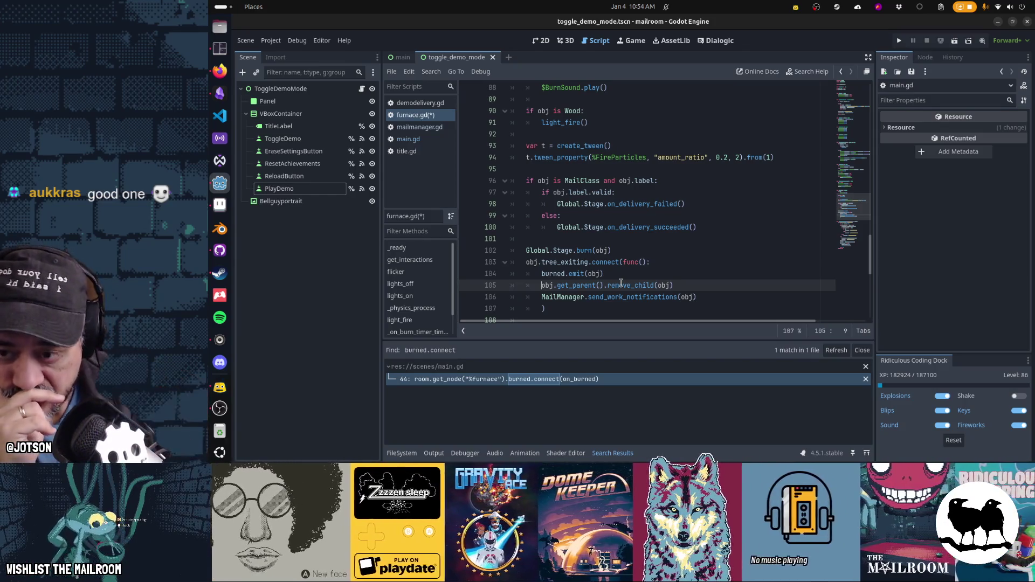
pyautogui.press('Up')
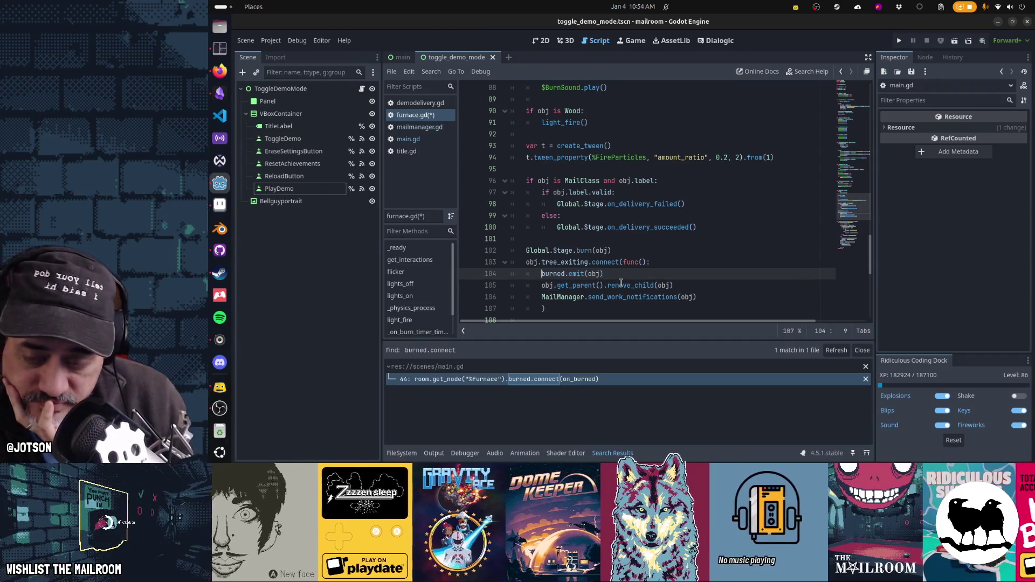
pyautogui.press('Down')
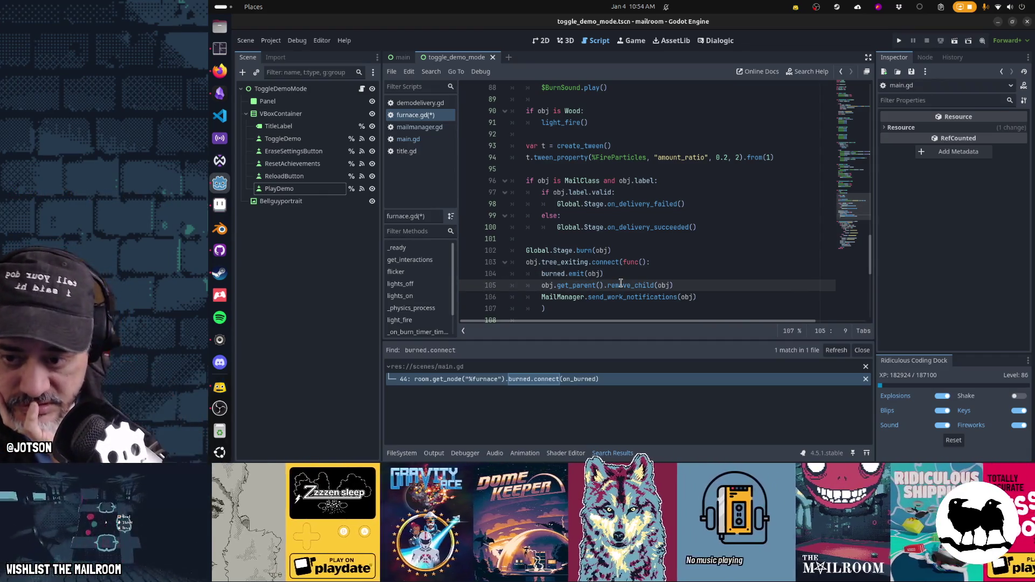
pyautogui.hotkey('shift', 'End')
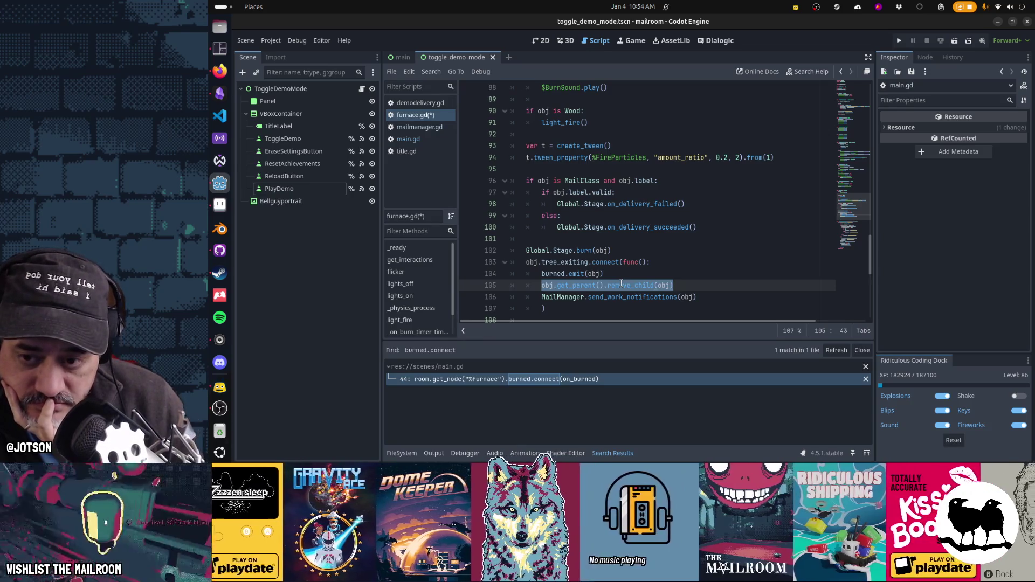
pyautogui.press('Home')
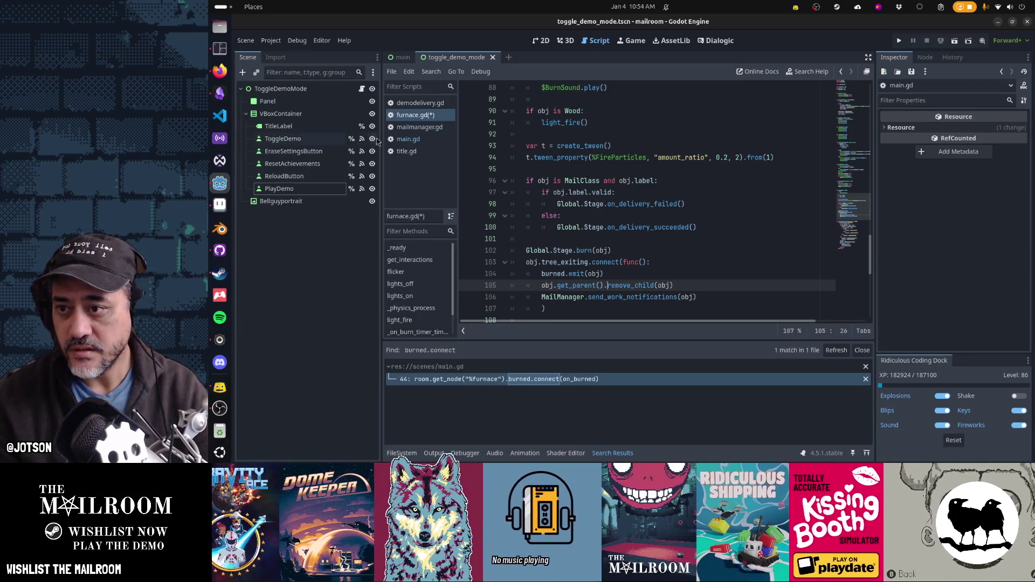
pyautogui.click(410, 139)
# Jump to the on_tube_inserted function in main.gd via Go to Function.
pyautogui.click(701, 168)
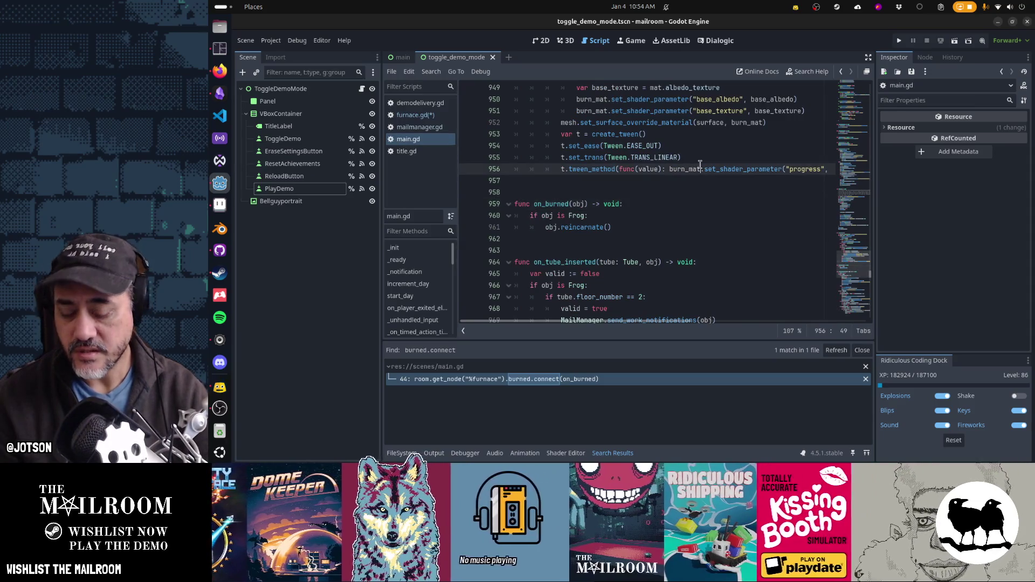
pyautogui.hotkey('ctrl', 'alt', 'f')
pyautogui.write('on')
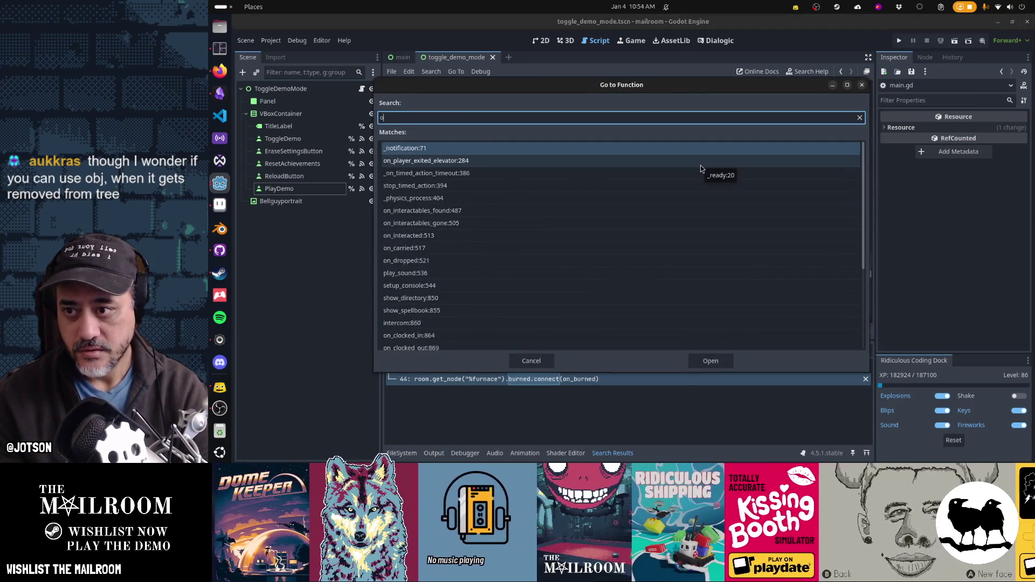
pyautogui.press('BackSpace')
pyautogui.press('BackSpace')
pyautogui.write('tube')
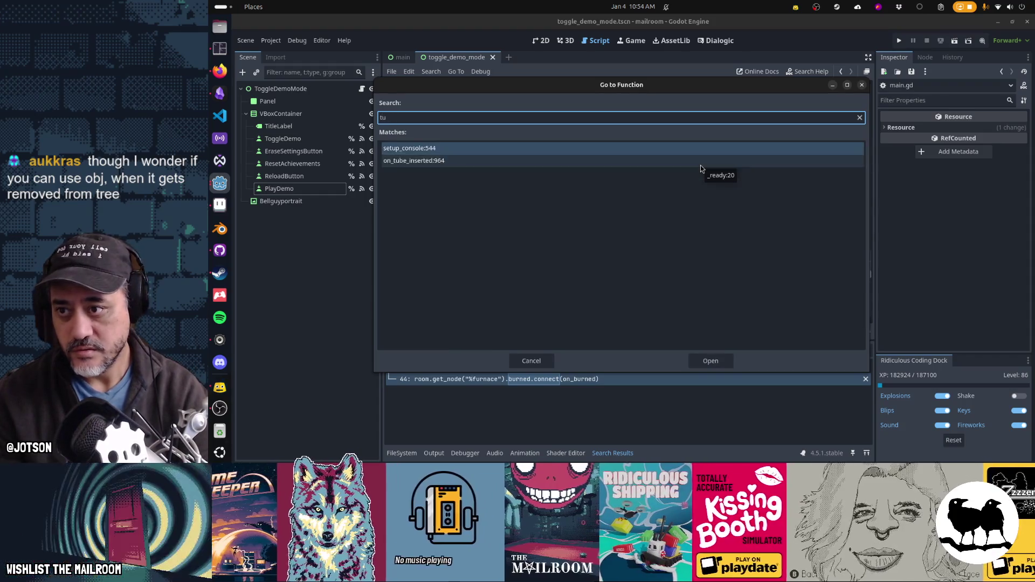
pyautogui.press('Return')
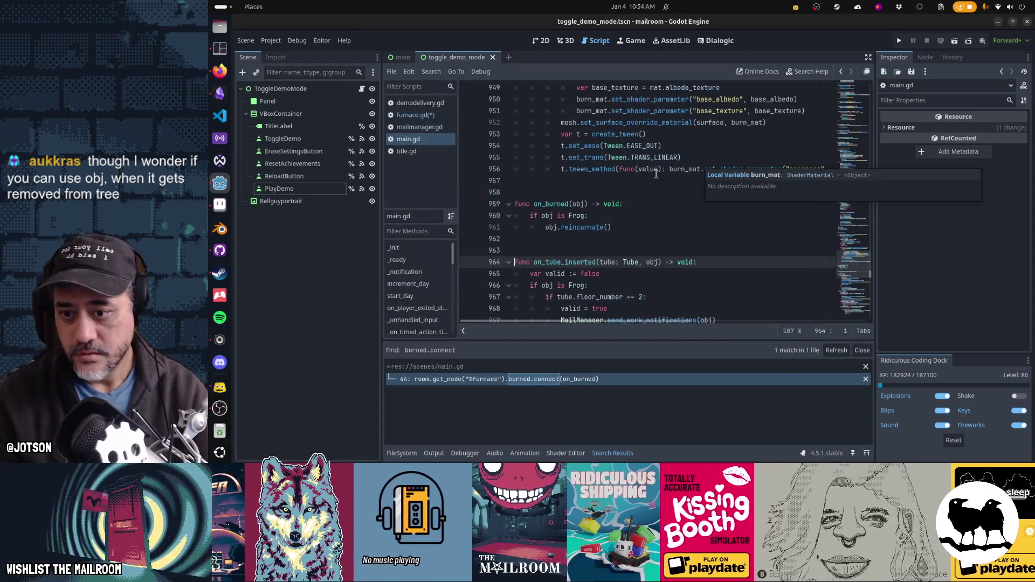
# Read through on_tube_inserted and bring up the quick file search.
pyautogui.scroll(-1, 652, 181)
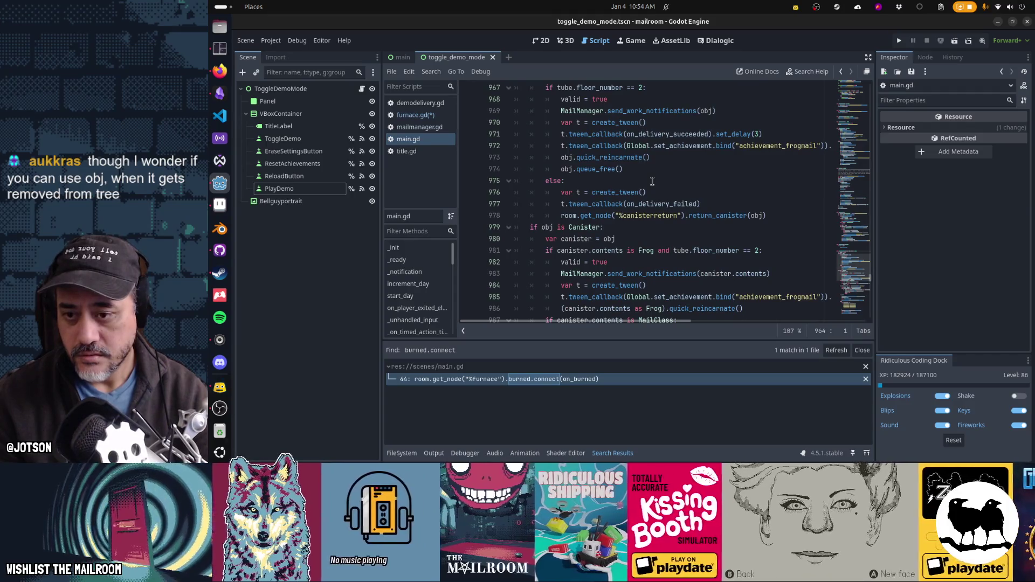
pyautogui.scroll(-2, 655, 183)
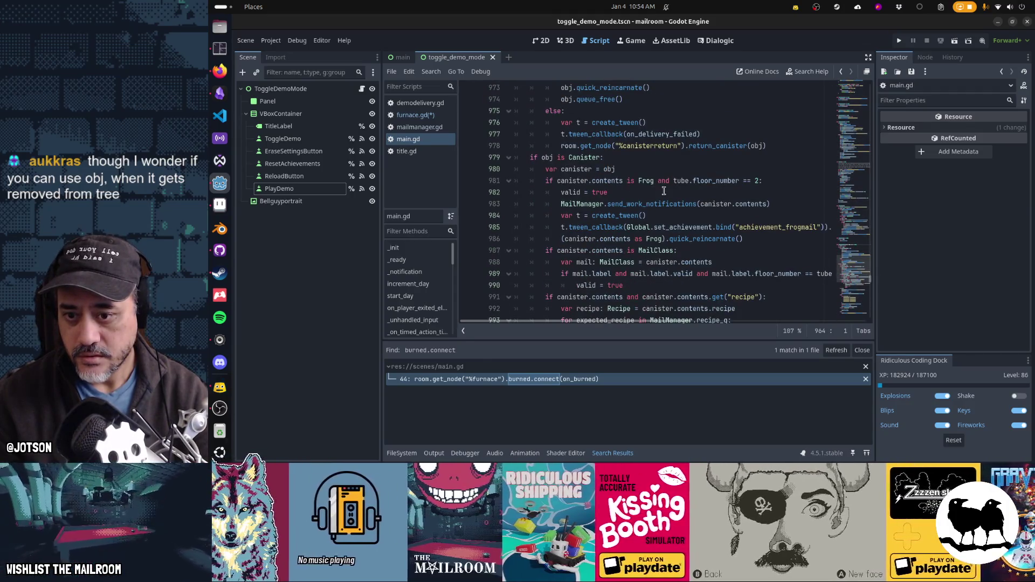
pyautogui.scroll(-3, 663, 190)
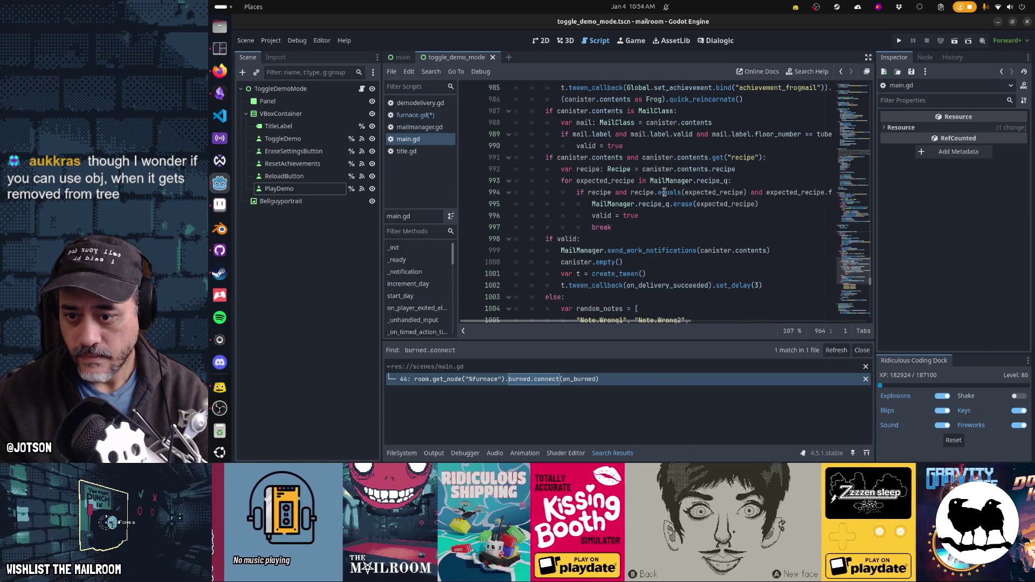
pyautogui.scroll(-3, 665, 192)
pyautogui.scroll(-1, 664, 191)
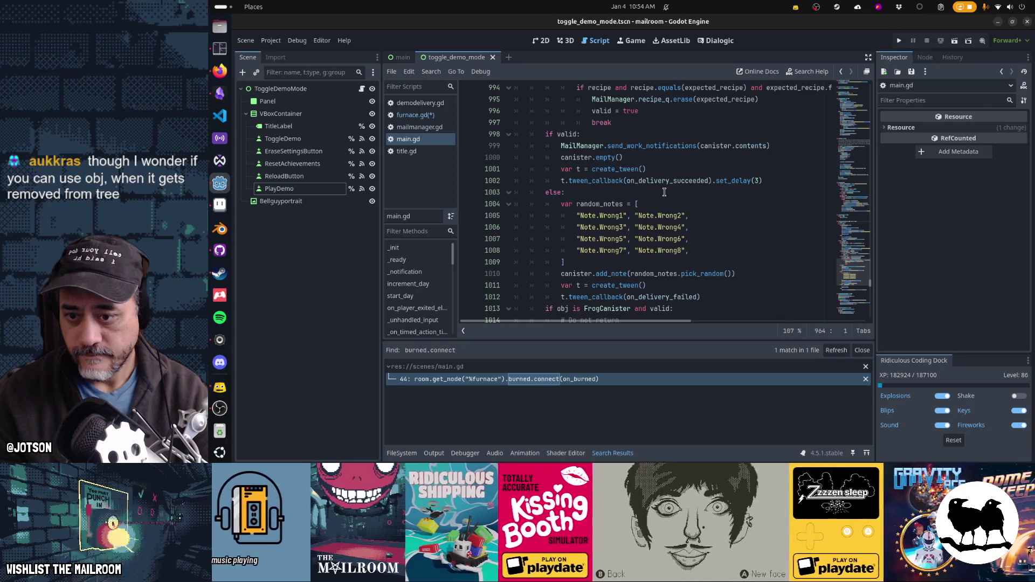
pyautogui.scroll(8, 664, 192)
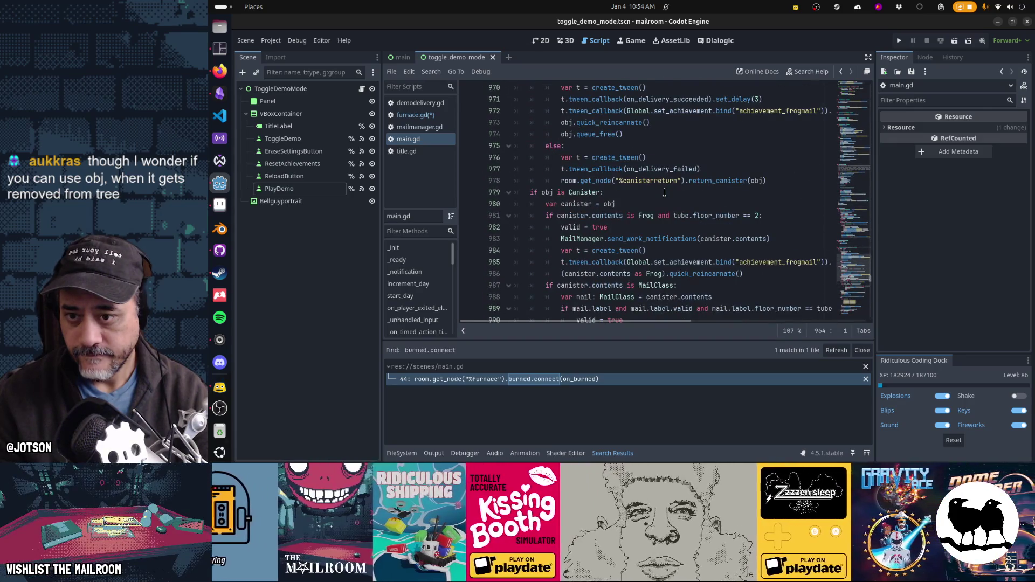
pyautogui.hotkey('shift', 'alt', 'o')
# Open tube.gd at its object_inserted emit line in insert, then return to main.gd.
pyautogui.write('tub.gd')
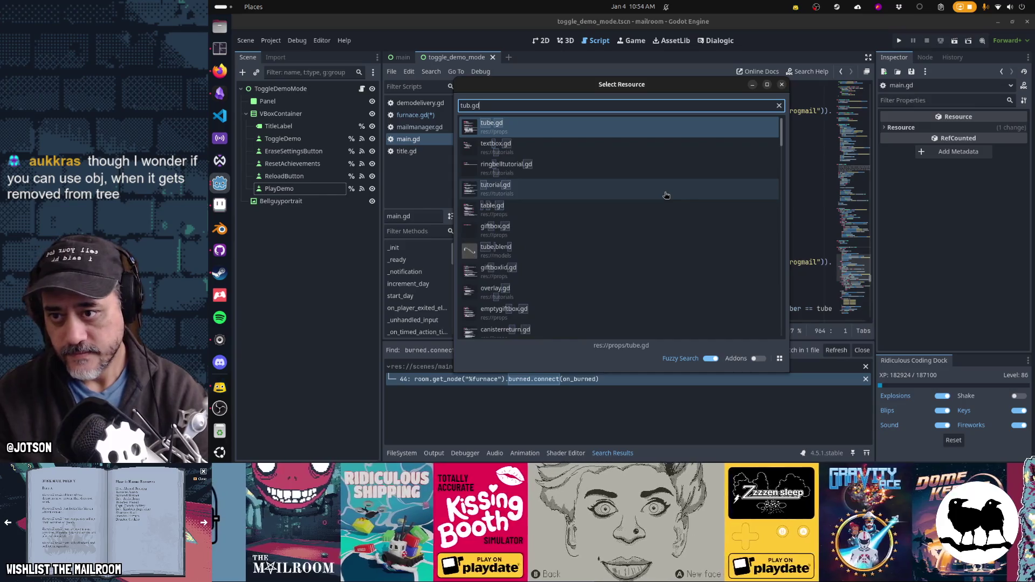
pyautogui.press('Return')
pyautogui.scroll(-7, 664, 192)
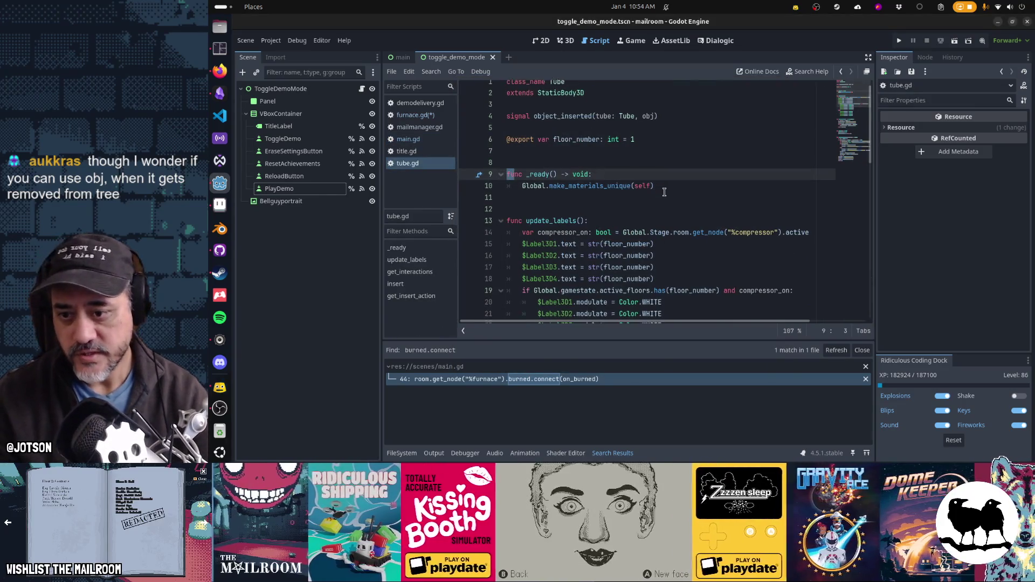
pyautogui.scroll(-4, 664, 192)
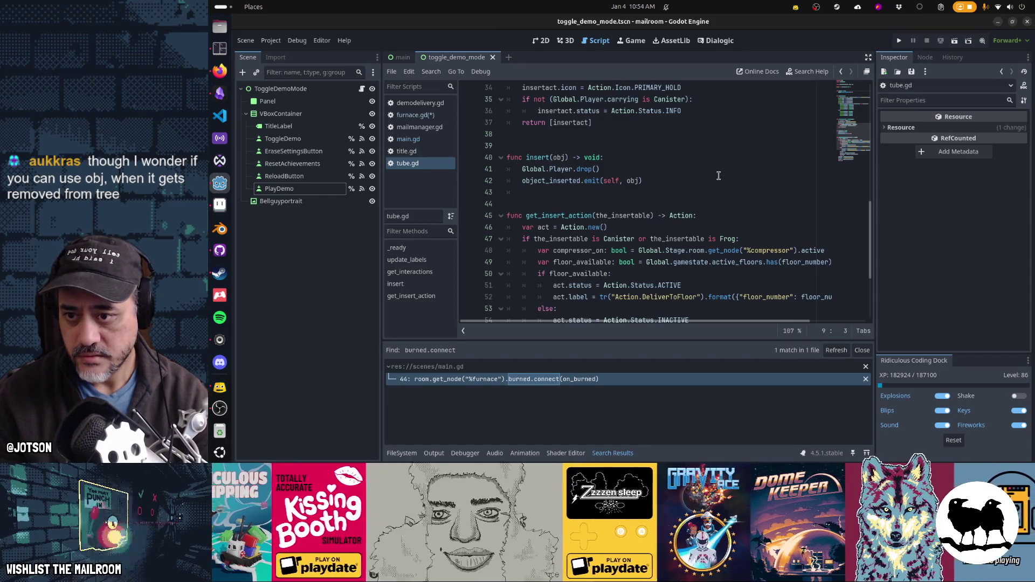
pyautogui.click(573, 180)
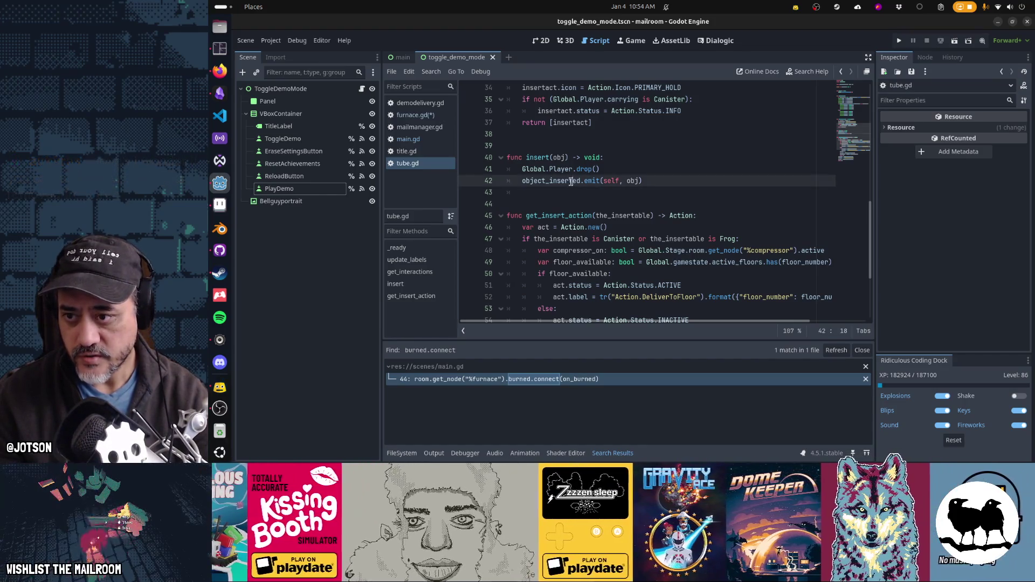
pyautogui.click(408, 139)
pyautogui.hotkey('ctrl', 'f')
# Search main.gd for object_insert and read through on_tube_inserted's delivery code.
pyautogui.write('object')
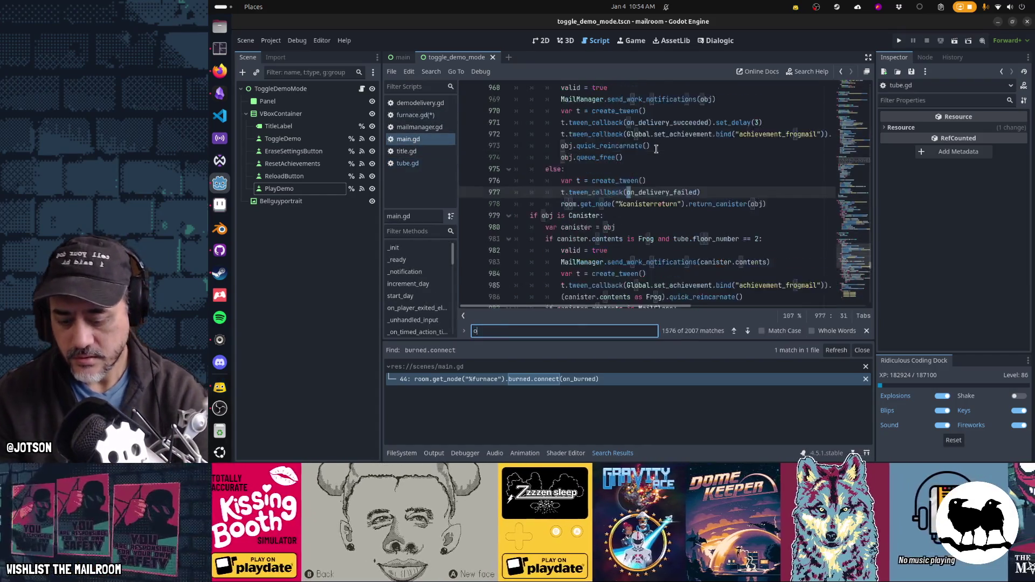
pyautogui.write('_insert')
pyautogui.press('Escape')
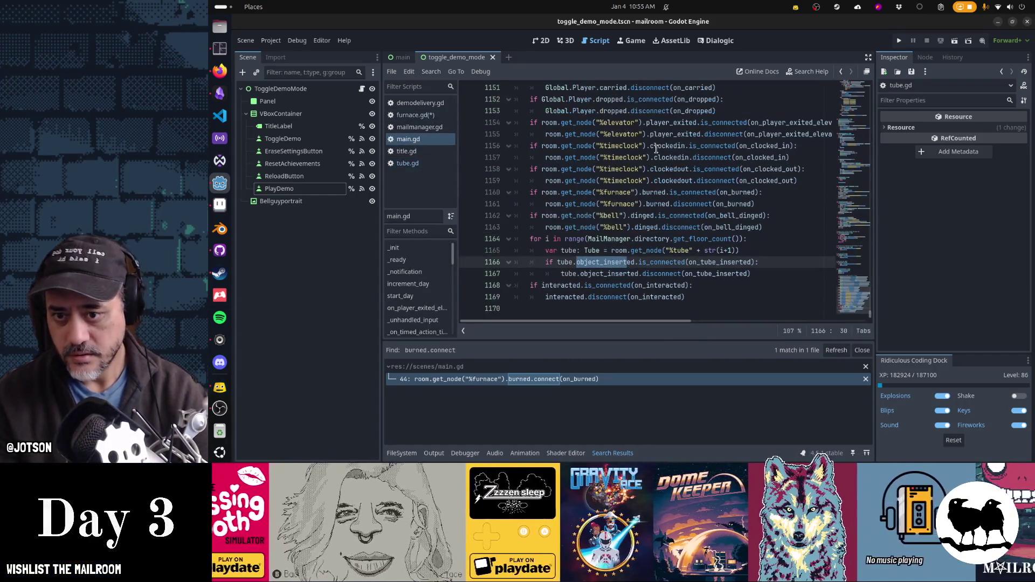
pyautogui.keyDown('ctrl'); pyautogui.click(719, 262); pyautogui.keyUp('ctrl')
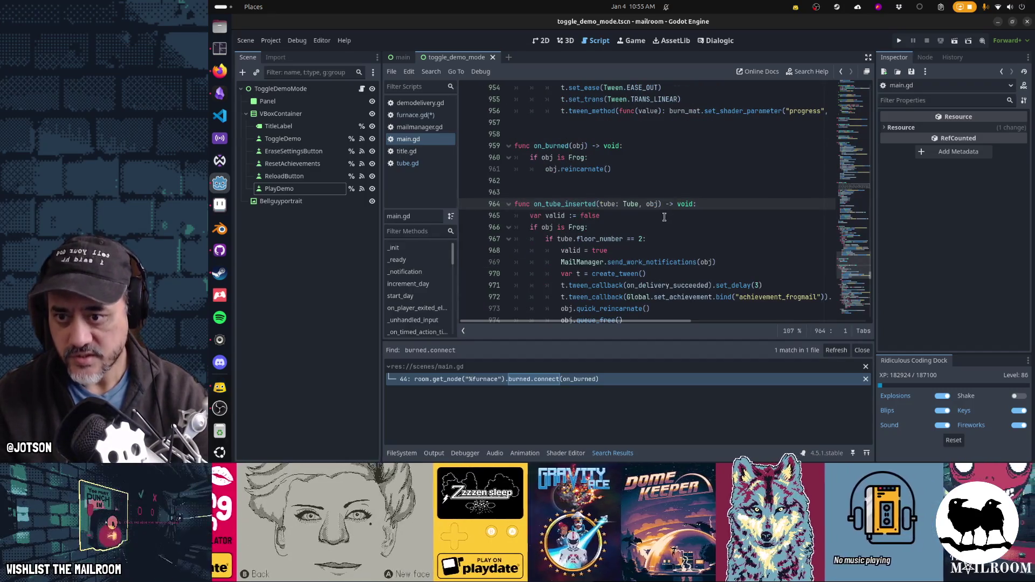
pyautogui.scroll(-1, 663, 218)
pyautogui.scroll(-3, 664, 217)
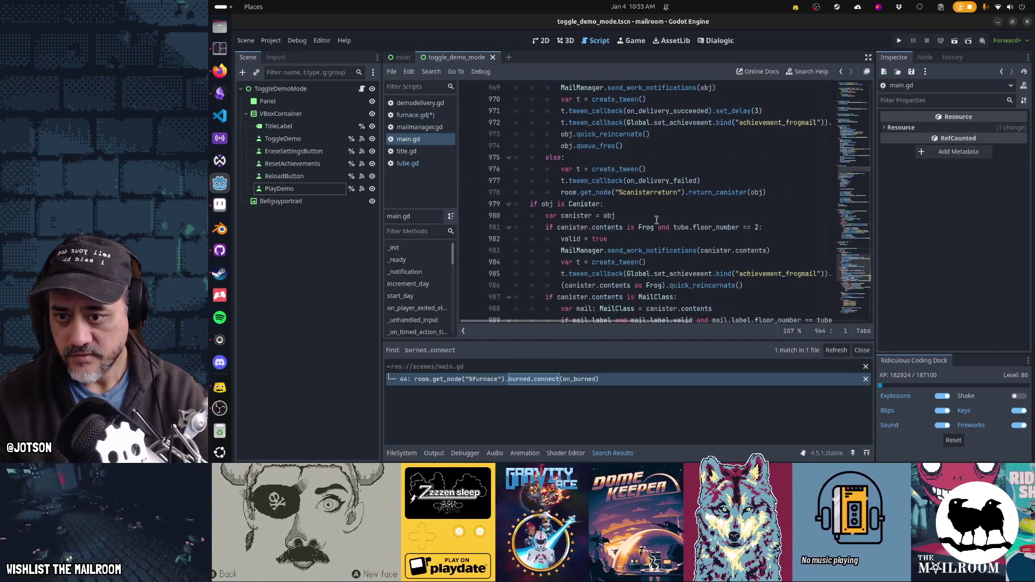
pyautogui.scroll(-2, 581, 213)
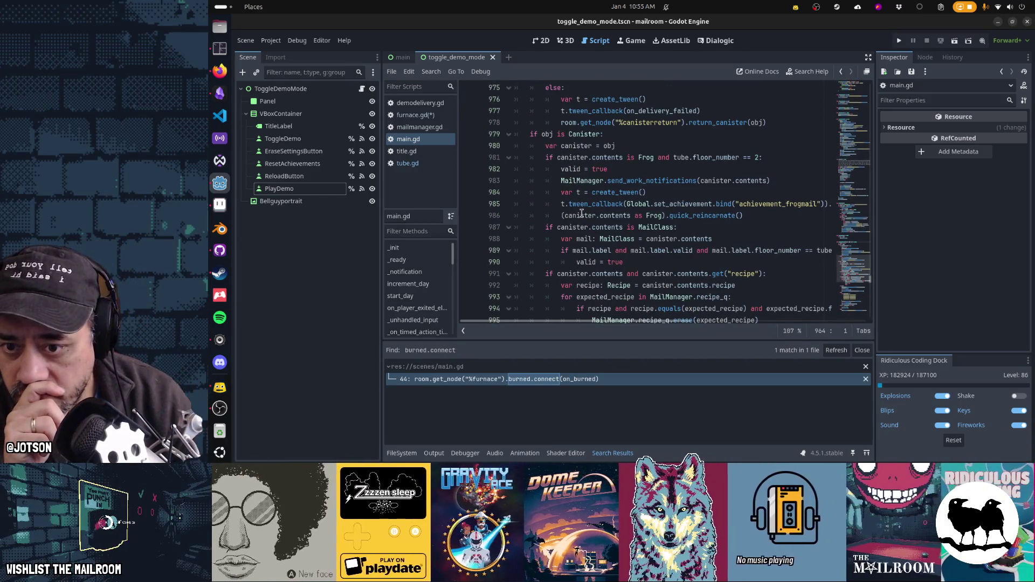
pyautogui.scroll(-1, 581, 216)
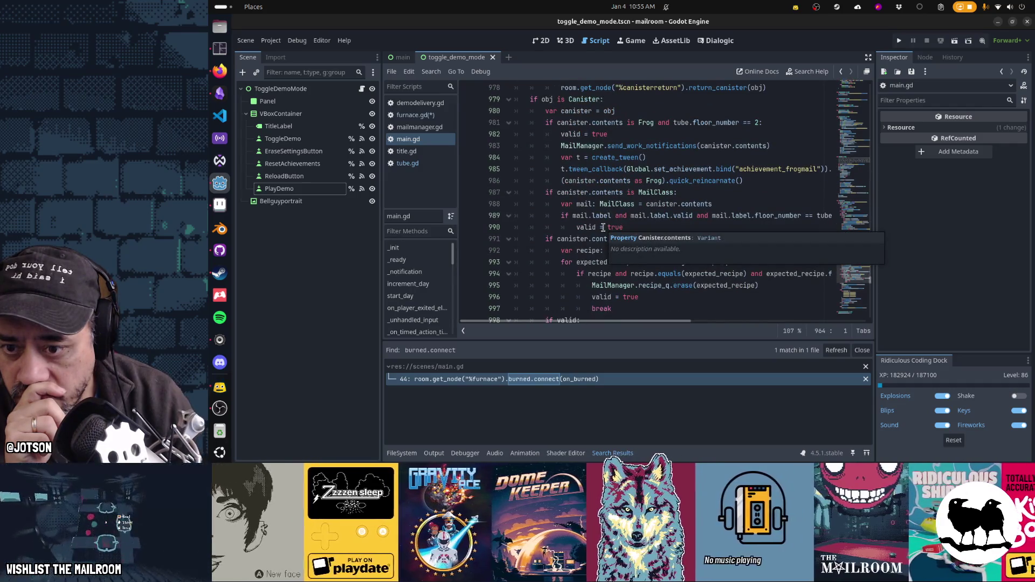
pyautogui.scroll(-2, 543, 254)
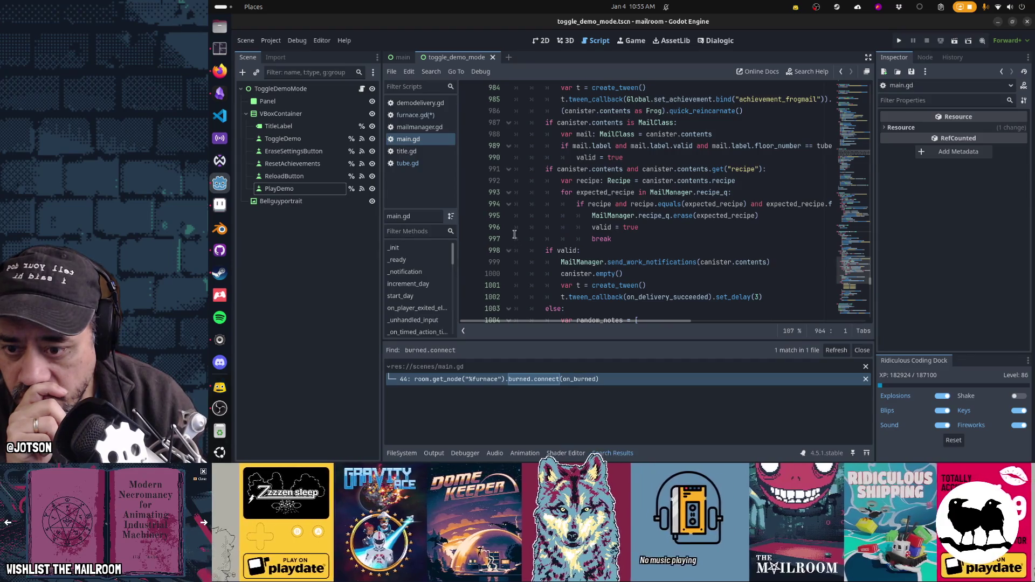
pyautogui.scroll(-1, 515, 234)
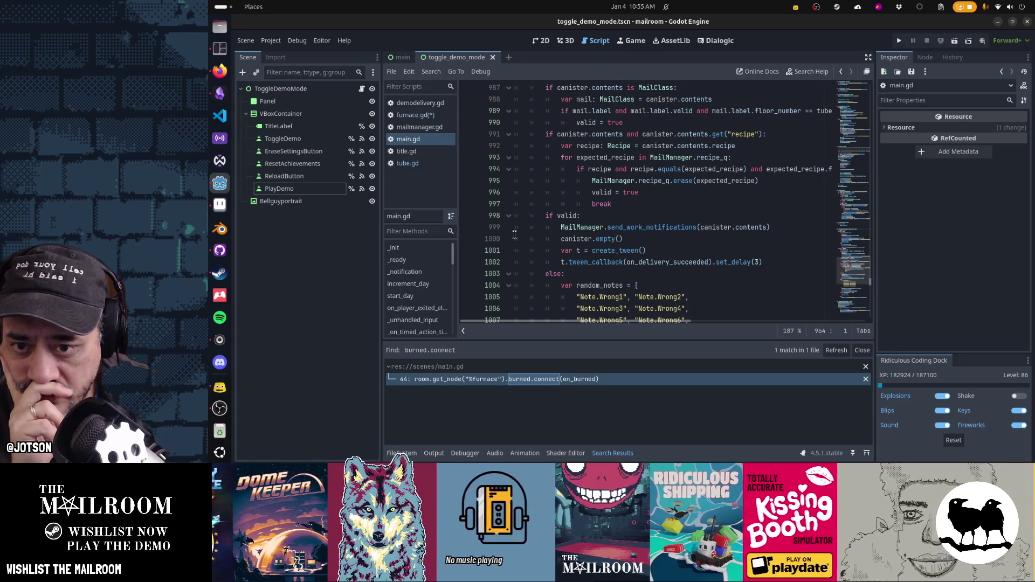
# Select the send_work_notifications call and its canister.contents argument, then open file search.
pyautogui.doubleClick(654, 227)
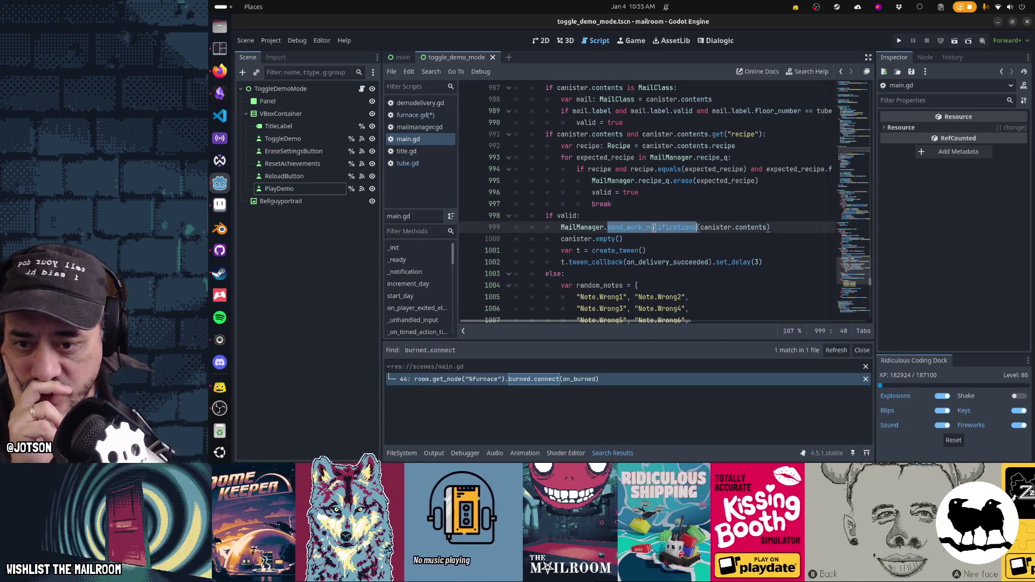
pyautogui.moveTo(700, 227); pyautogui.dragTo(769, 226)
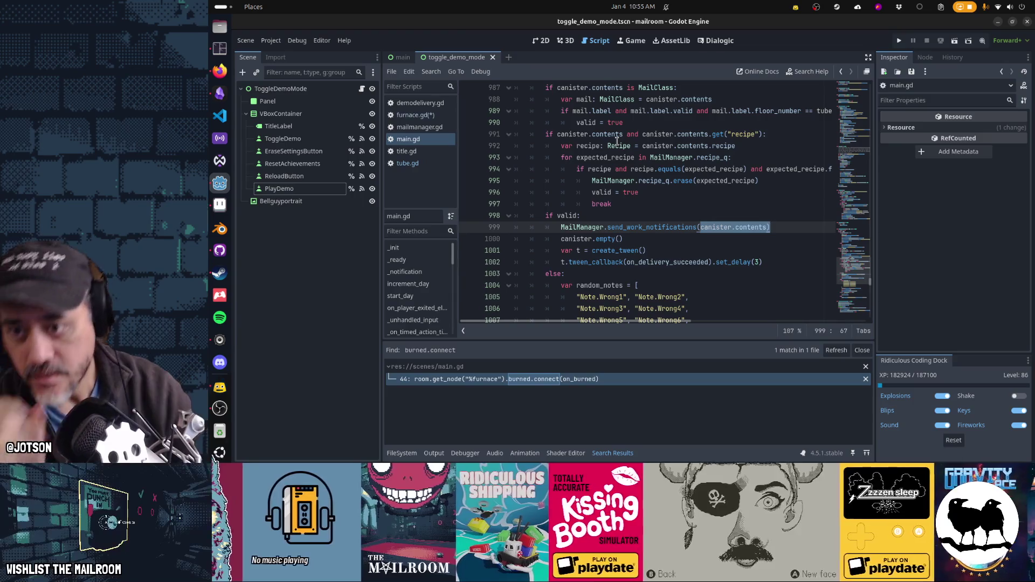
pyautogui.hotkey('alt', 'shift', 'o')
# Open canister.gd and select the insert call along with its later occurrences.
pyautogui.write('canister')
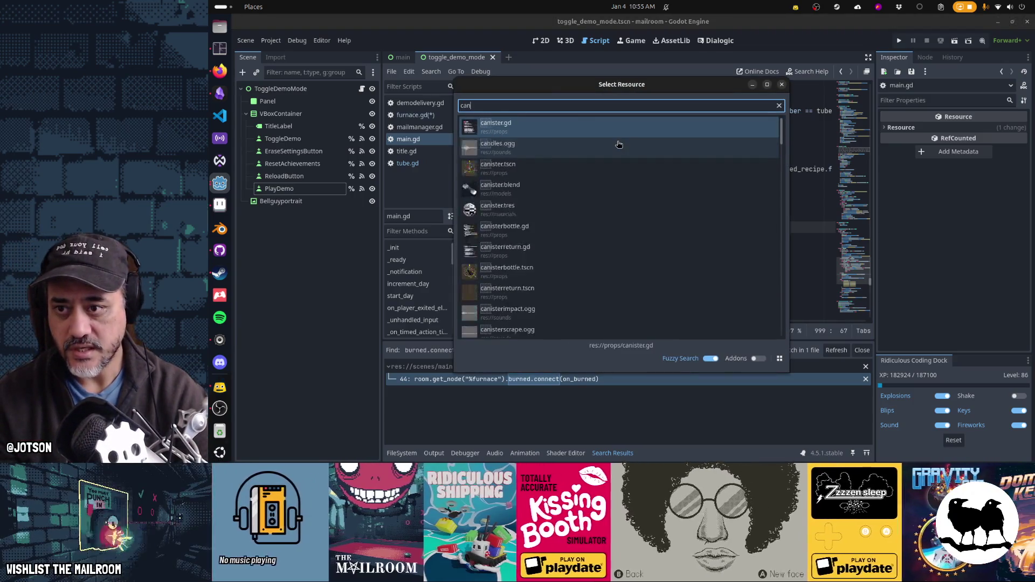
pyautogui.press('Return')
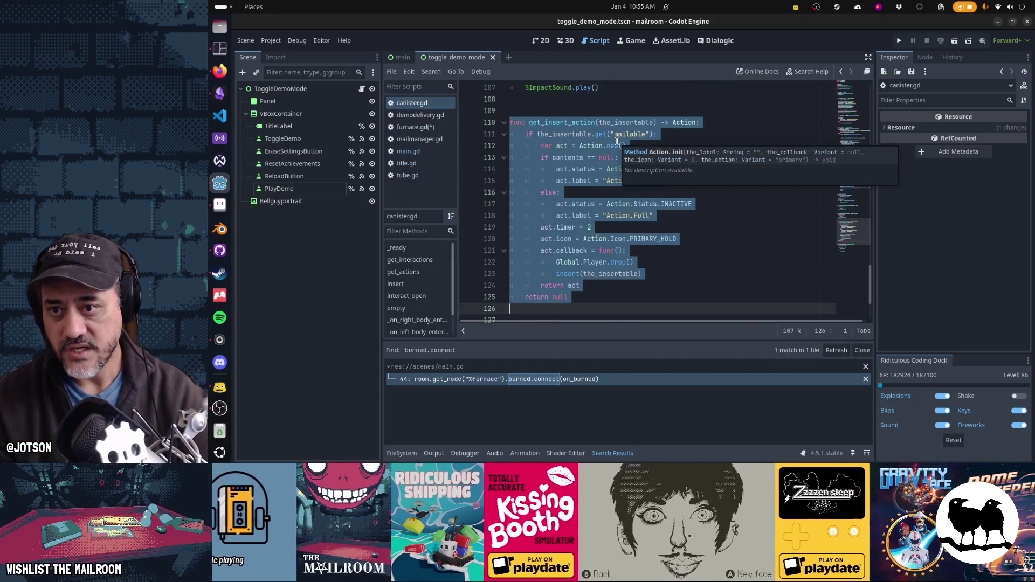
pyautogui.press('Escape')
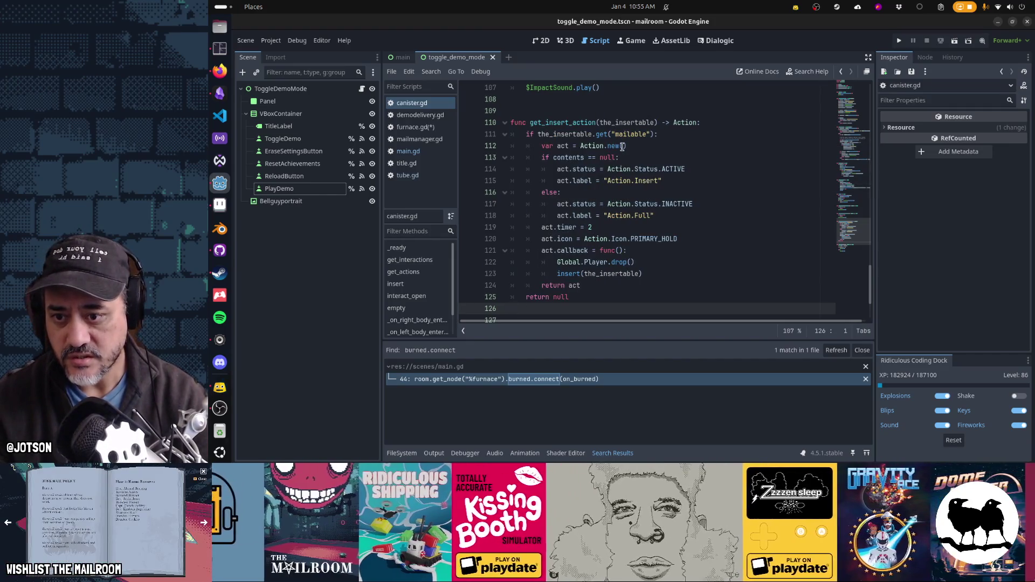
pyautogui.scroll(-2, 622, 146)
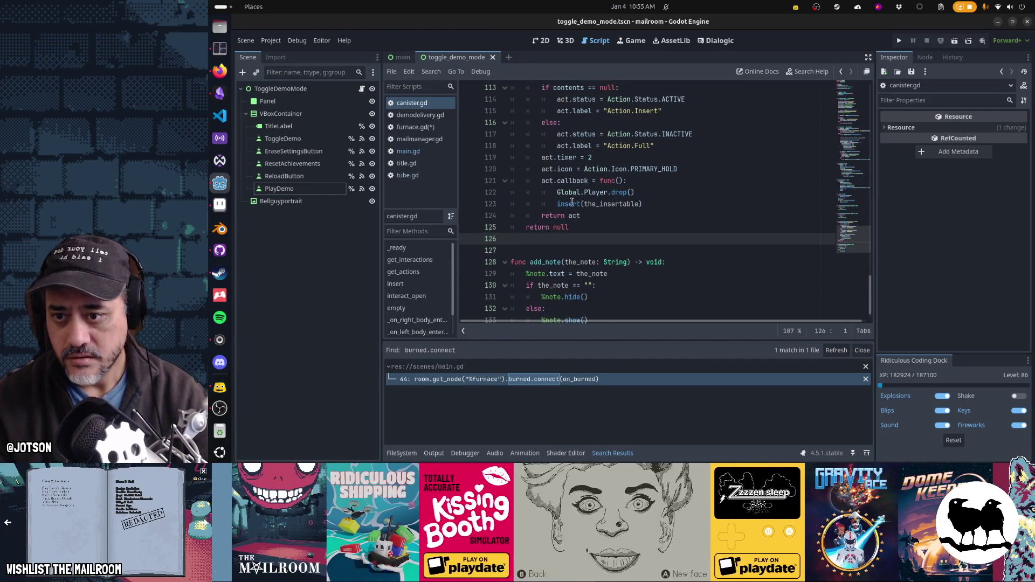
pyautogui.click(565, 203)
pyautogui.hotkey('ctrl', 'd')
pyautogui.hotkey('ctrl', 'd')
pyautogui.hotkey('ctrl', 'd')
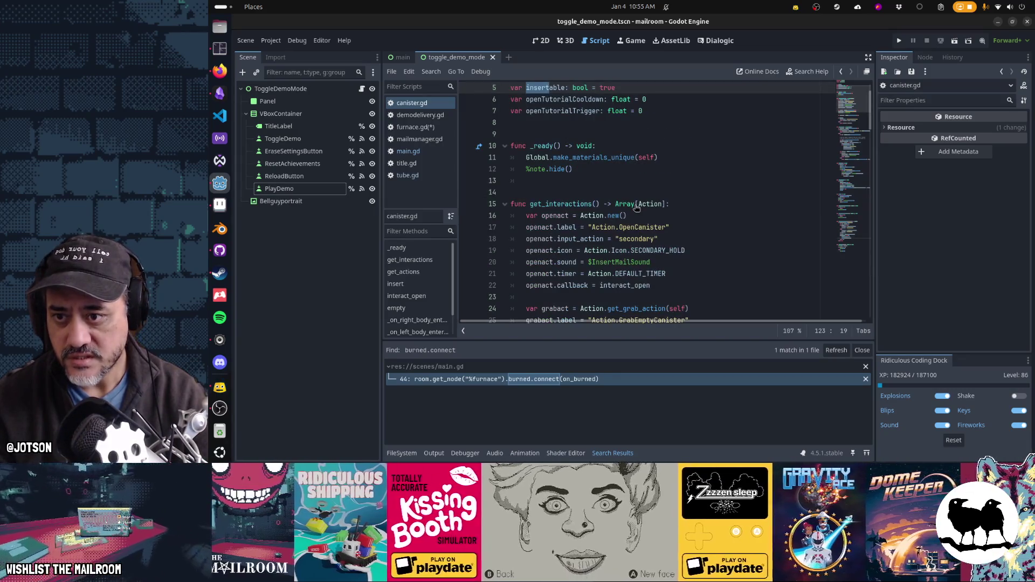
pyautogui.hotkey('ctrl', 'd')
pyautogui.hotkey('ctrl', 'd')
pyautogui.hotkey('ctrl', 'd')
pyautogui.hotkey('ctrl', 'd')
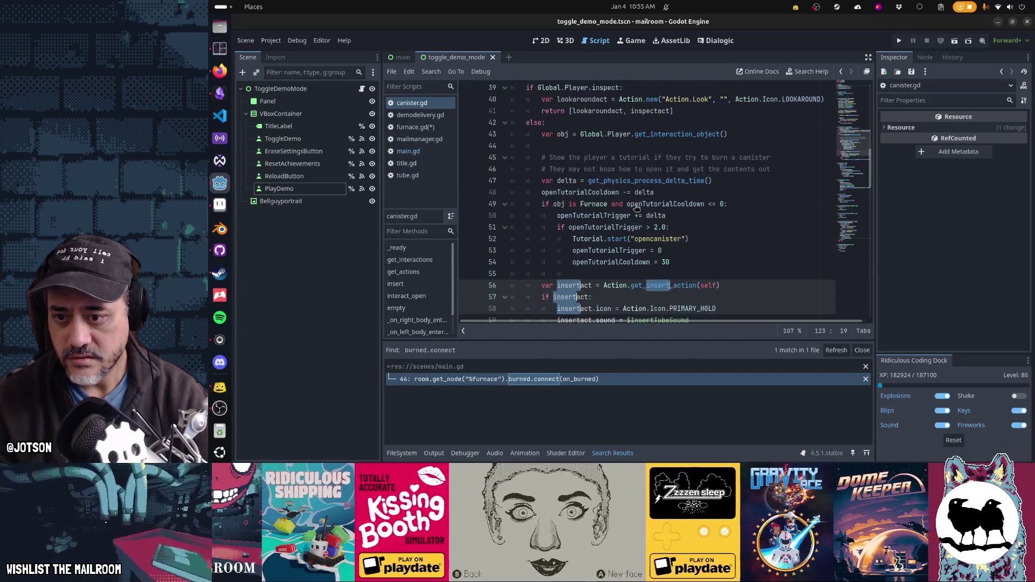
pyautogui.hotkey('ctrl', 'd')
# Jump to canister.gd's insert function with Go to Function.
pyautogui.hotkey('ctrl', 'alt', 'f')
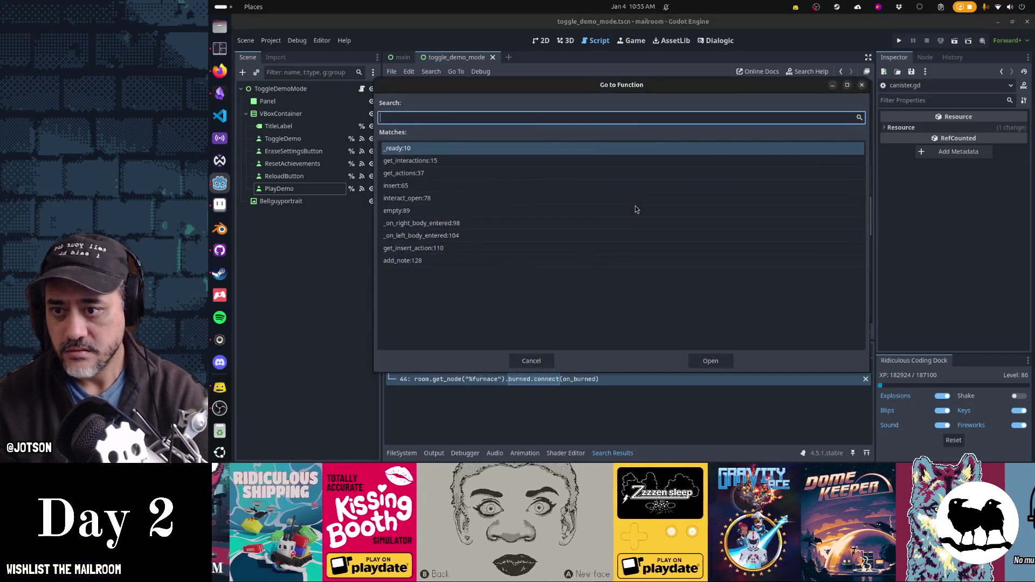
pyautogui.write('isnert')
pyautogui.hotkey('ctrl', 'a')
pyautogui.write('insert')
pyautogui.press('Return')
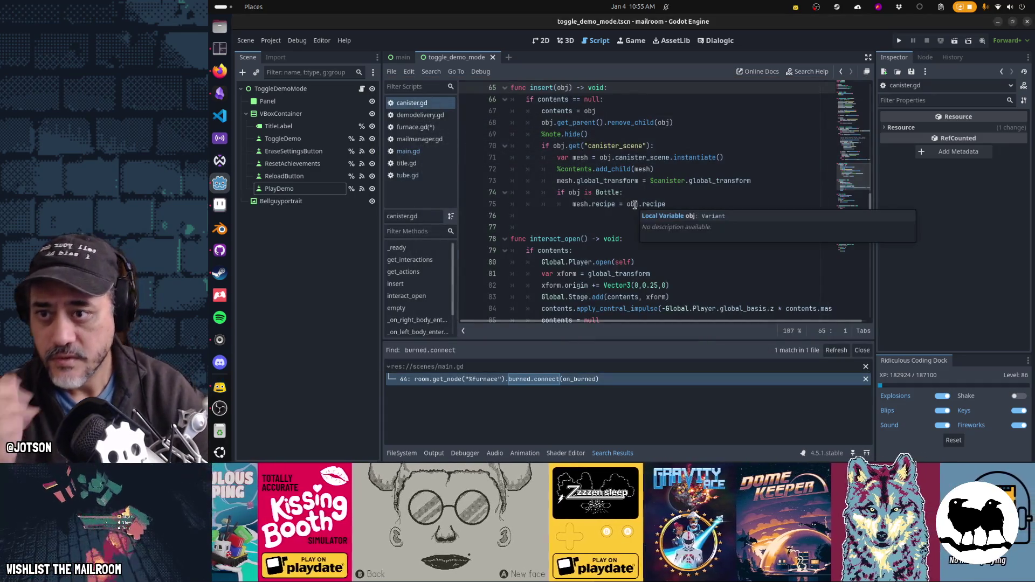
# Select the remove_child statement on line 68, then return to furnace.gd.
pyautogui.click(607, 122)
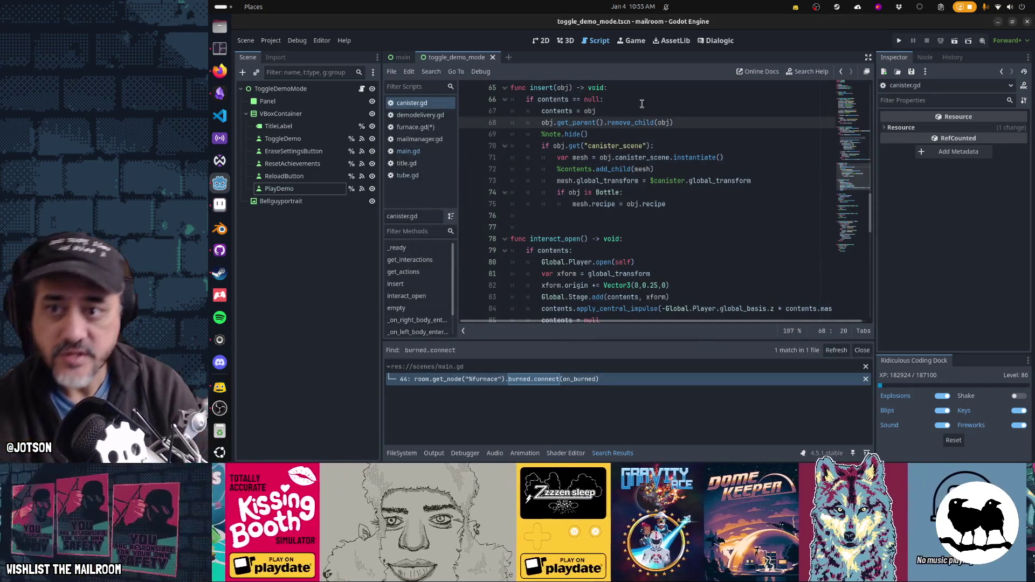
pyautogui.press('Home')
pyautogui.hotkey('ctrl', 'shift', 'Right')
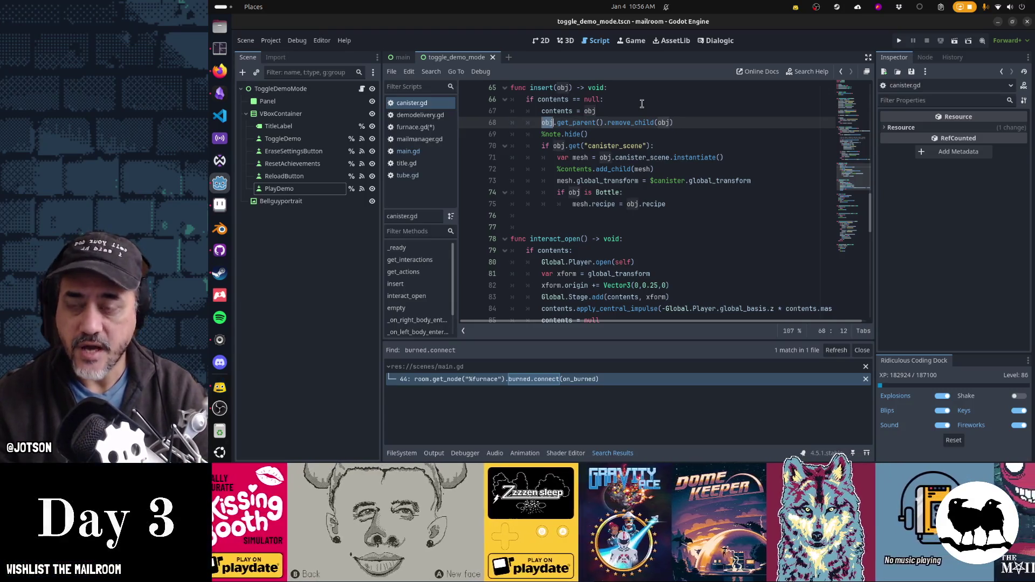
pyautogui.hotkey('ctrl', 'shift', 'Right')
pyautogui.hotkey('ctrl', 'shift', 'Right')
pyautogui.hotkey('ctrl', 'shift', 'Right')
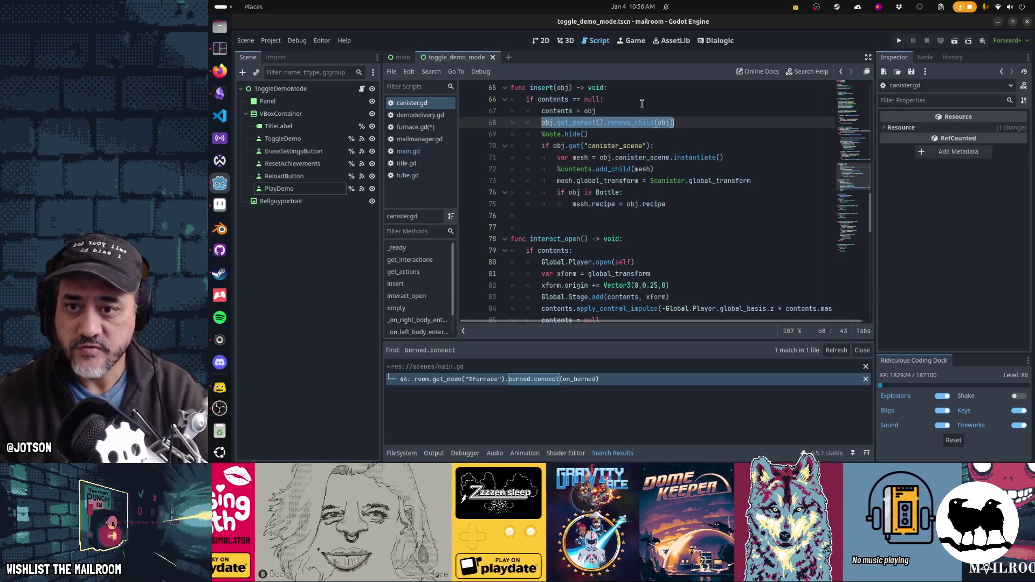
pyautogui.hotkey('shift', 'Home')
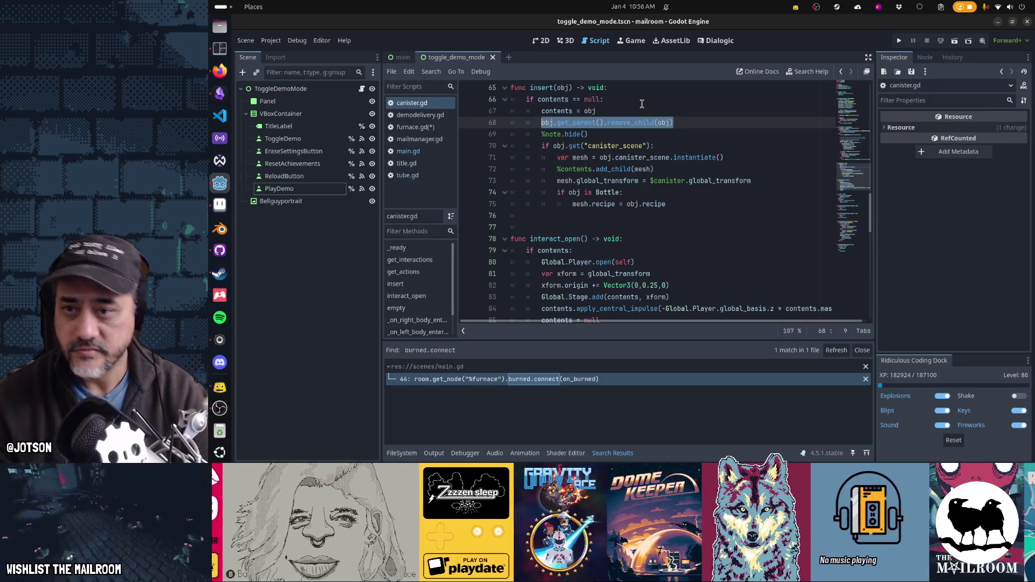
pyautogui.hotkey('alt', 'Left')
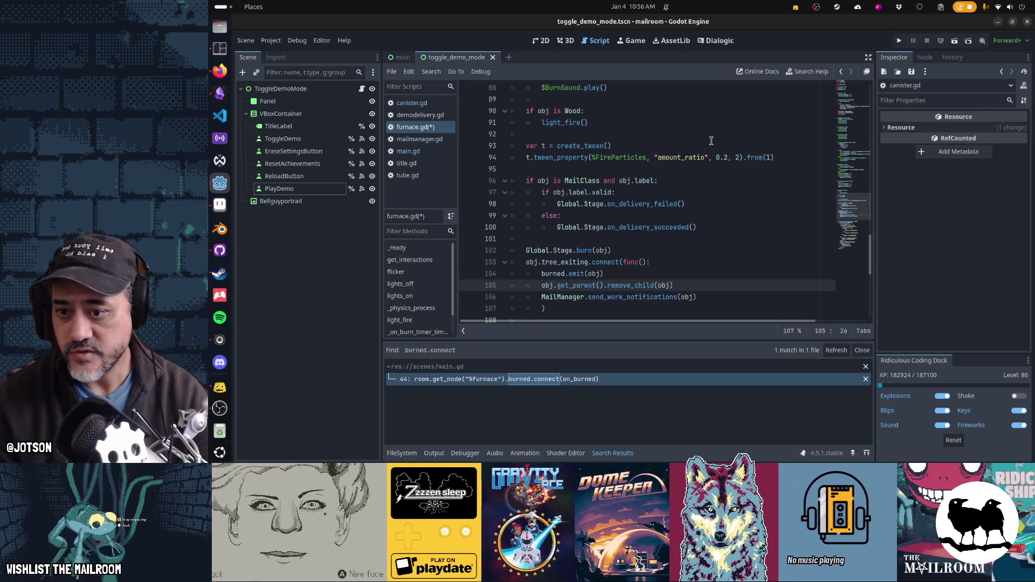
# Undo the accidental paste on line 105 and select tree_exiting on line 103.
pyautogui.hotkey('ctrl', 'z')
pyautogui.hotkey('ctrl', 'v')
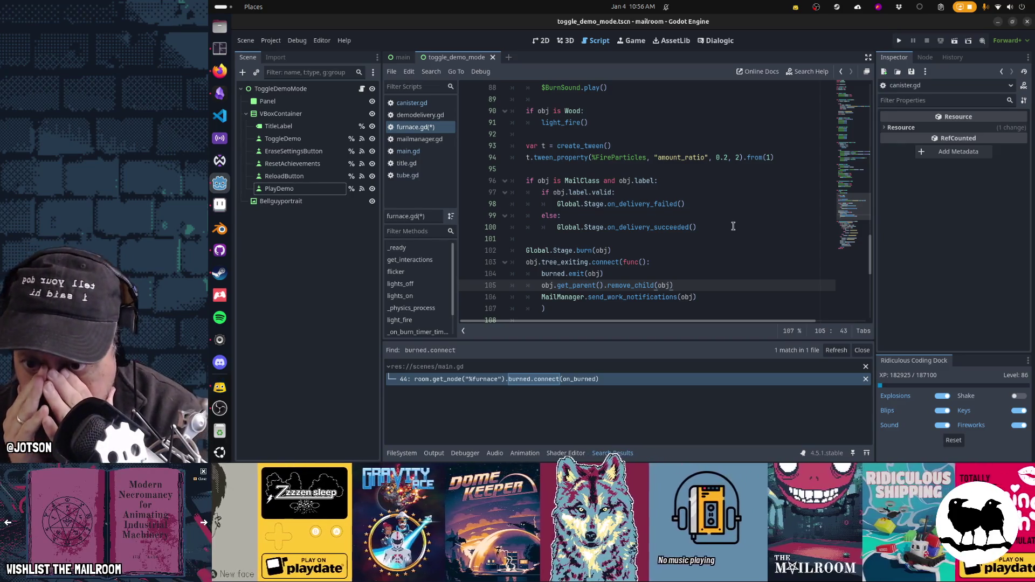
pyautogui.press('Up')
pyautogui.press('Up')
pyautogui.press('Up')
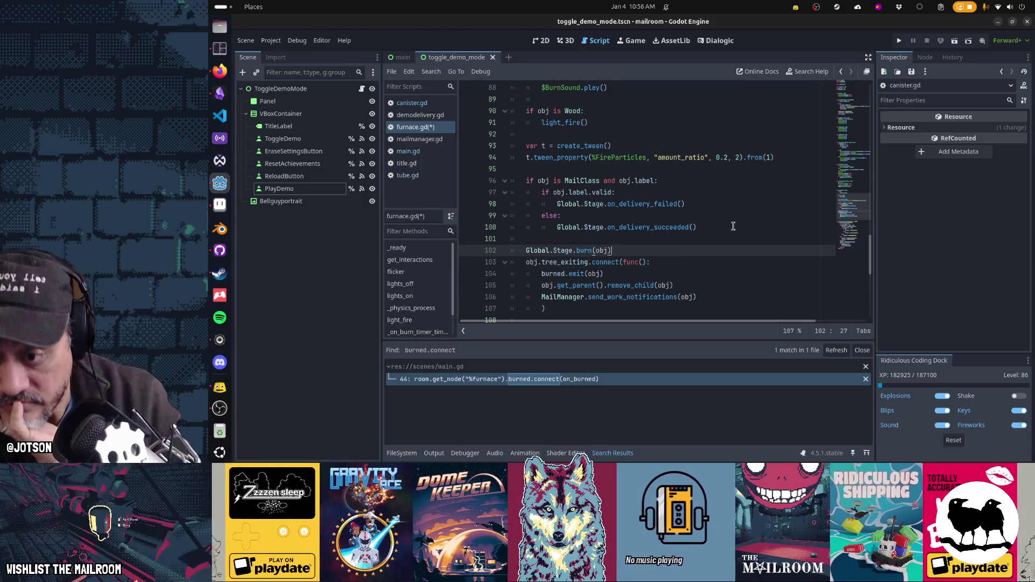
pyautogui.press('Down')
pyautogui.press('Up')
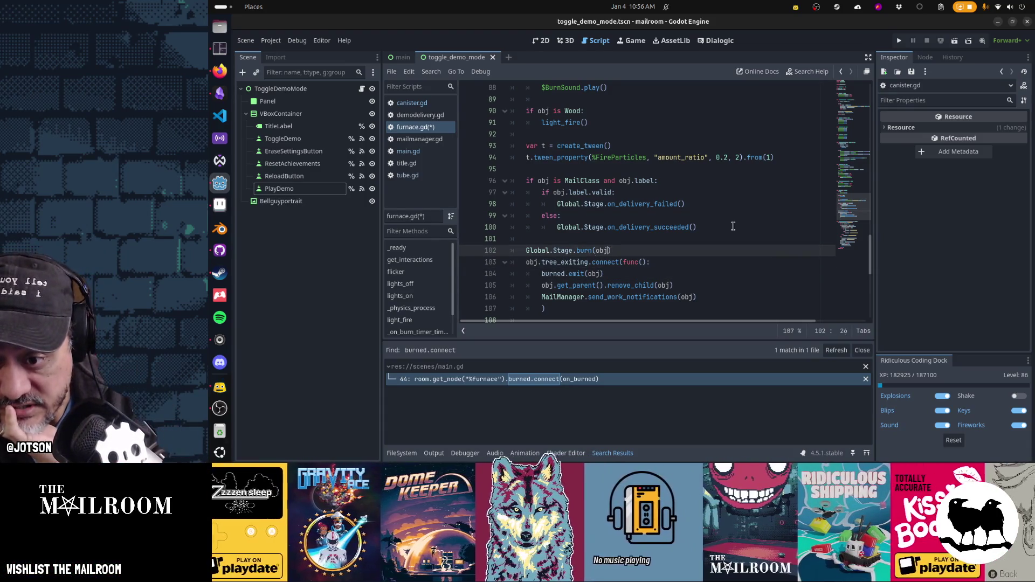
pyautogui.hotkey('ctrl', 'Right')
pyautogui.hotkey('ctrl', 'Right')
pyautogui.hotkey('ctrl', 'Right')
pyautogui.press('Down')
pyautogui.hotkey('ctrl', 'shift', 'Left')
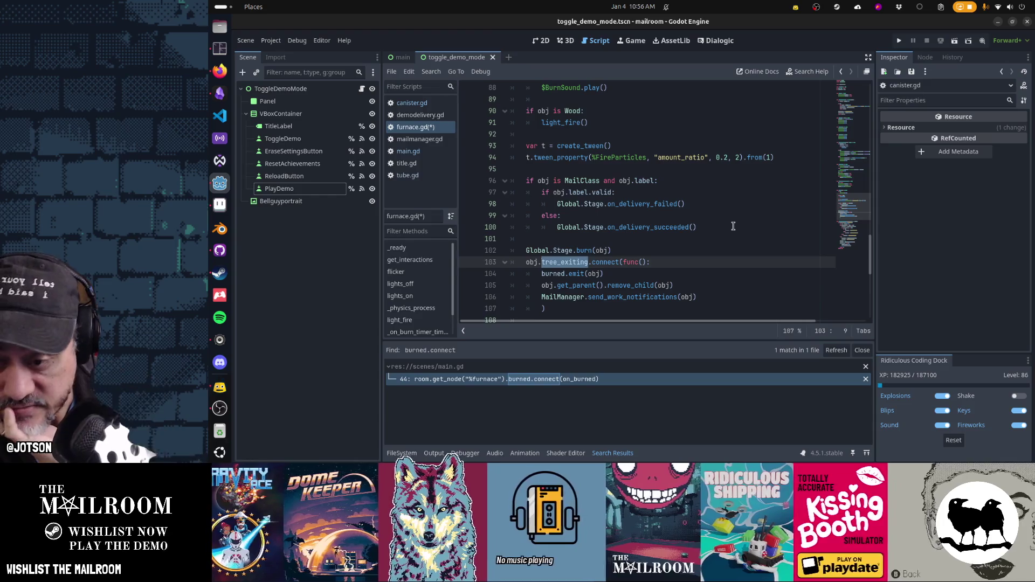
# Review the burned.emit line and select line 105's remove_child(obj) statement.
pyautogui.press('Down')
pyautogui.hotkey('shift', 'End')
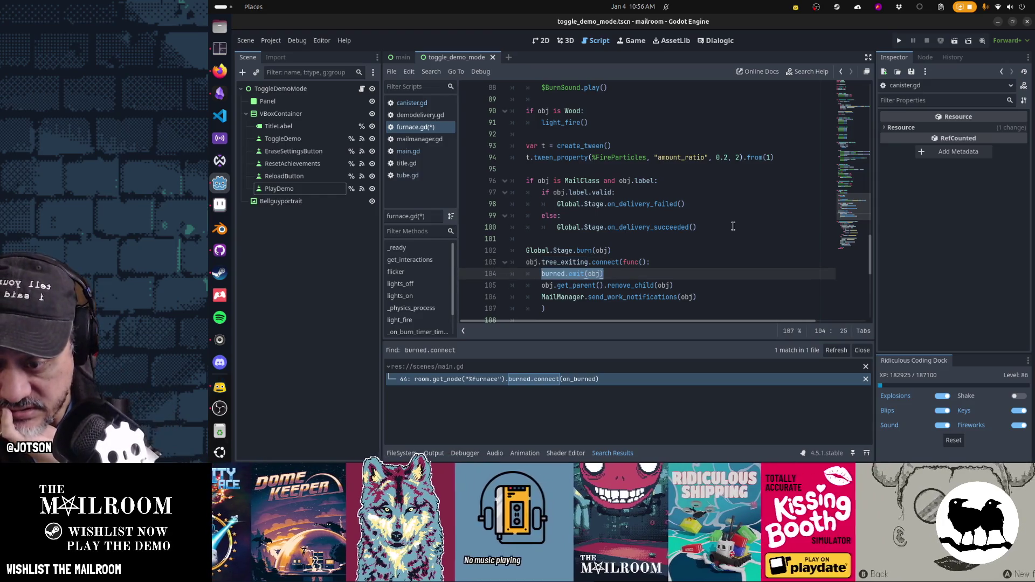
pyautogui.press('Down')
pyautogui.press('End')
pyautogui.hotkey('shift', 'Home')
pyautogui.press('Left')
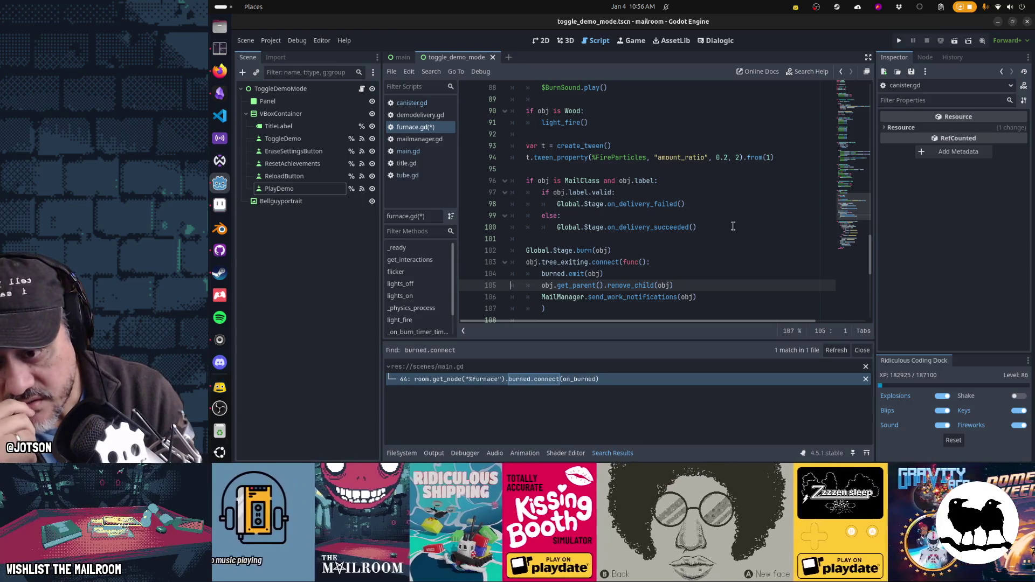
pyautogui.press('Return')
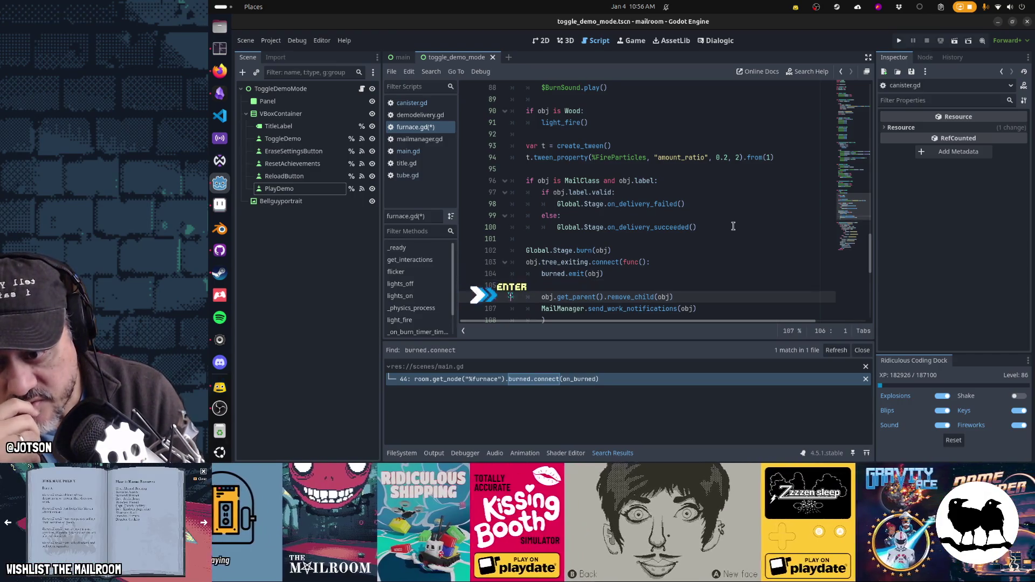
pyautogui.press('BackSpace')
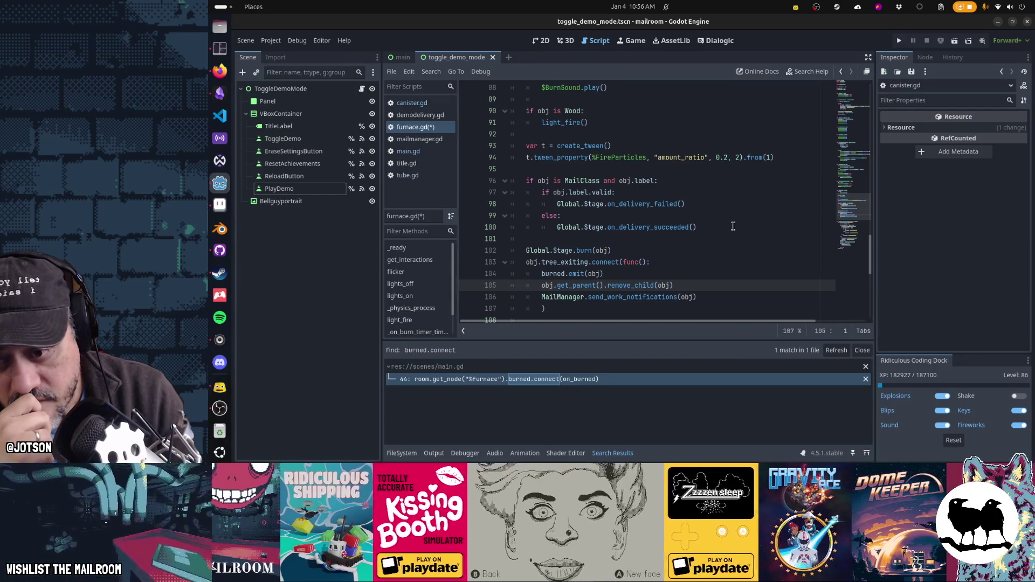
pyautogui.hotkey('shift', 'Down')
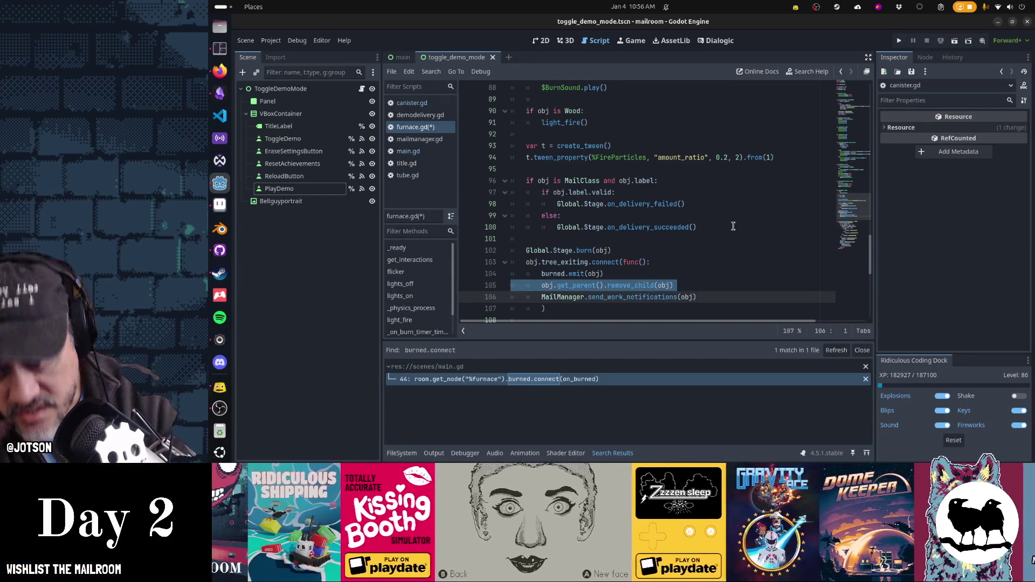
# Delete the remove_child line and rename tree_exiting to tree_exited.
pyautogui.press('Delete')
pyautogui.press('Up')
pyautogui.press('Up')
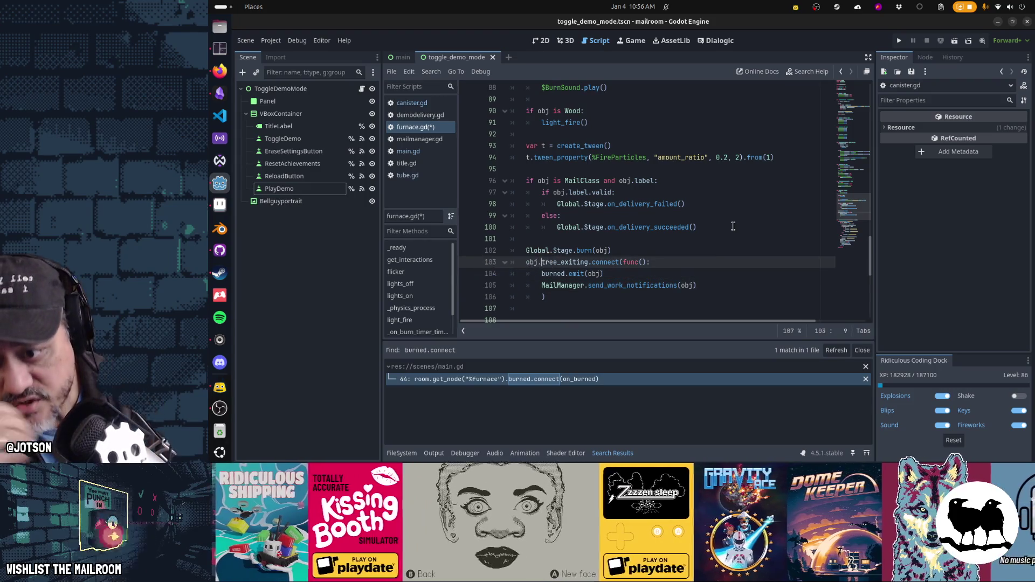
pyautogui.hotkey('ctrl', 'shift', 'Right')
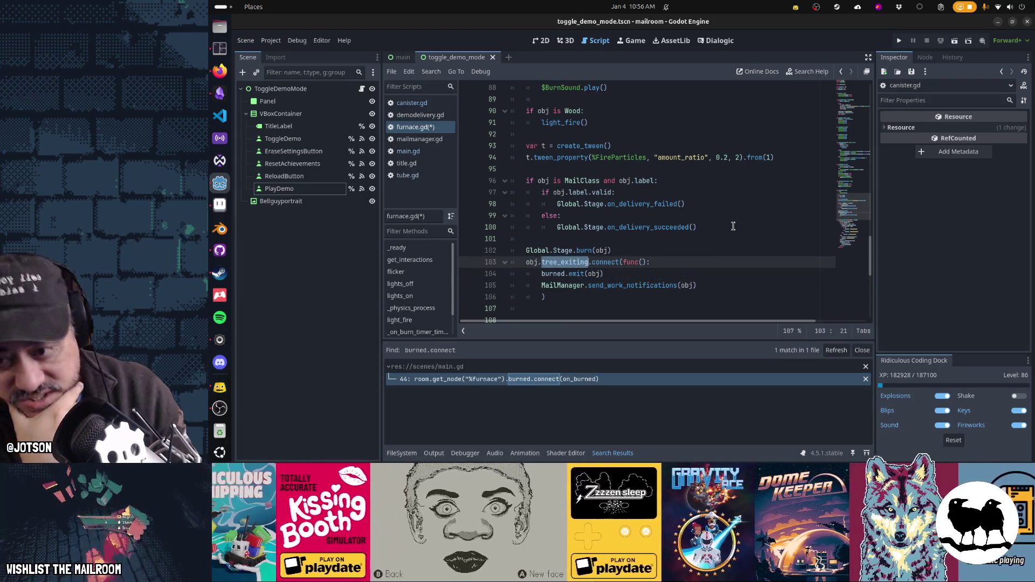
pyautogui.press('BackSpace')
pyautogui.press('BackSpace')
pyautogui.press('BackSpace')
pyautogui.write('ed')
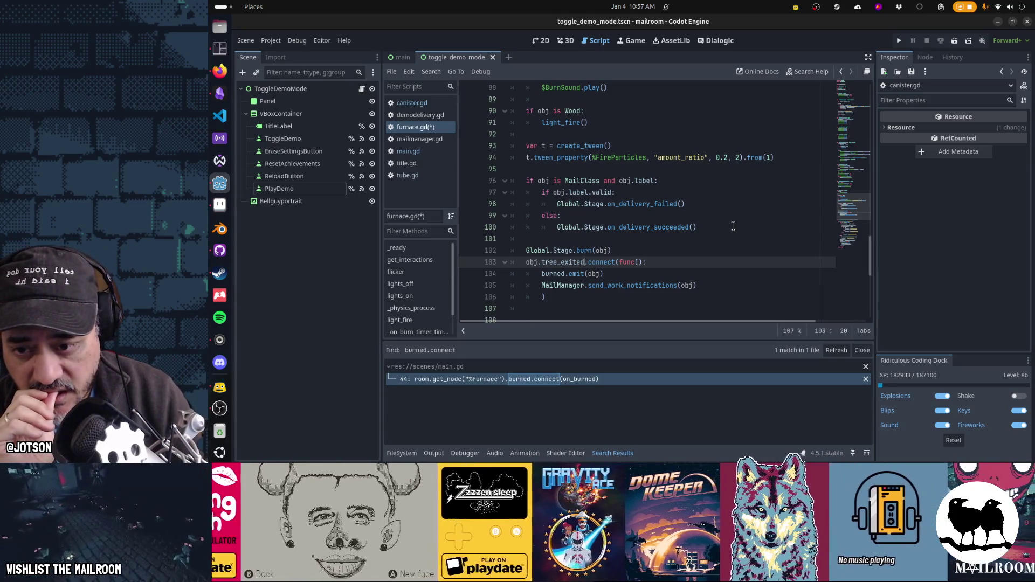
# Cut the burned.emit(obj) line out of the callback.
pyautogui.press('Down')
pyautogui.press('Down')
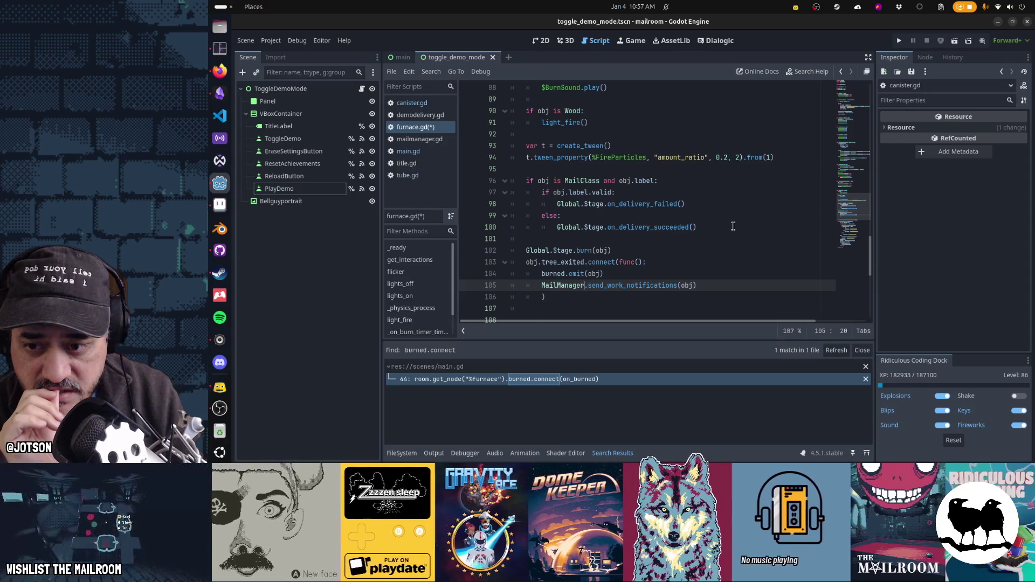
pyautogui.press('Up')
pyautogui.hotkey('ctrl', 'x')
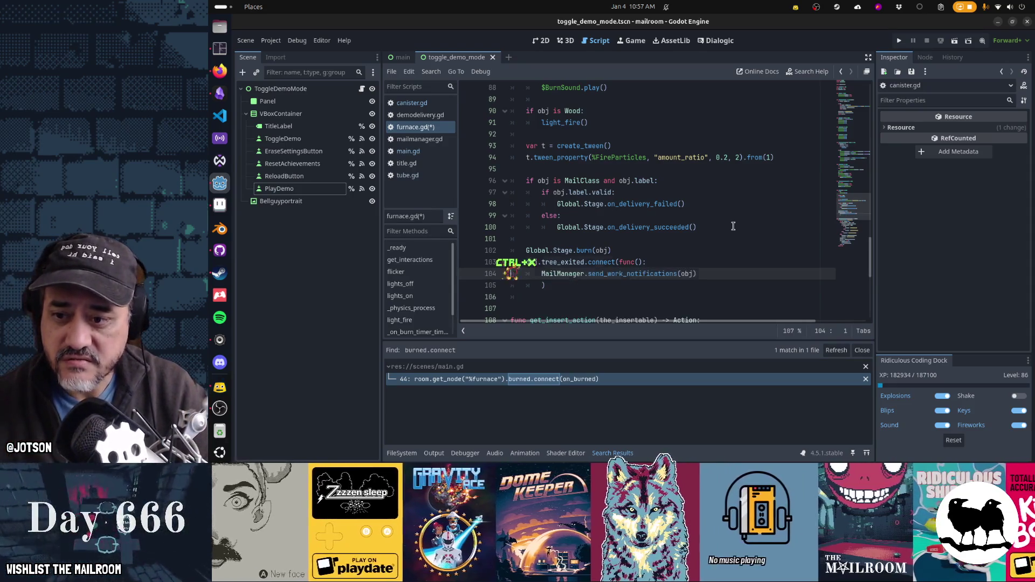
# Move burned.emit(obj) above the connect and collapse the lambda into send_work_notifications.bind(obj).
pyautogui.press('Up')
pyautogui.hotkey('ctrl', 'v')
pyautogui.hotkey('shift', 'Tab')
pyautogui.press('Down')
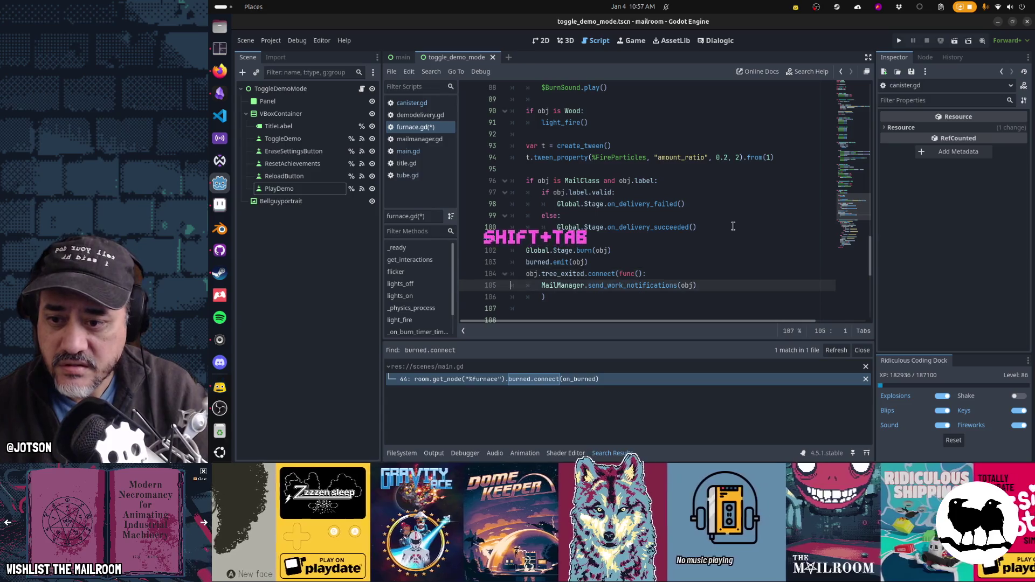
pyautogui.press('BackSpace')
pyautogui.press('BackSpace')
pyautogui.press('BackSpace')
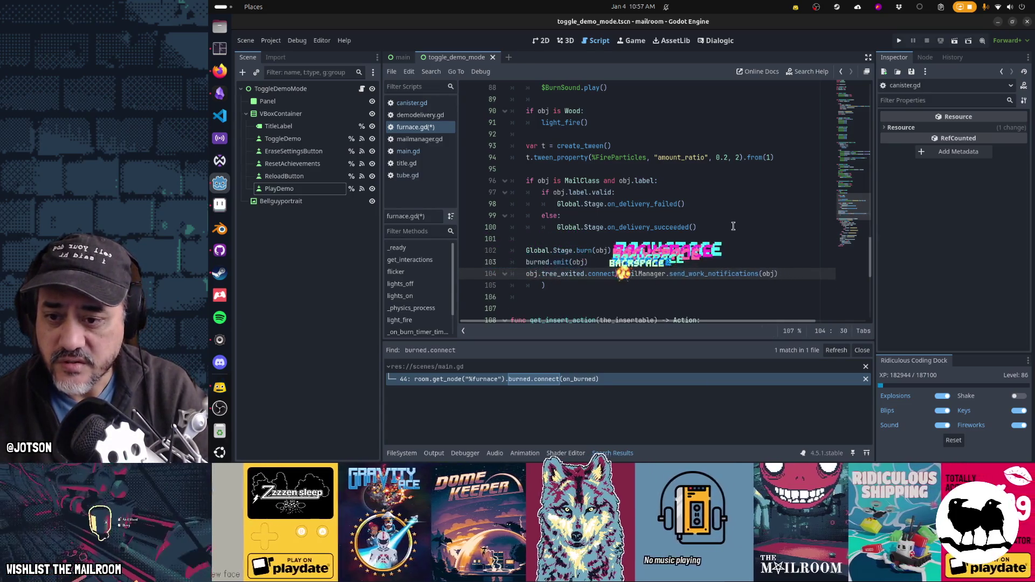
pyautogui.press('BackSpace')
pyautogui.press('Down')
pyautogui.press('BackSpace')
pyautogui.press('BackSpace')
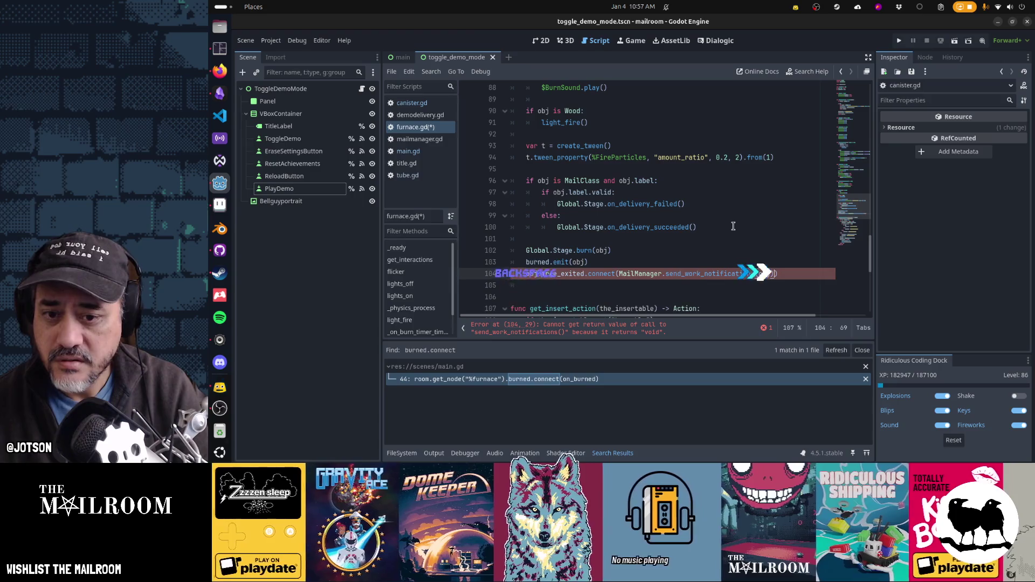
pyautogui.press('Left')
pyautogui.press('Left')
pyautogui.press('Left')
pyautogui.write('.bind')
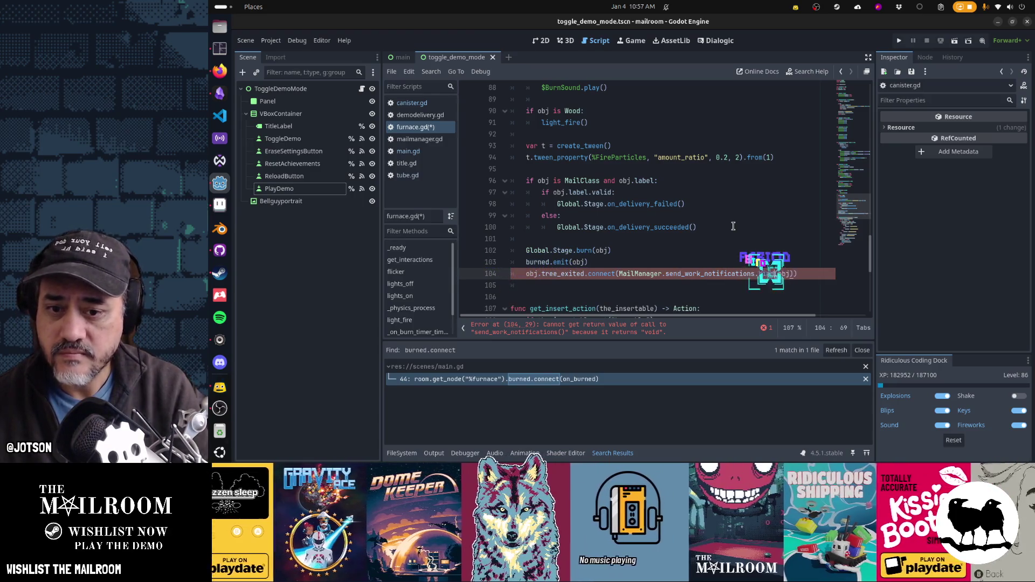
pyautogui.press('Home')
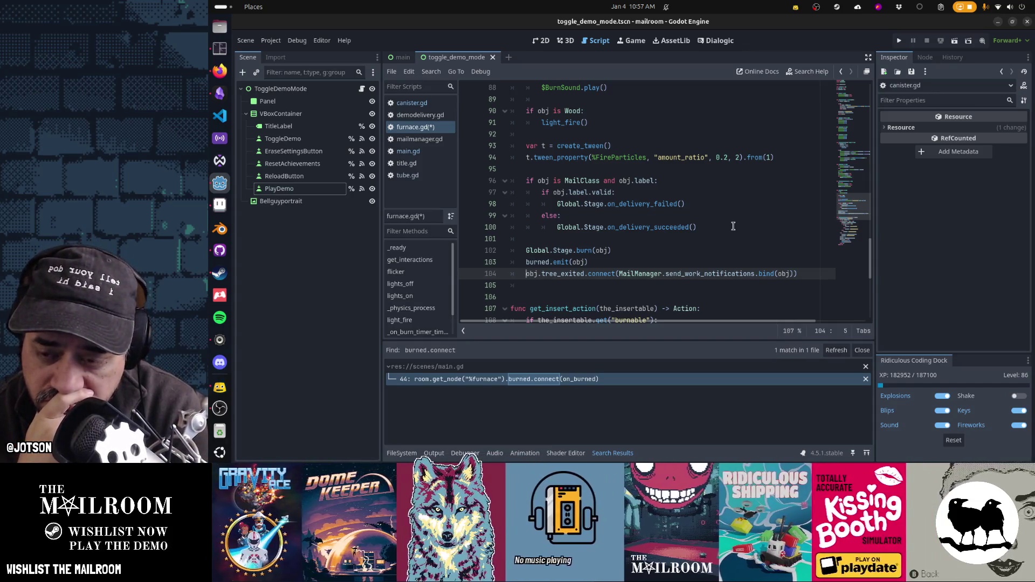
# Review the edited burn lines and run the game with F5.
pyautogui.press('Up')
pyautogui.press('Up')
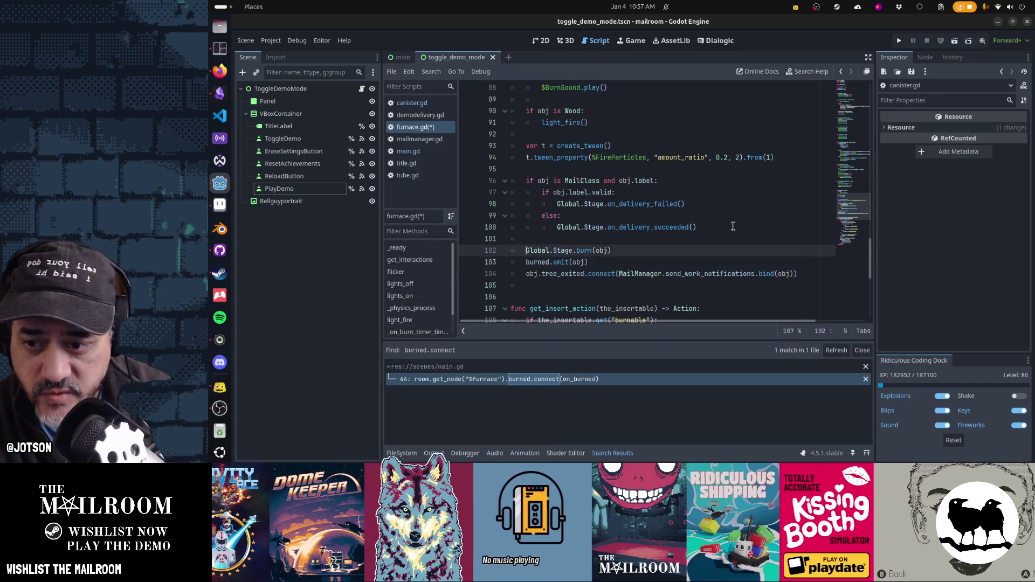
pyautogui.press('Down')
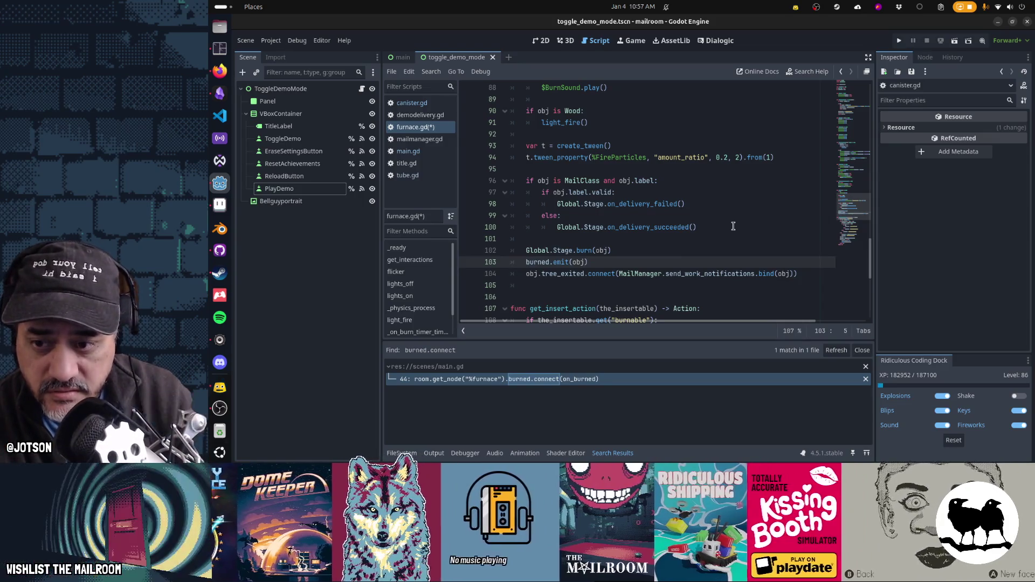
pyautogui.press('Down')
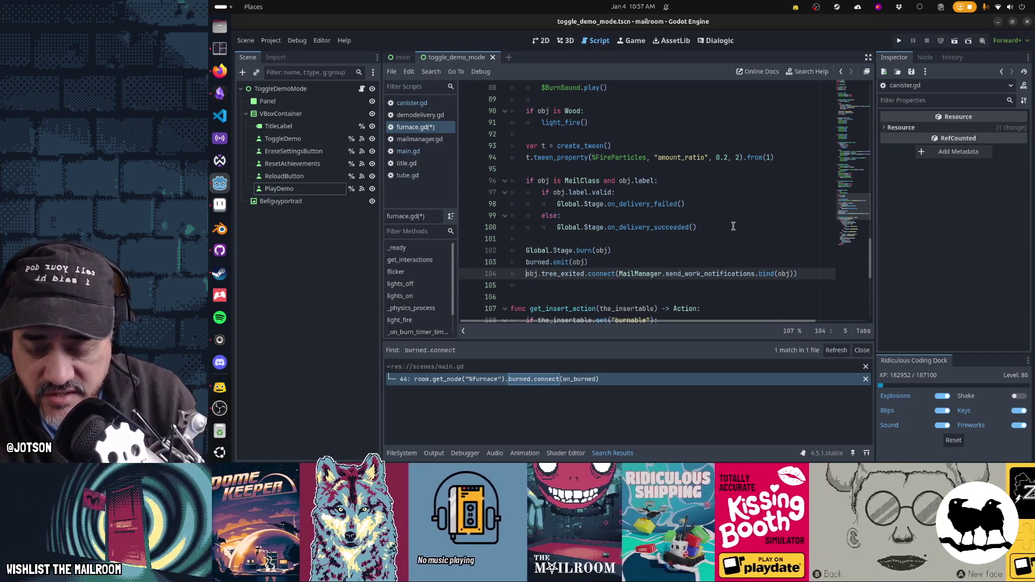
pyautogui.press('Left')
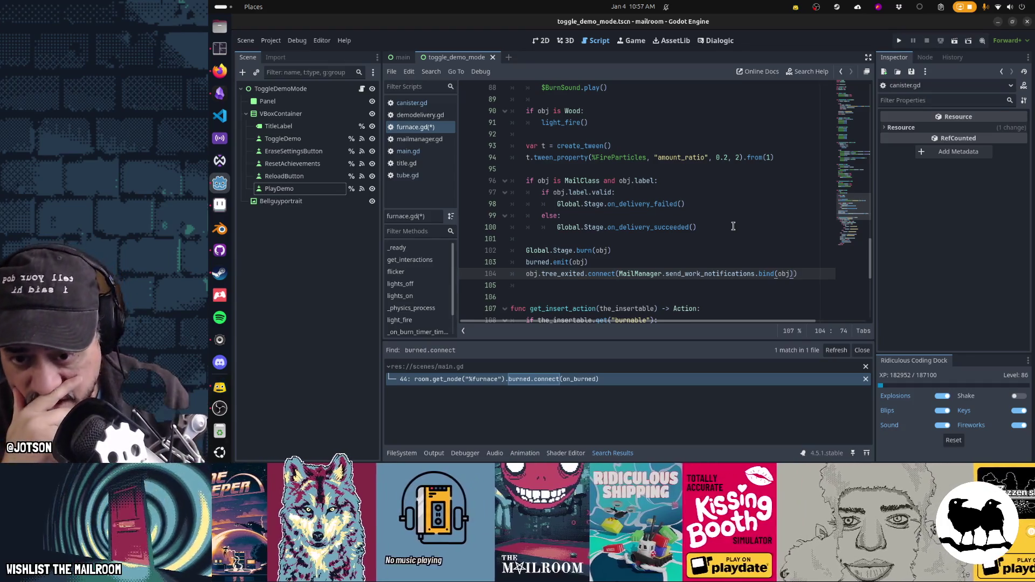
pyautogui.hotkey('ctrl', 'shift', 'Left')
pyautogui.hotkey('ctrl', 'shift', 'Left')
pyautogui.hotkey('ctrl', 'shift', 'Left')
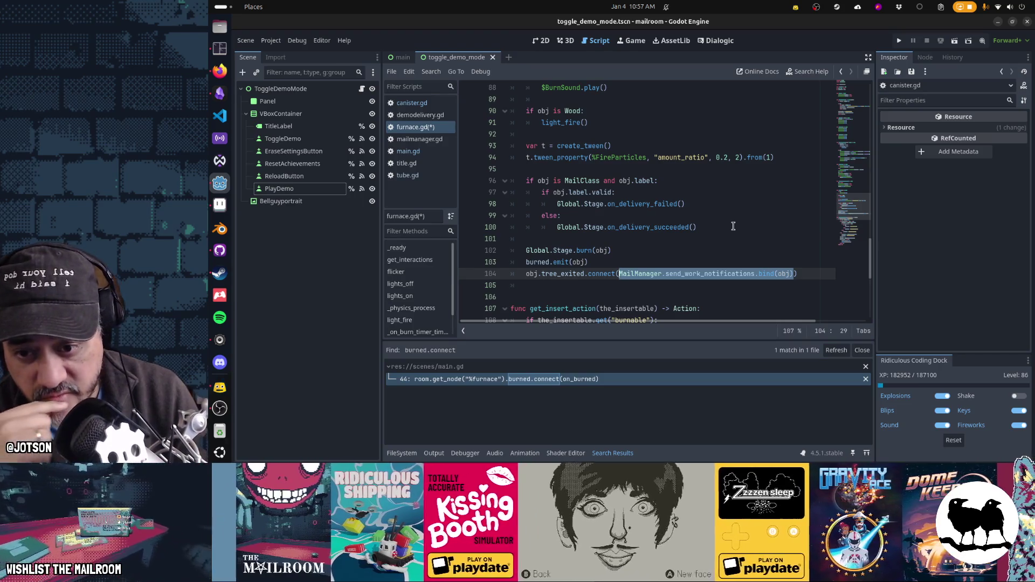
pyautogui.press('End')
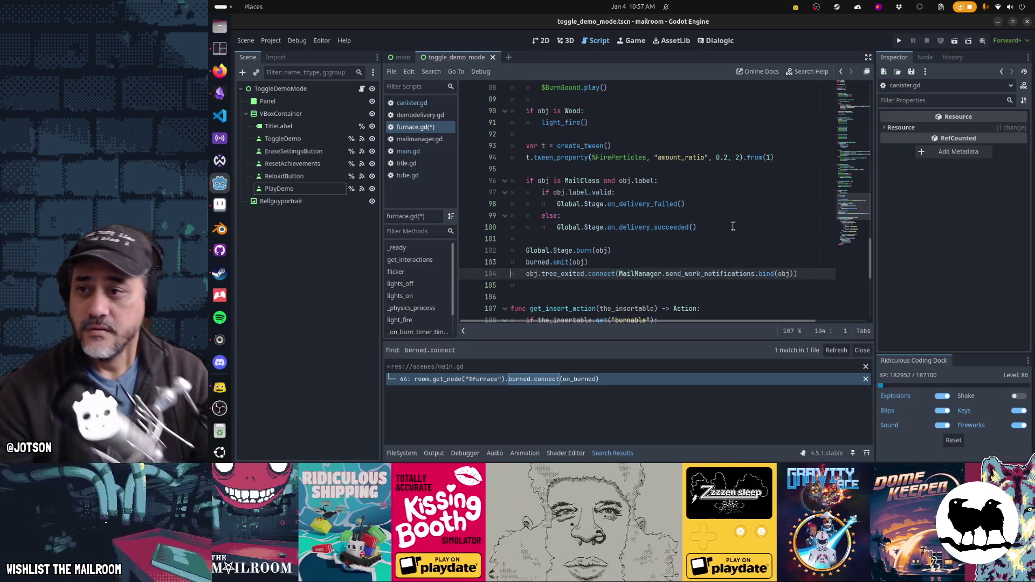
pyautogui.press('F5')
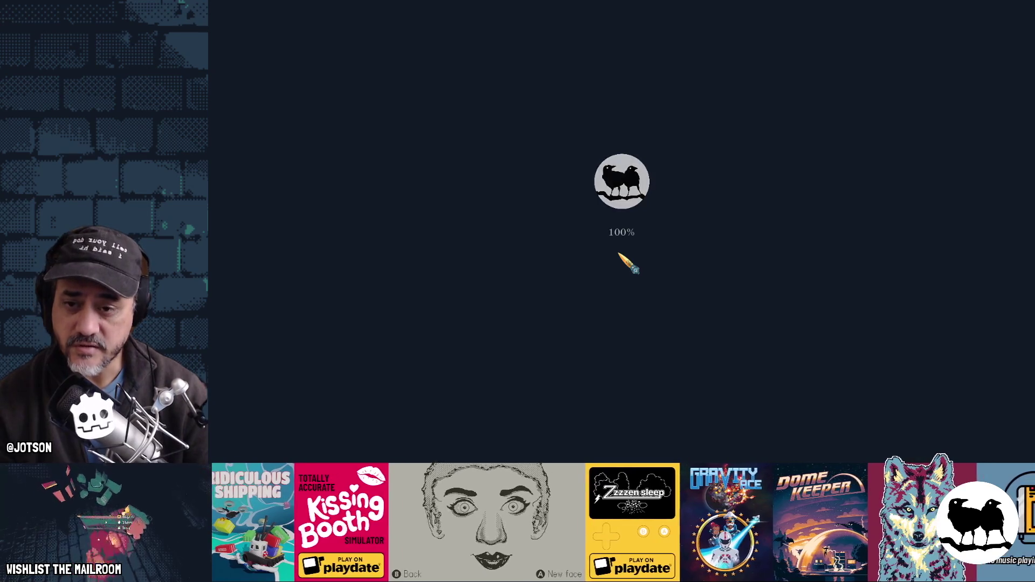
# Start the game, then pause and quit back to the main menu.
pyautogui.press('Return')
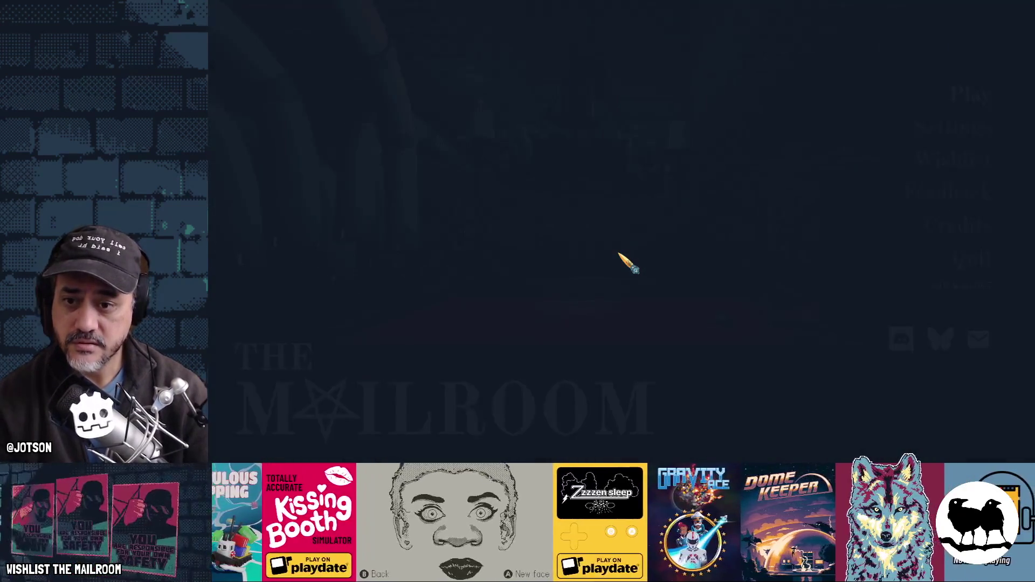
pyautogui.press('Escape')
pyautogui.press('Down')
pyautogui.press('Down')
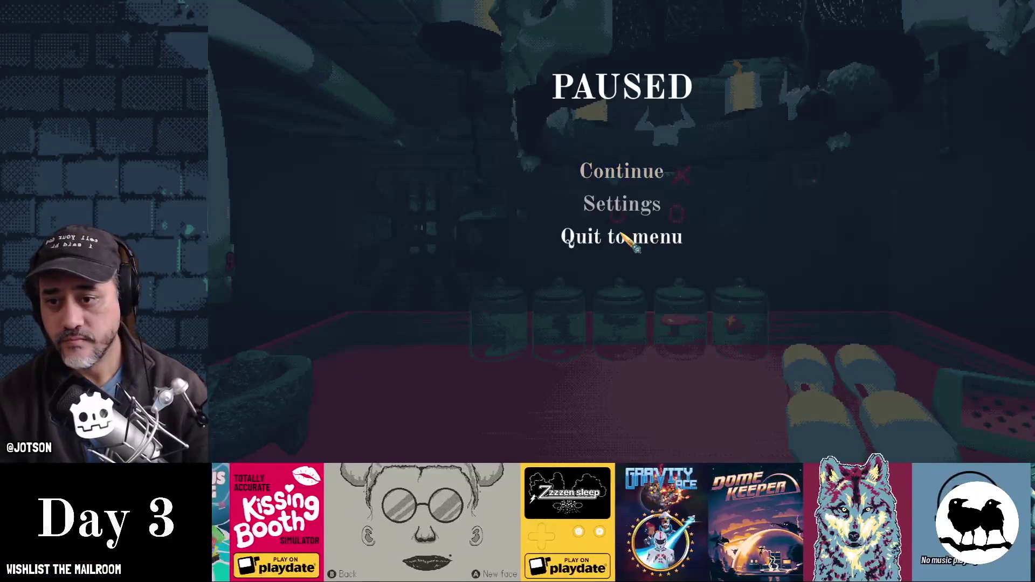
pyautogui.press('Return')
pyautogui.click(654, 292)
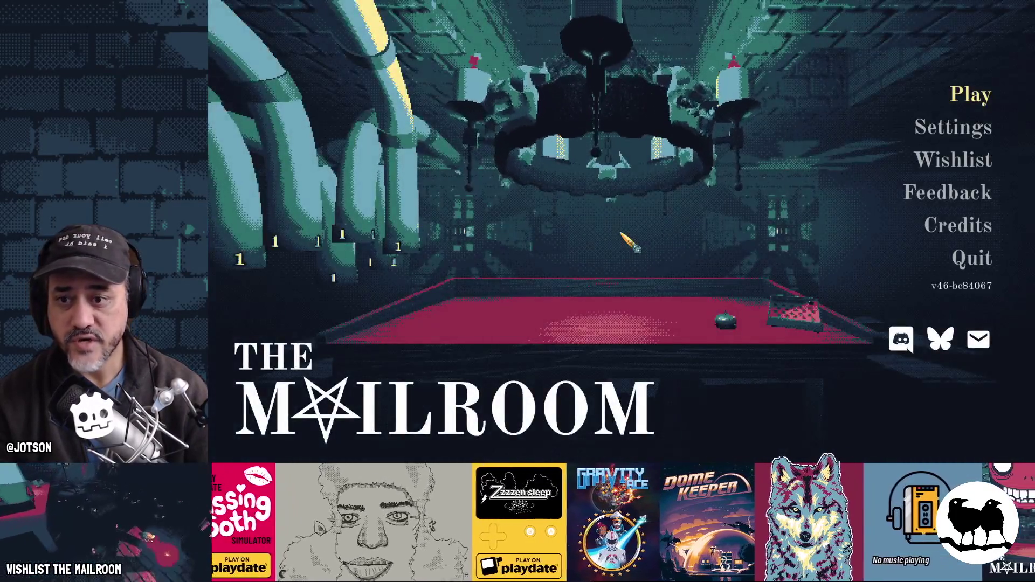
# Set Demo mode Active in the Testing menu, play the demo, and quit to menu.
pyautogui.press('F1')
pyautogui.click(622, 155)
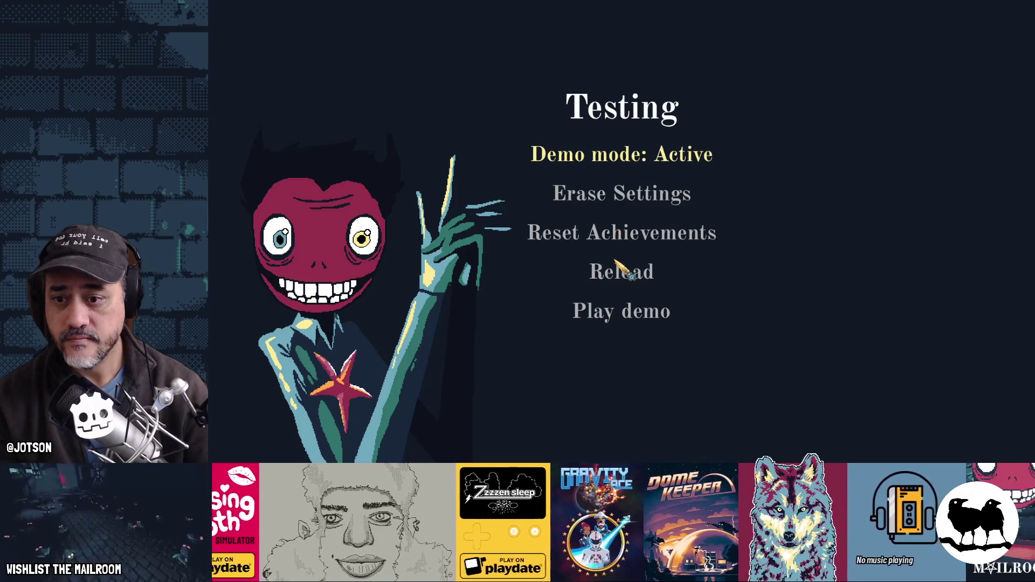
pyautogui.click(668, 308)
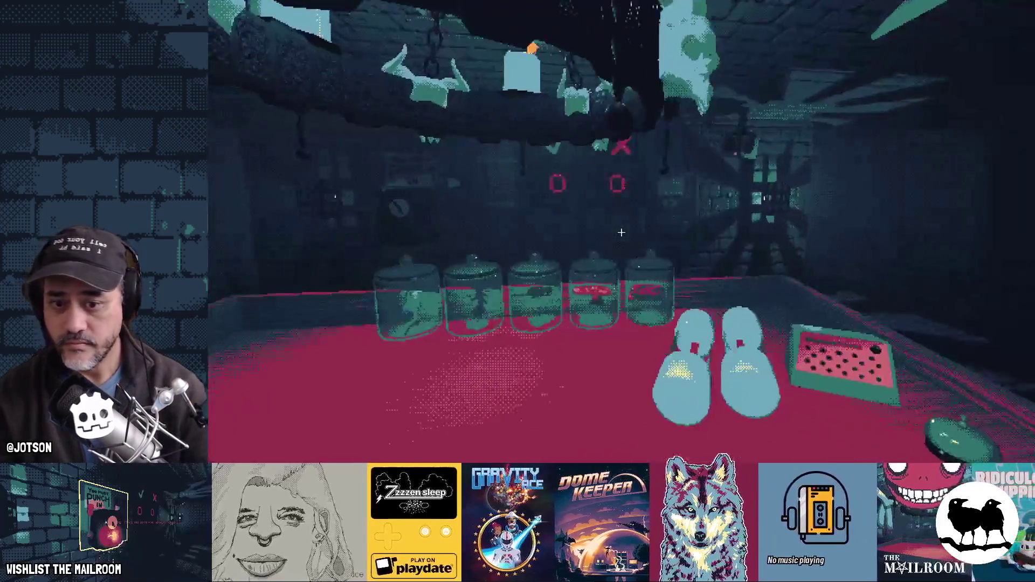
pyautogui.moveTo(620, 232)
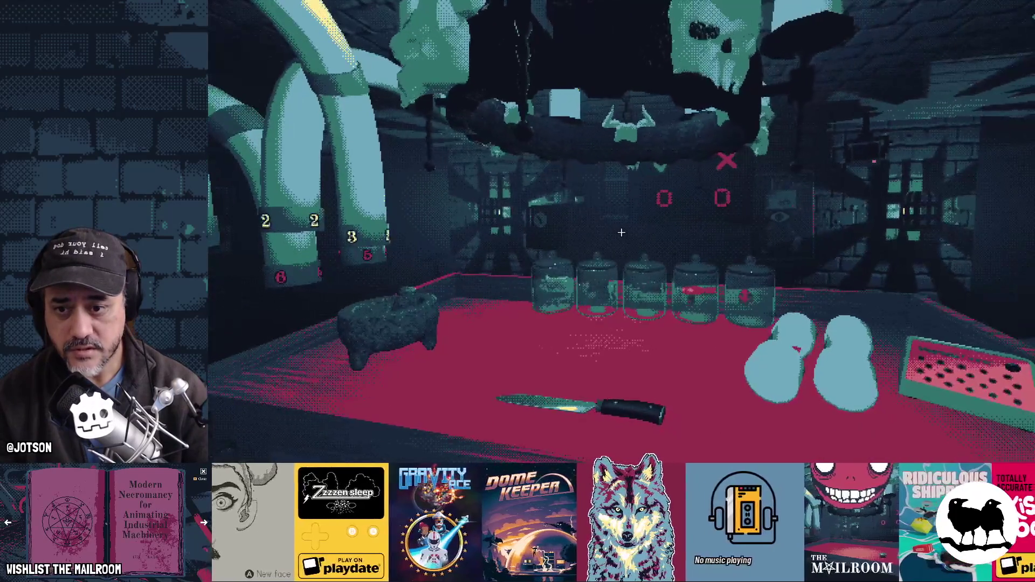
pyautogui.press('Escape')
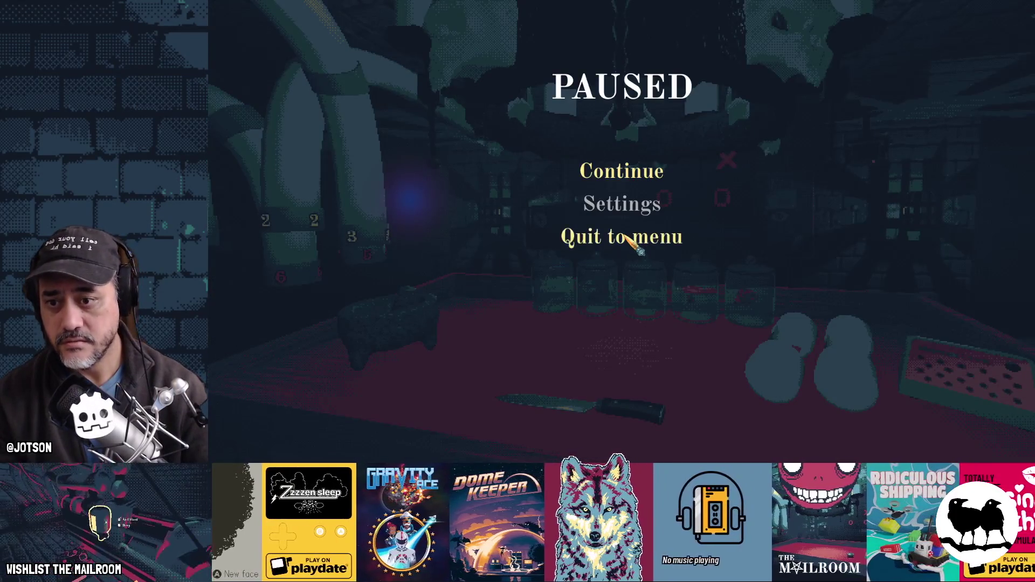
pyautogui.click(668, 237)
pyautogui.click(668, 292)
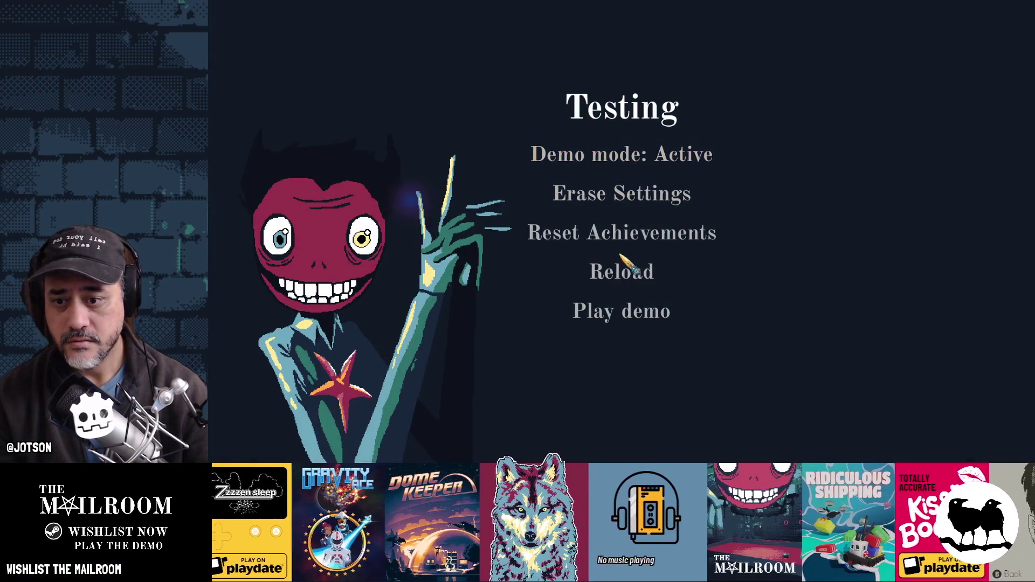
# Play the demo again and quit back to the title menu.
pyautogui.click(636, 310)
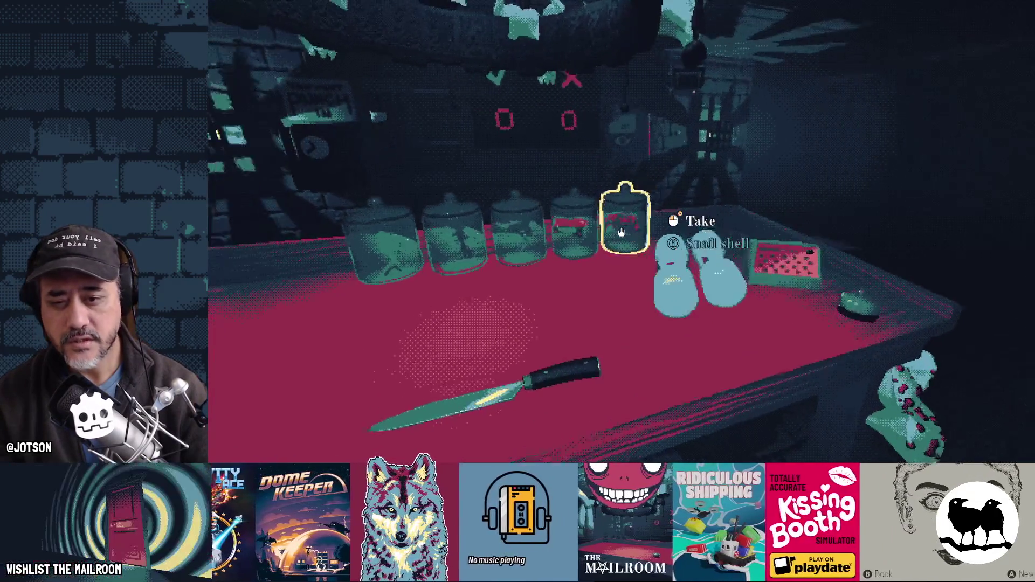
pyautogui.moveTo(621, 232)
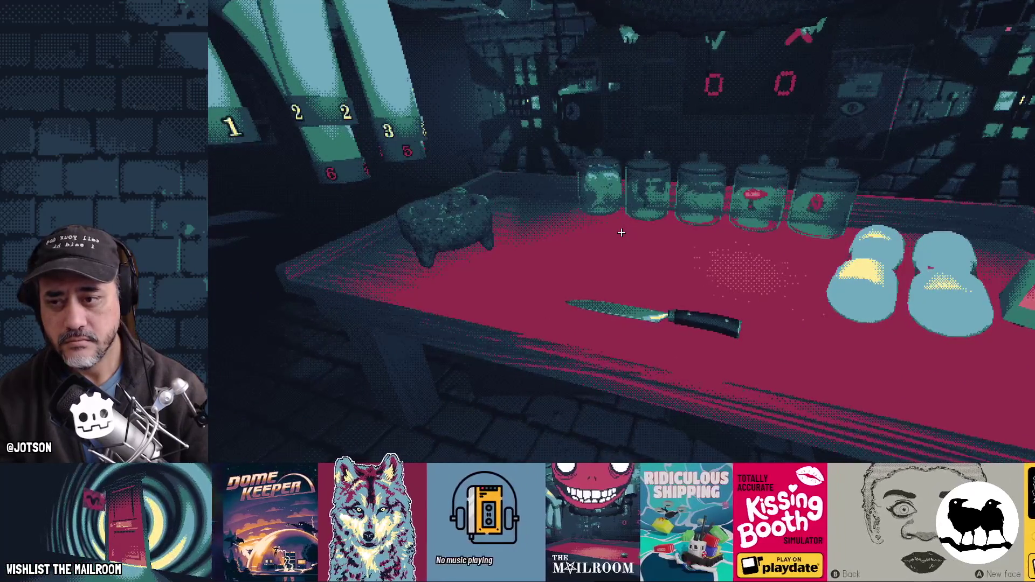
pyautogui.press('Escape')
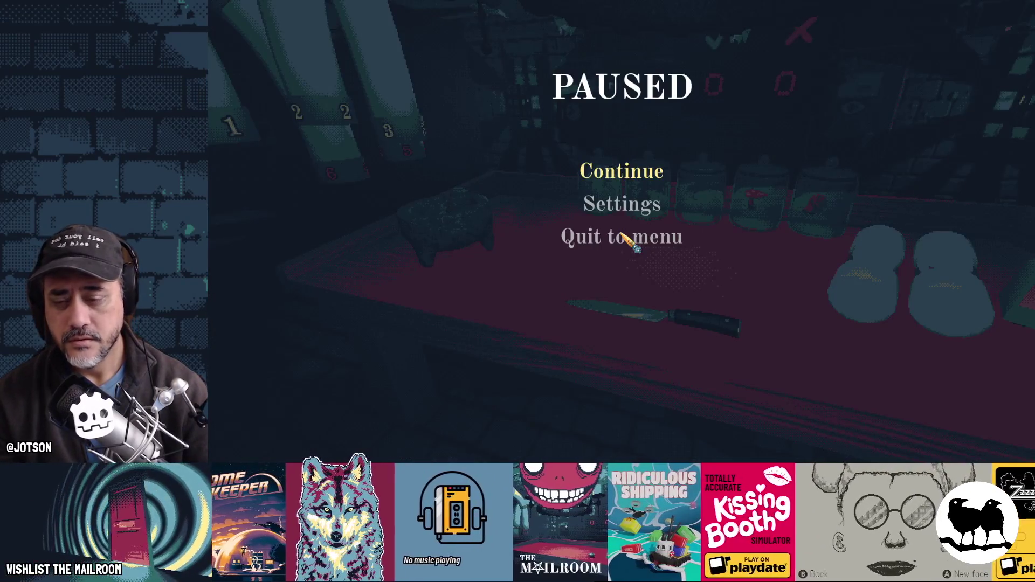
pyautogui.click(621, 235)
pyautogui.click(636, 292)
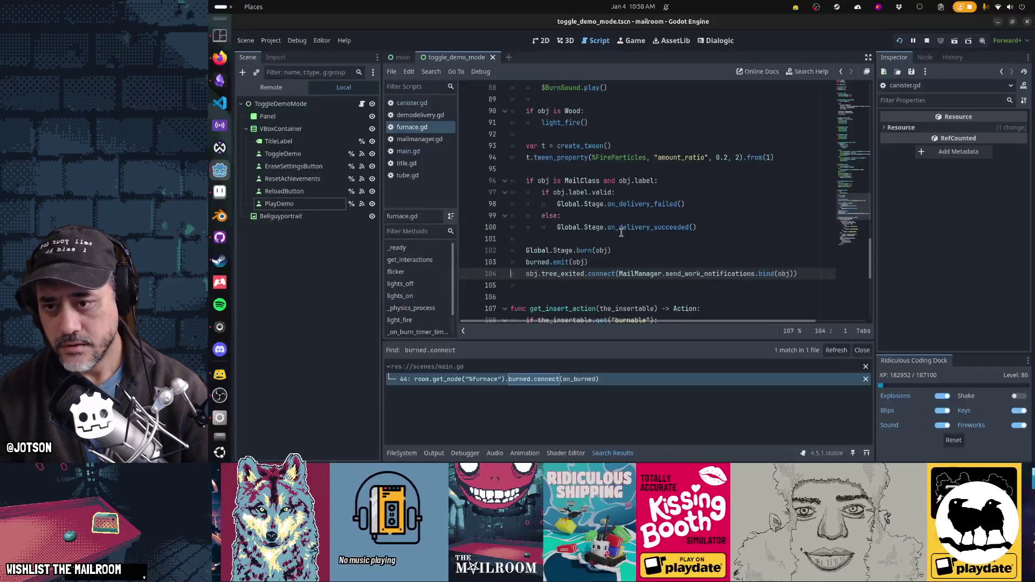
# Back in the editor, quick-open toggle_demo_mode.gd and scroll through it.
pyautogui.hotkey('alt', 'Tab')
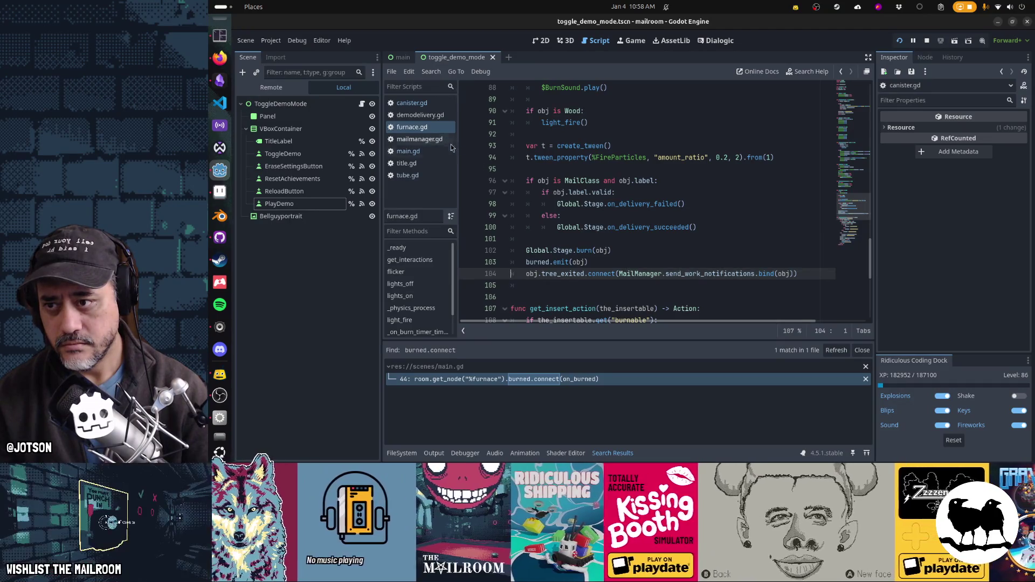
pyautogui.hotkey('shift', 'alt', 'o')
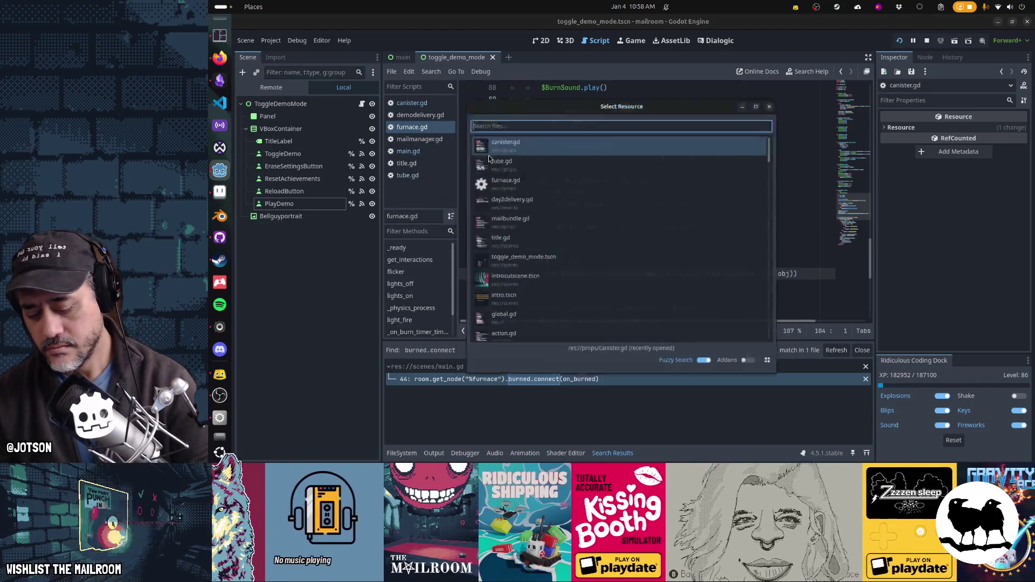
pyautogui.write('toggle')
pyautogui.press('Return')
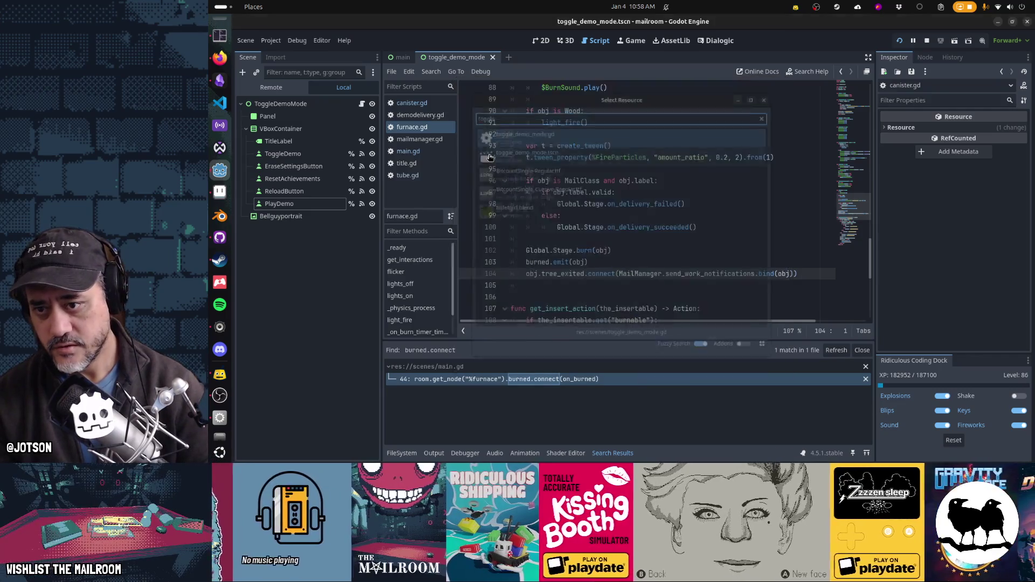
pyautogui.scroll(-1, 770, 217)
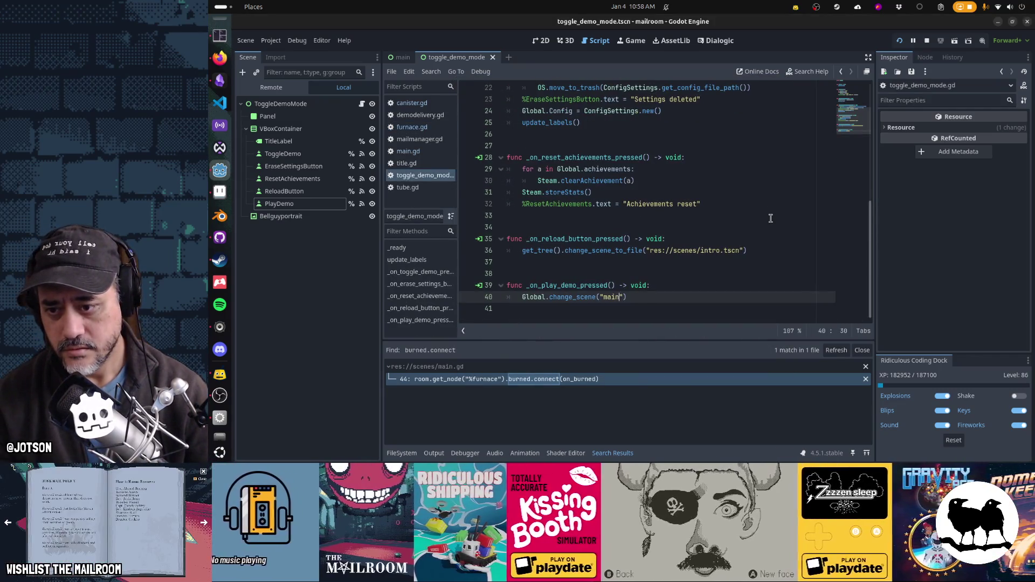
pyautogui.scroll(3, 770, 218)
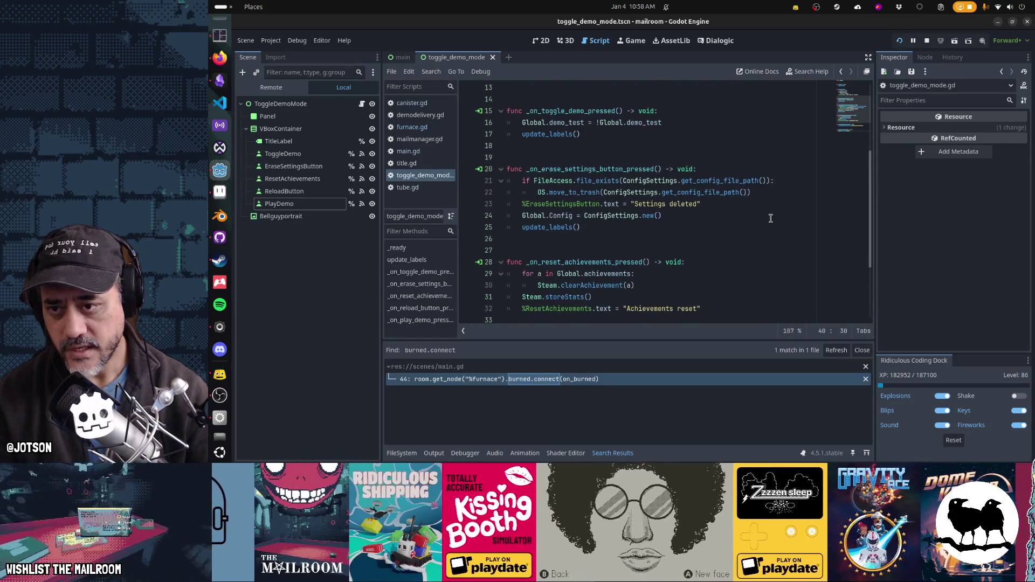
pyautogui.scroll(-3, 770, 218)
# Add and remove a stray line in _on_play_demo_pressed, then switch to main.gd.
pyautogui.click(705, 282)
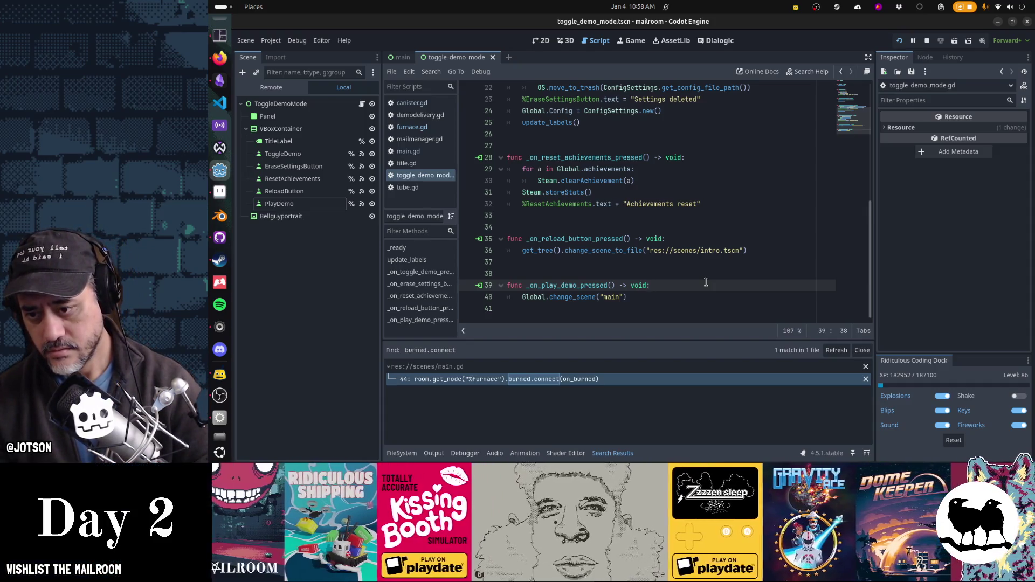
pyautogui.press('Return')
pyautogui.write('Global.')
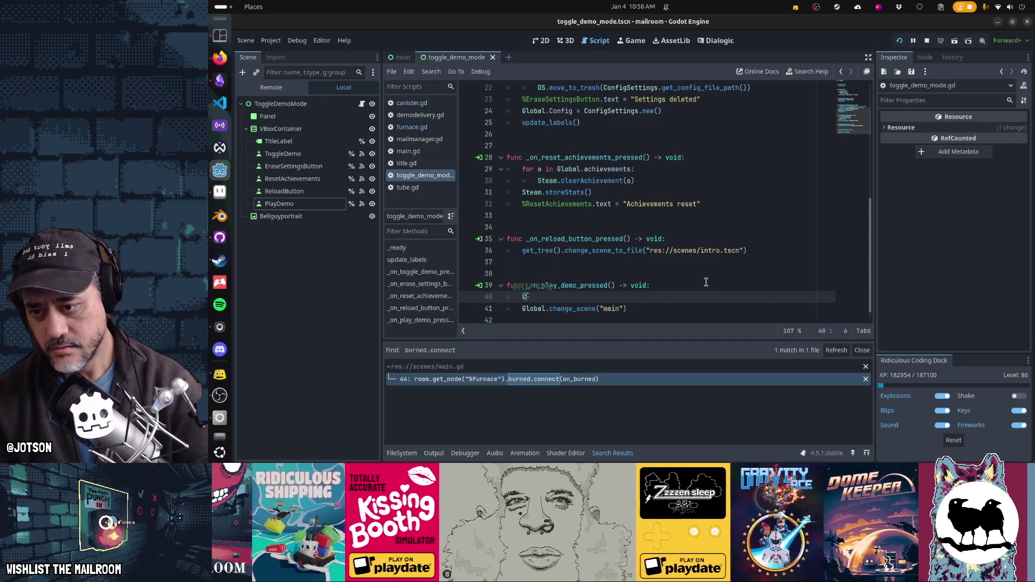
pyautogui.press('BackSpace')
pyautogui.press('BackSpace')
pyautogui.press('BackSpace')
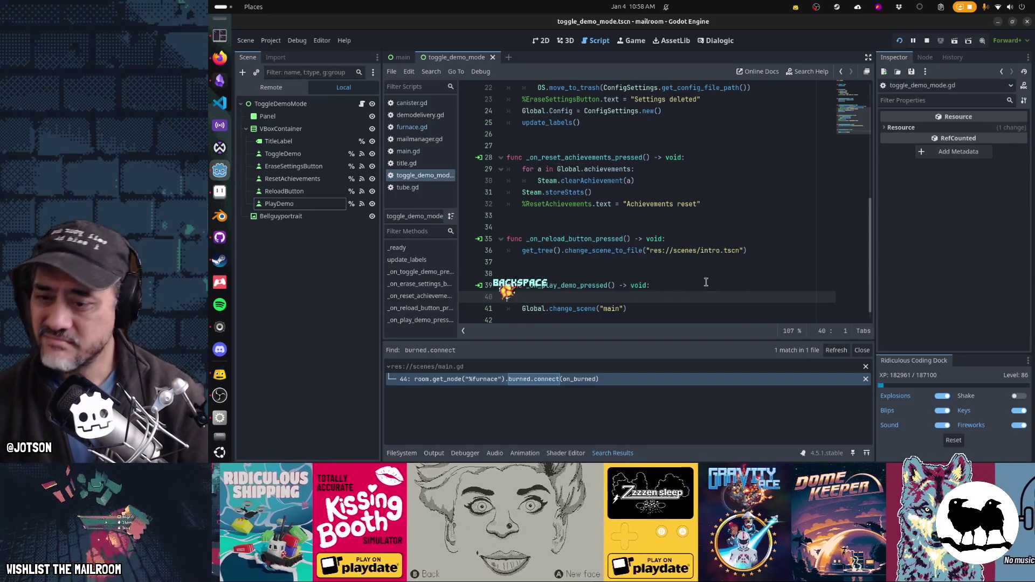
pyautogui.hotkey('ctrl', 'Home')
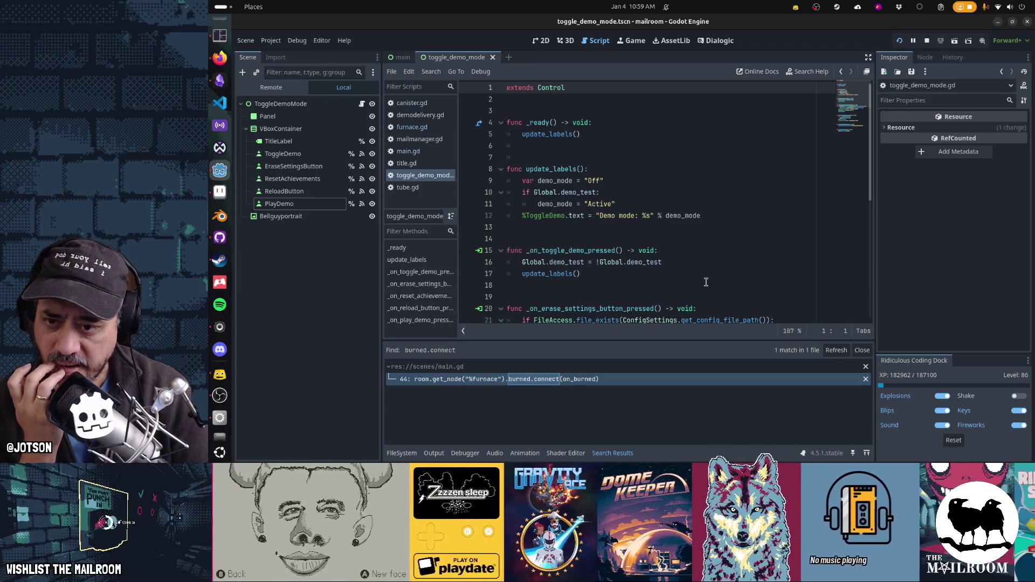
pyautogui.click(408, 152)
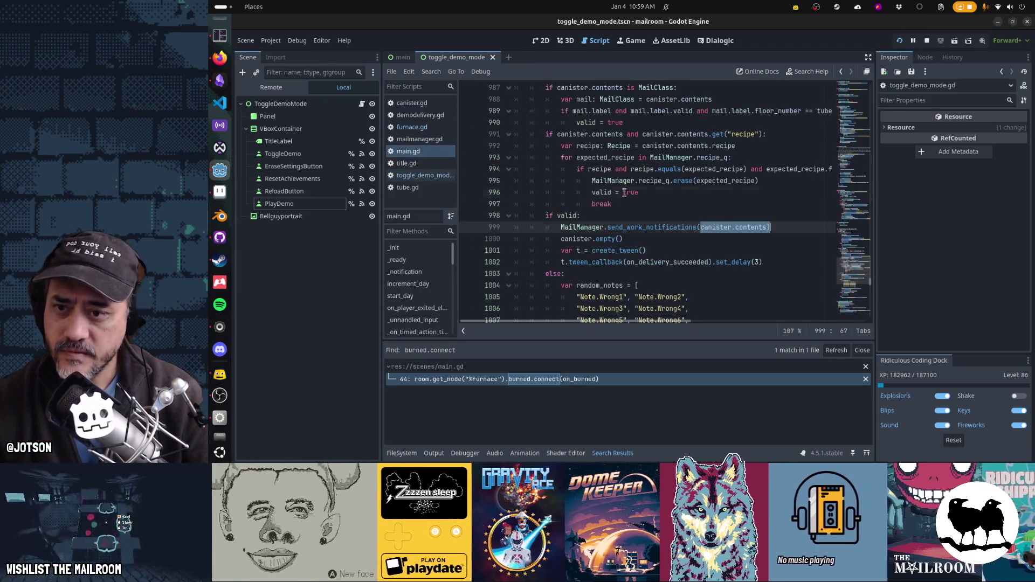
# Try adding an else branch after the gamestate load line in _init, then discard it.
pyautogui.click(624, 192)
pyautogui.hotkey('ctrl', 'Home')
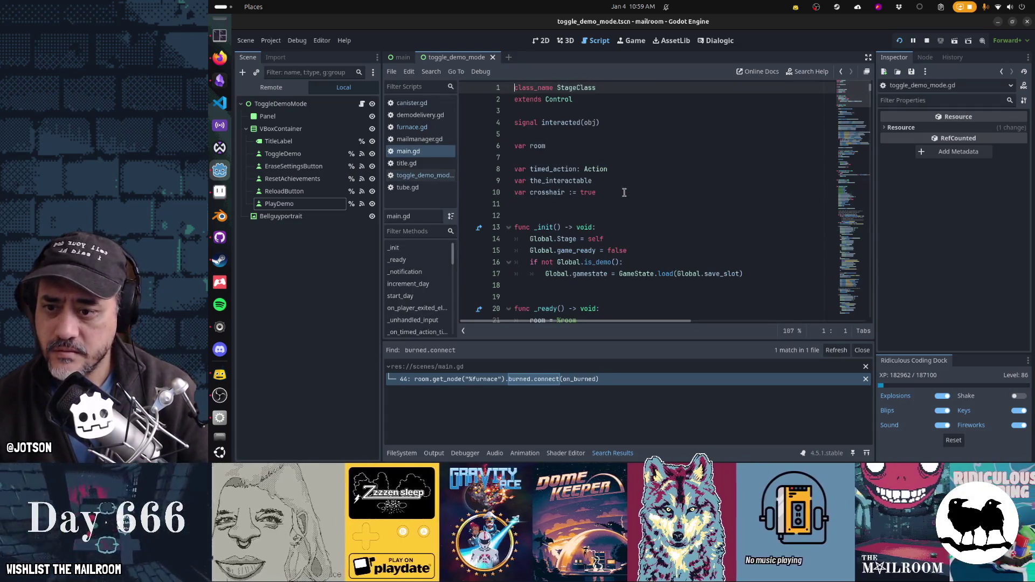
pyautogui.click(650, 265)
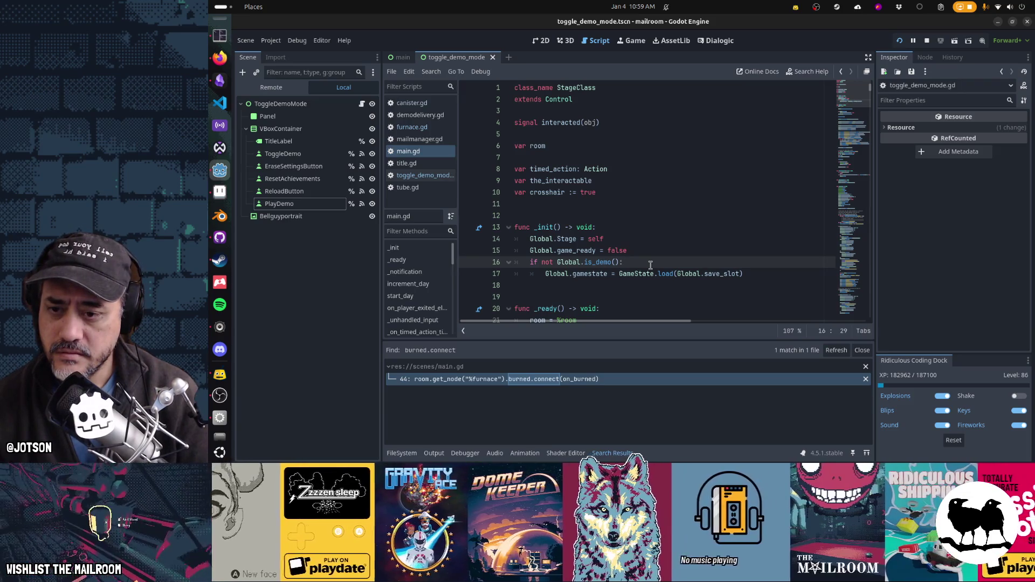
pyautogui.press('Down')
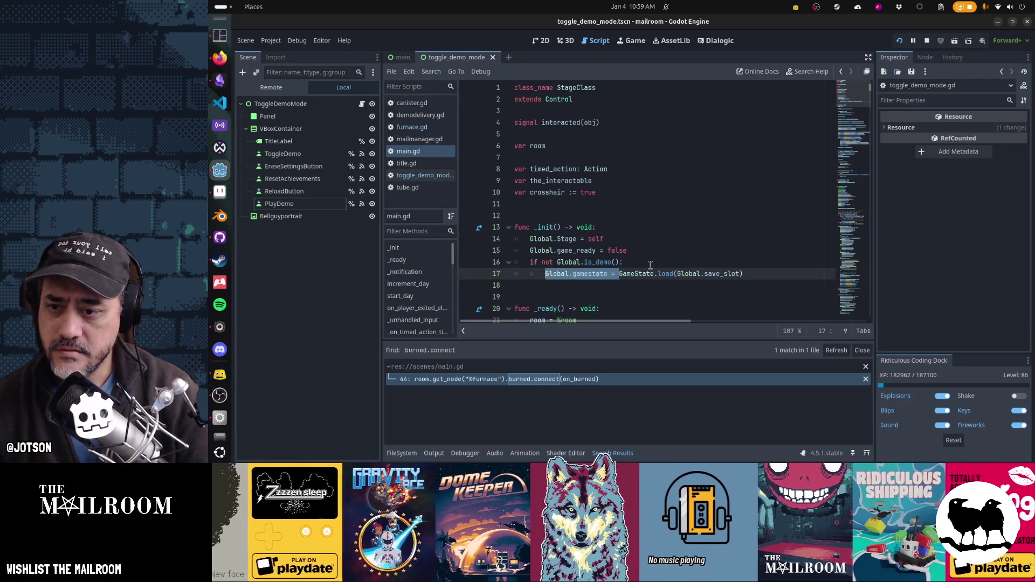
pyautogui.press('Return')
pyautogui.write('else:')
pyautogui.press('Return')
pyautogui.write('Global.gamestate =')
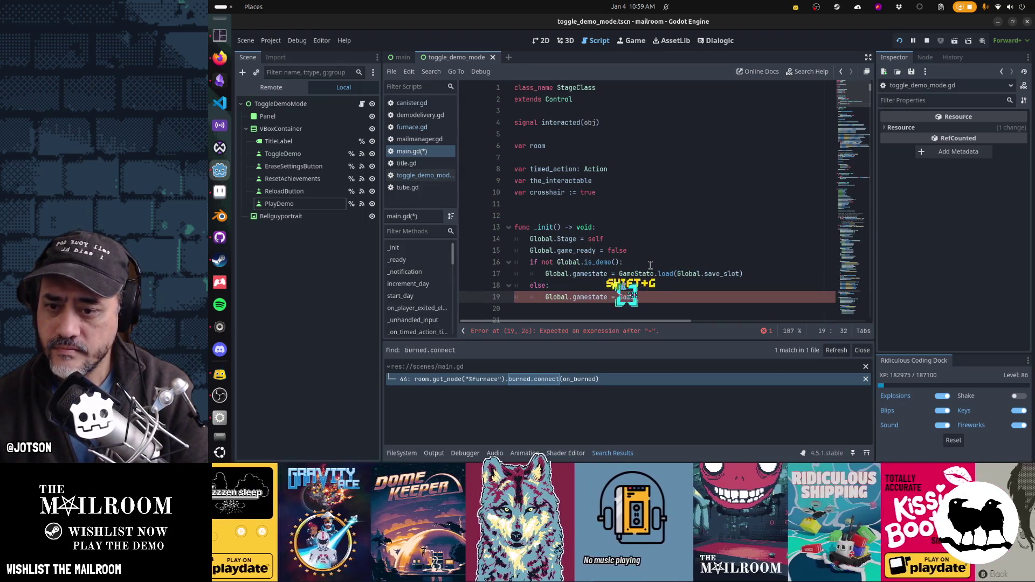
pyautogui.write('s')
pyautogui.press('Escape')
pyautogui.press('BackSpace')
pyautogui.press('BackSpace')
pyautogui.press('BackSpace')
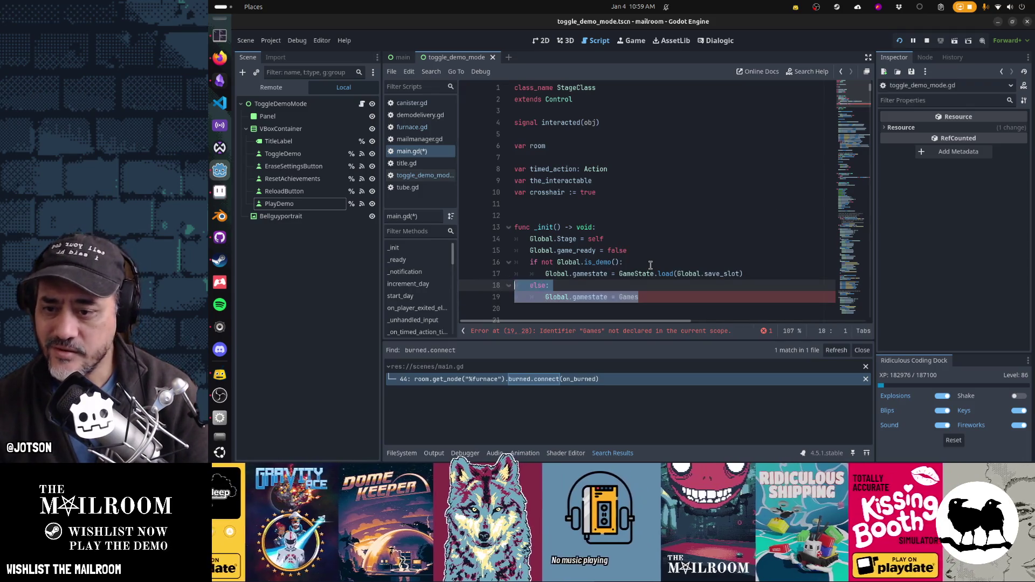
pyautogui.press('BackSpace')
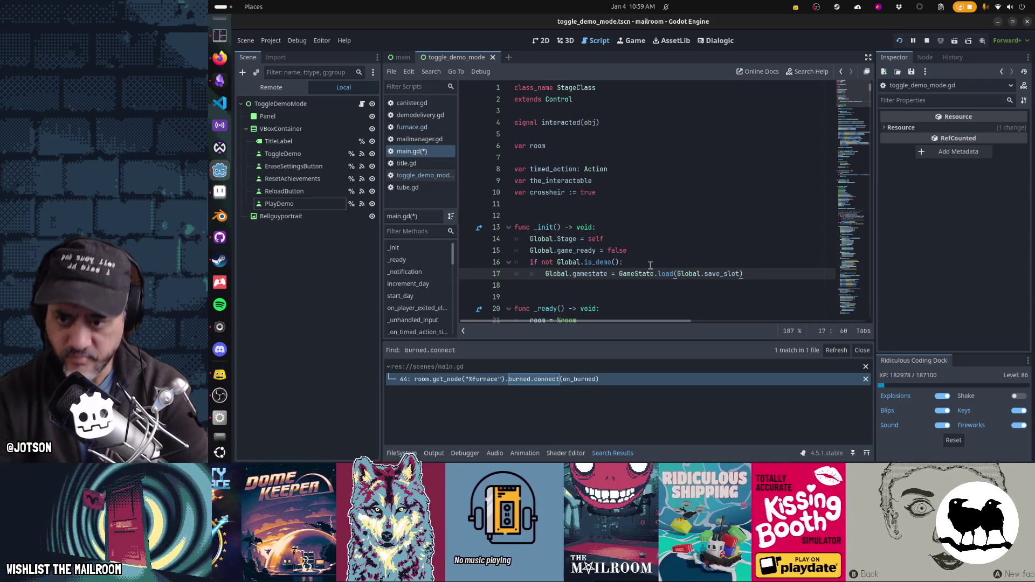
# Change the check to 'if Global.is_demo()' assigning a new GameState, with an else branch.
pyautogui.press('Up')
pyautogui.press('Up')
pyautogui.press('Down')
pyautogui.press('Down')
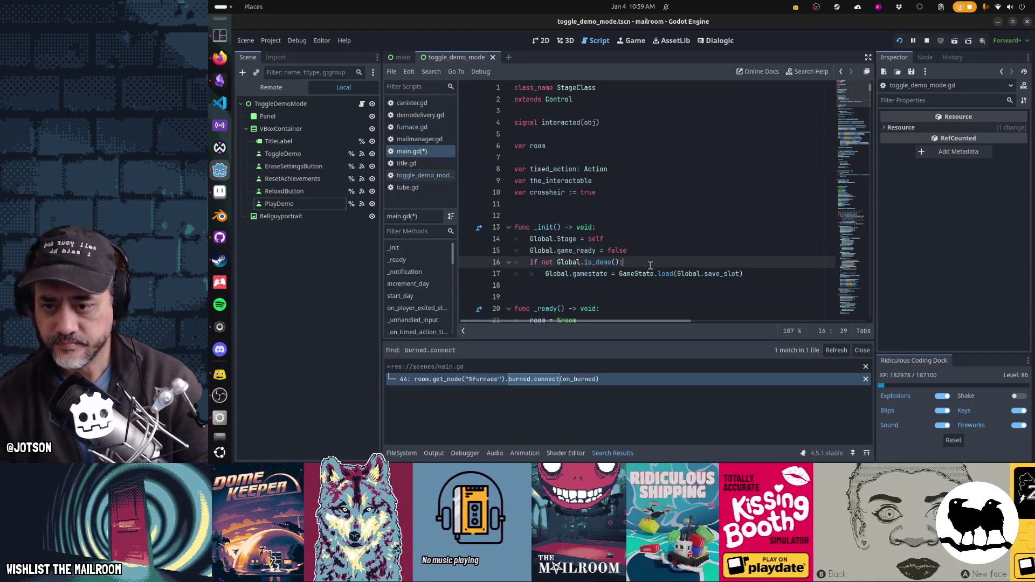
pyautogui.press('Up')
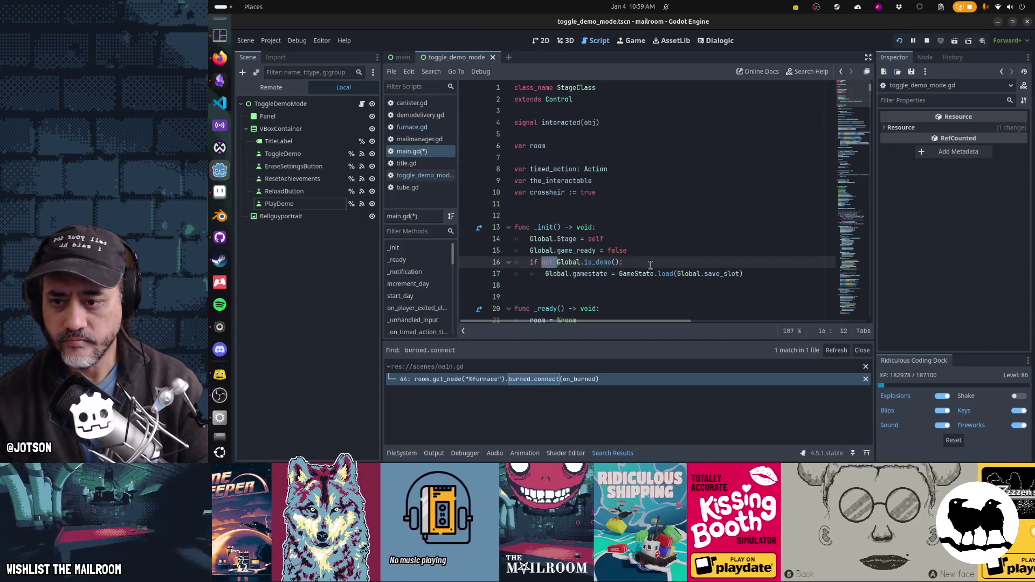
pyautogui.press('Delete')
pyautogui.hotkey('ctrl', 'Return')
pyautogui.write('Global')
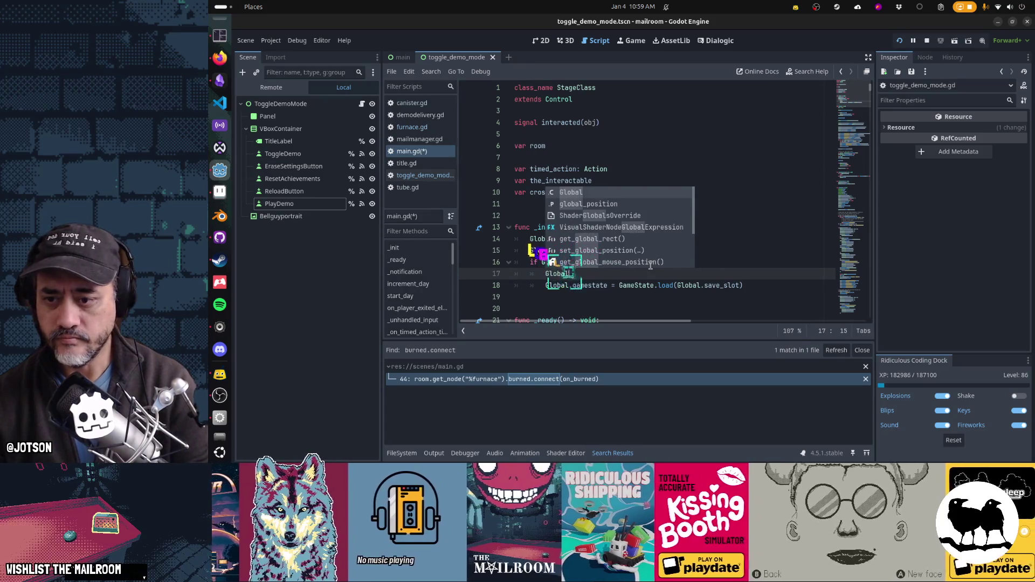
pyautogui.write('.gamestate = Gamest')
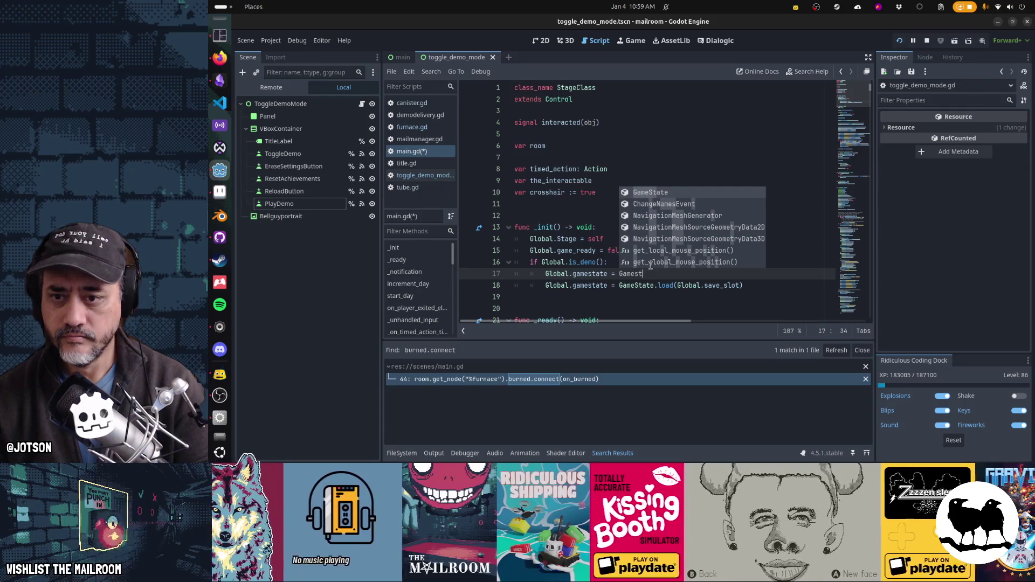
pyautogui.press('Tab')
pyautogui.write('.load')
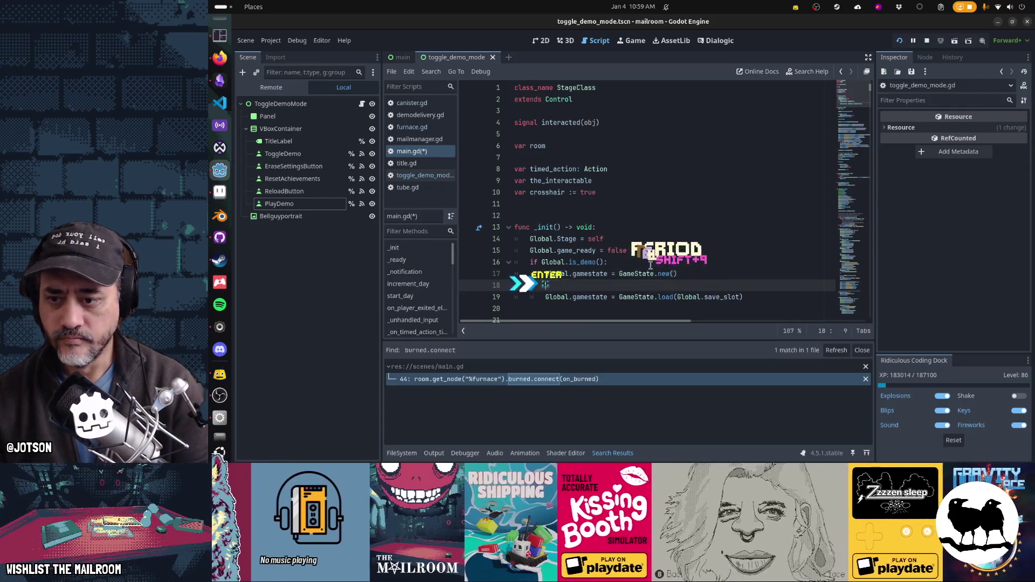
pyautogui.write('(')
pyautogui.press('Return')
pyautogui.press('BackSpace')
pyautogui.write('else:')
pyautogui.press('Down')
pyautogui.press('Down')
# Review the new if/else lines, save main.gd, and run the game.
pyautogui.press('Up')
pyautogui.press('Up')
pyautogui.press('Up')
pyautogui.press('End')
pyautogui.scroll(-1, 651, 265)
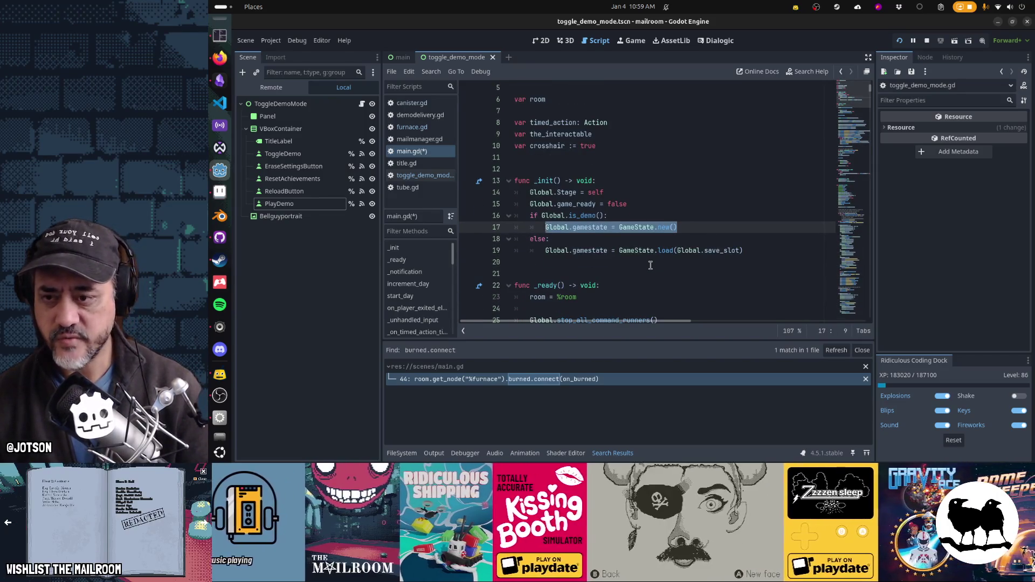
pyautogui.press('Up')
pyautogui.press('Up')
pyautogui.press('Down')
pyautogui.press('Down')
pyautogui.press('Down')
pyautogui.press('Down')
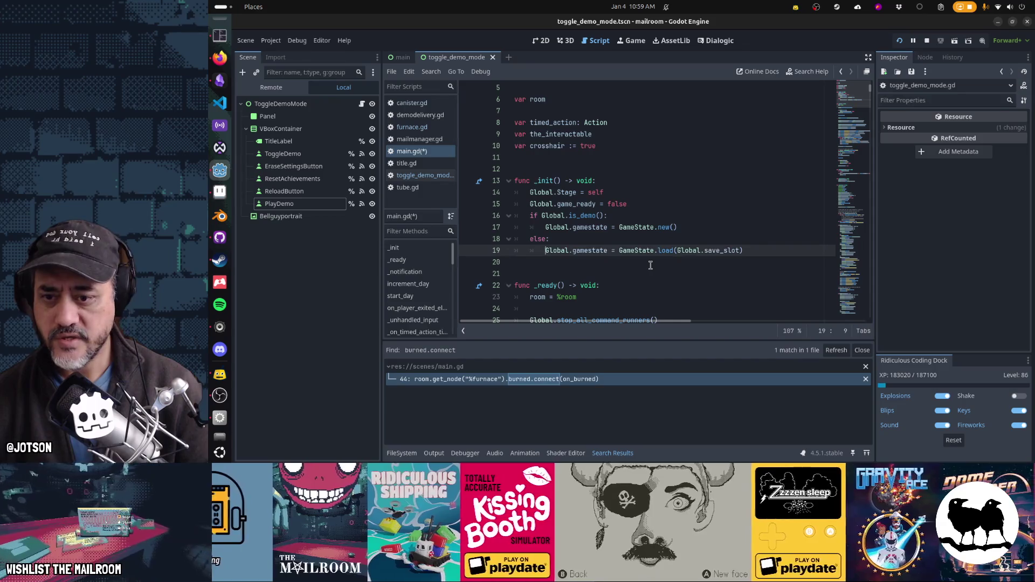
pyautogui.press('Down')
pyautogui.press('Down')
pyautogui.press('Down')
pyautogui.hotkey('ctrl', 's')
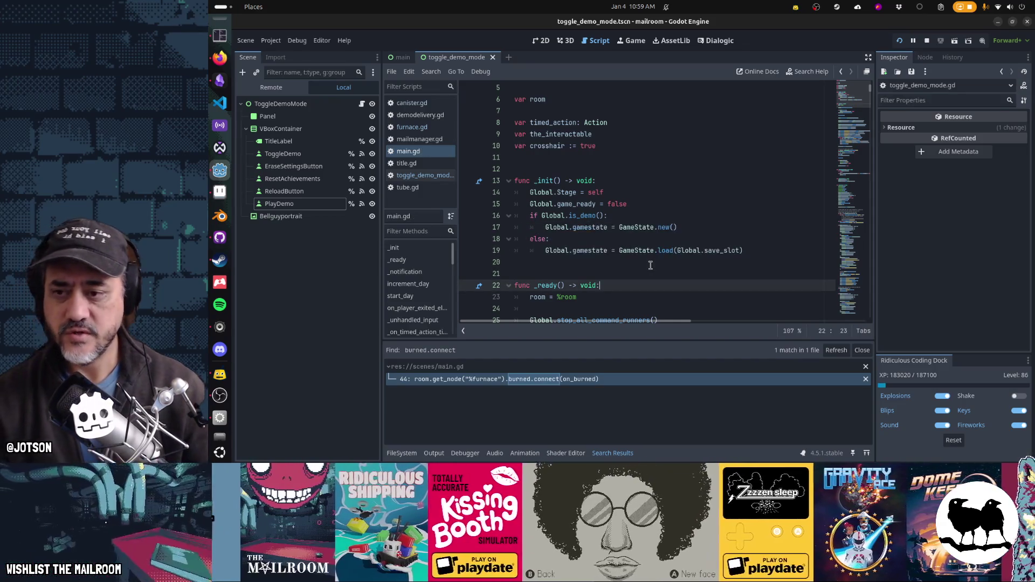
pyautogui.press('F6')
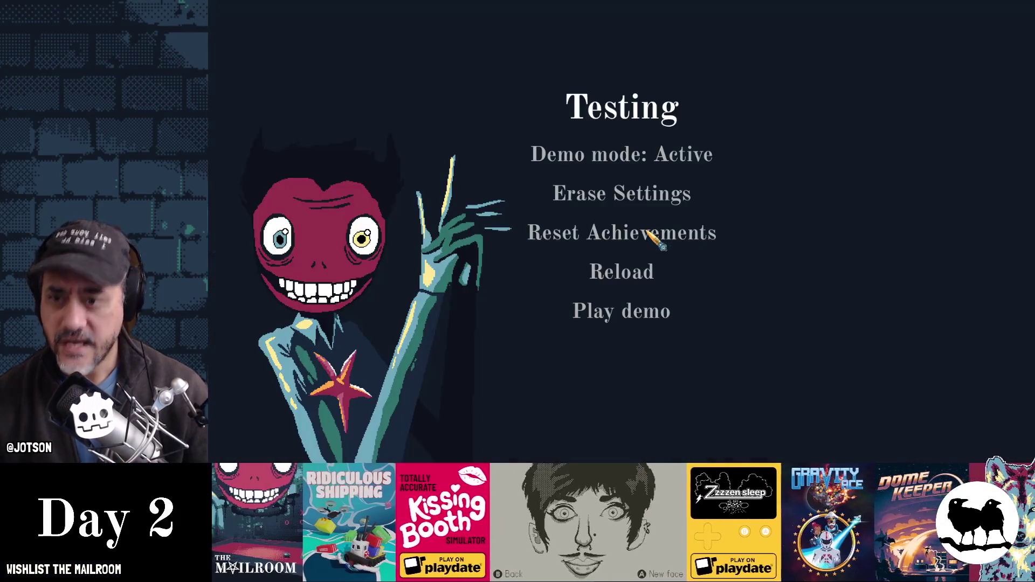
# Start the demo, run the 'er' console command, and dismiss the tutorial overlay.
pyautogui.click(637, 315)
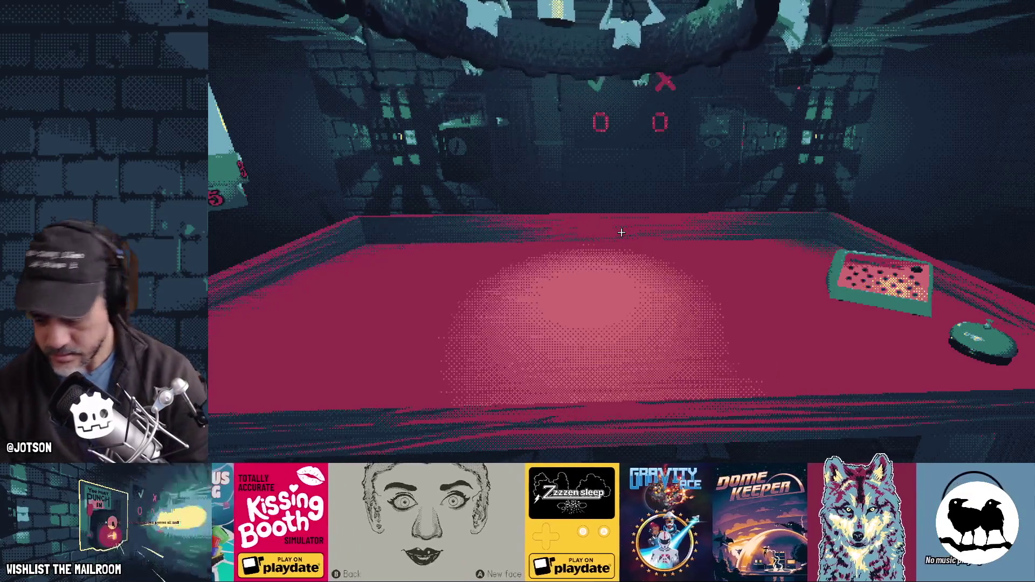
pyautogui.press('`')
pyautogui.write('er')
pyautogui.press('Return')
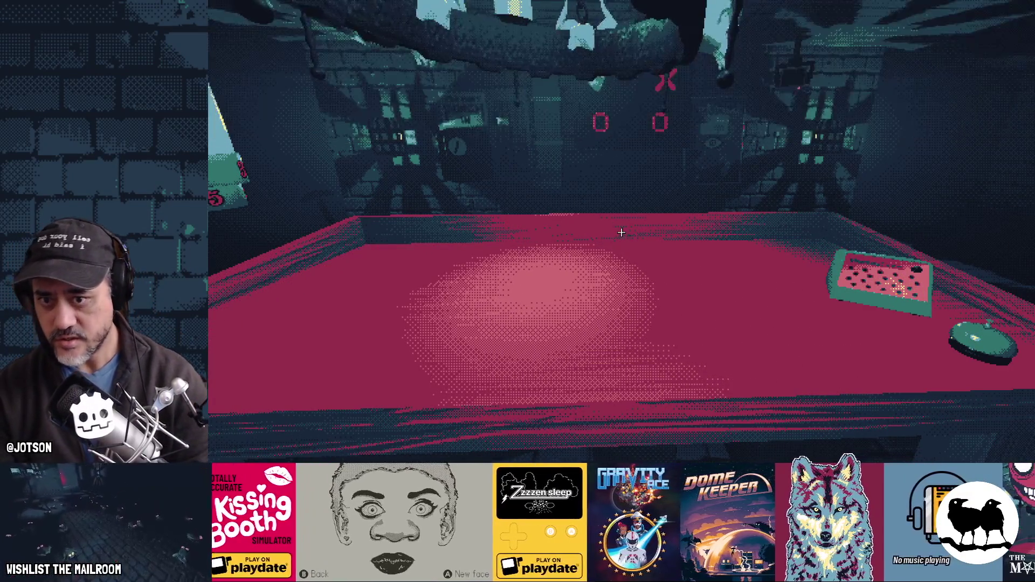
pyautogui.press('`')
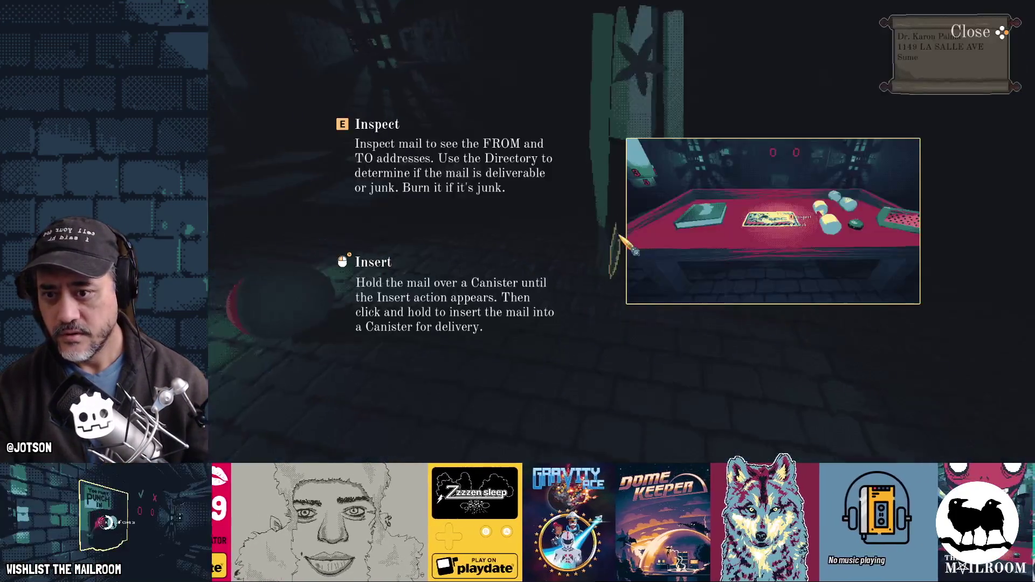
pyautogui.click(954, 46)
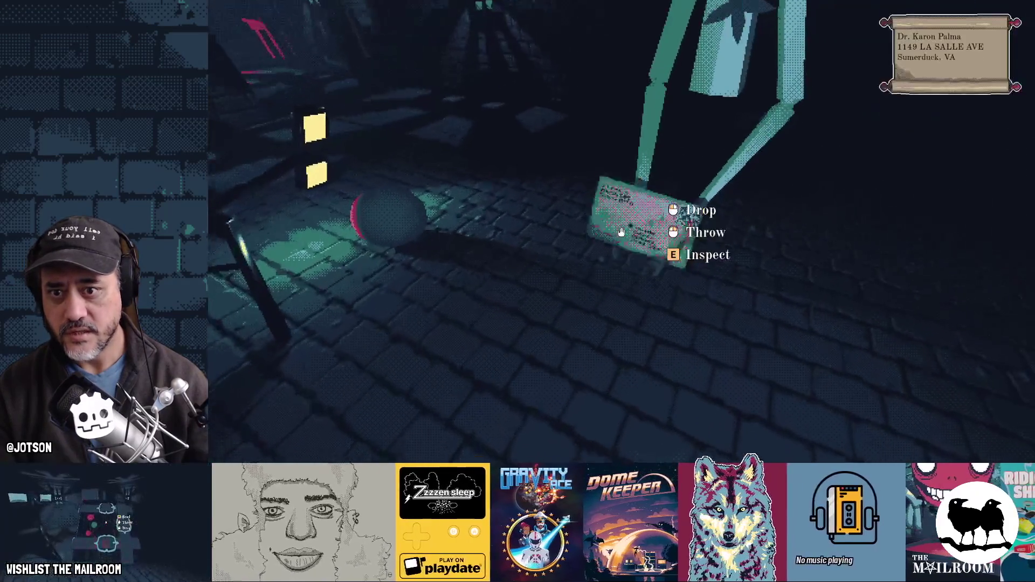
# Inspect the letter, drop and pick it up, and insert it into the canister.
pyautogui.press('e')
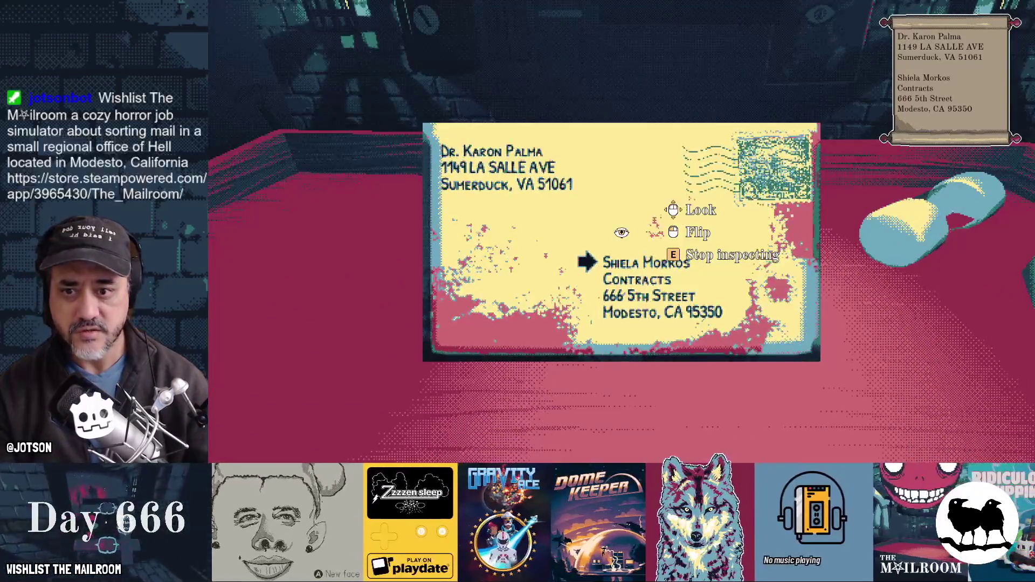
pyautogui.press('e')
pyautogui.click(621, 232)
pyautogui.click(620, 232)
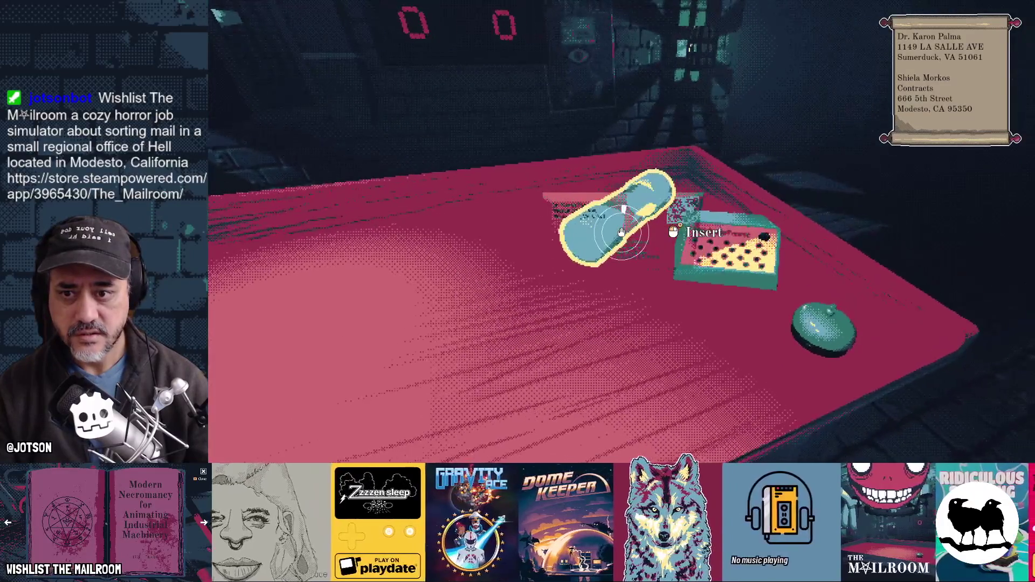
pyautogui.moveTo(621, 232); pyautogui.dragTo(621, 232)
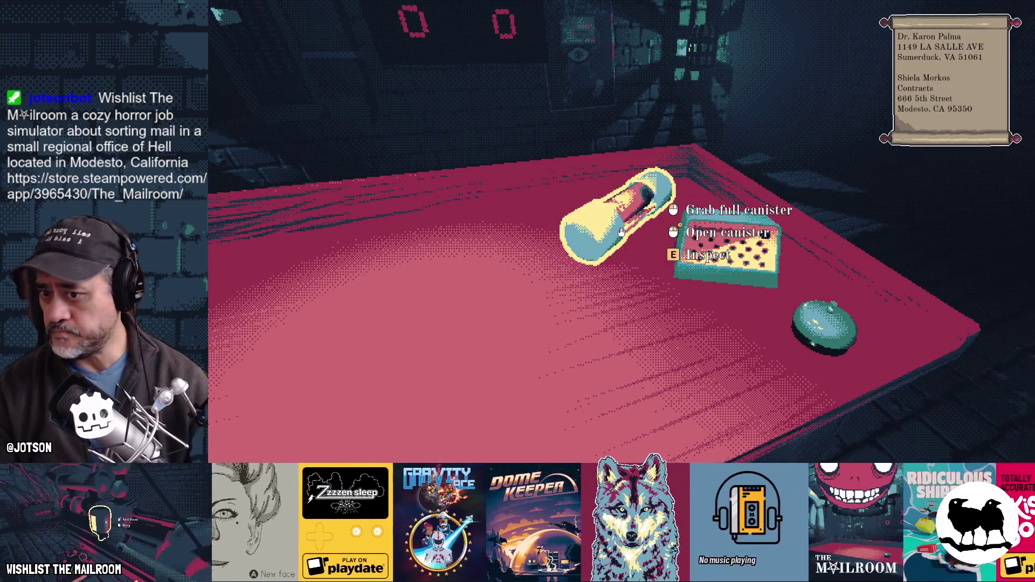
pyautogui.press('super')
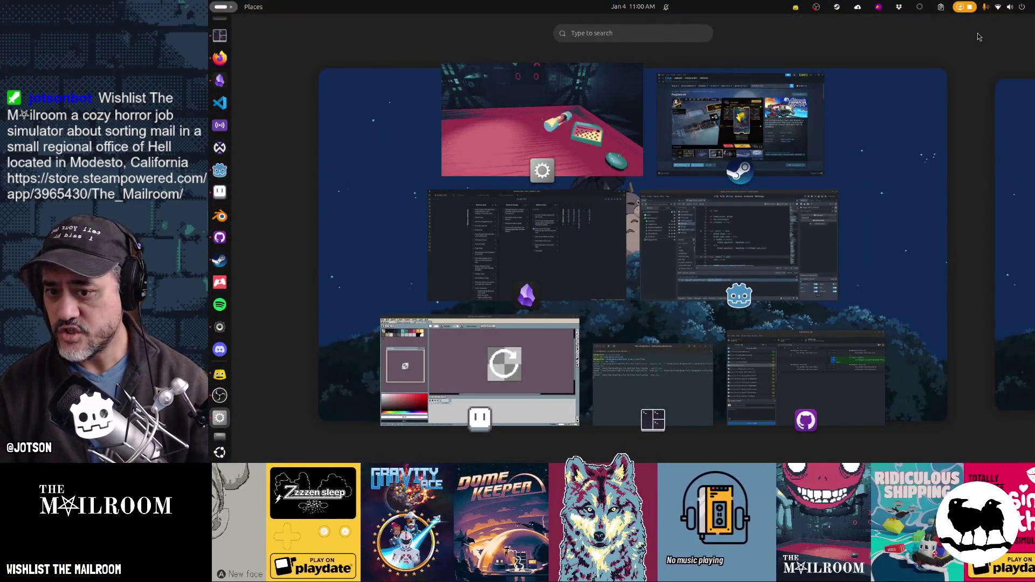
# Check mailmanager.gd in the Godot editor, then resume the paused playtest.
pyautogui.click(779, 210)
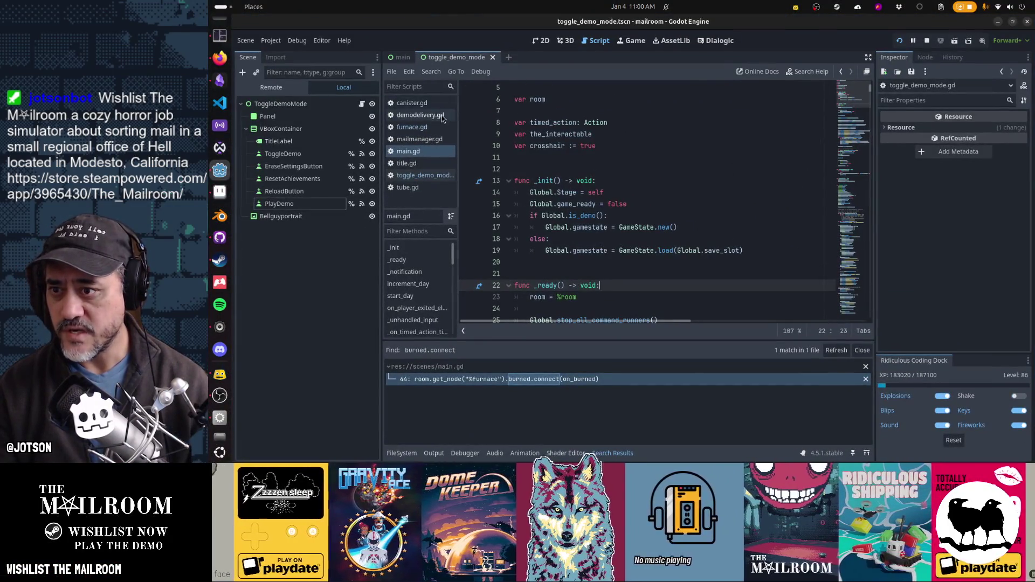
pyautogui.click(440, 141)
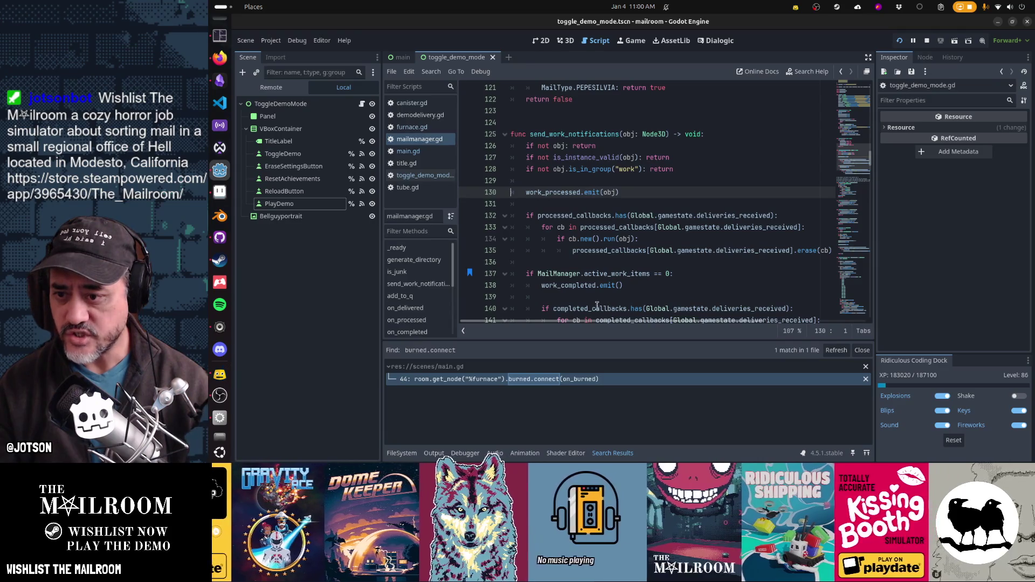
pyautogui.hotkey('alt', 'Tab')
pyautogui.press('Escape')
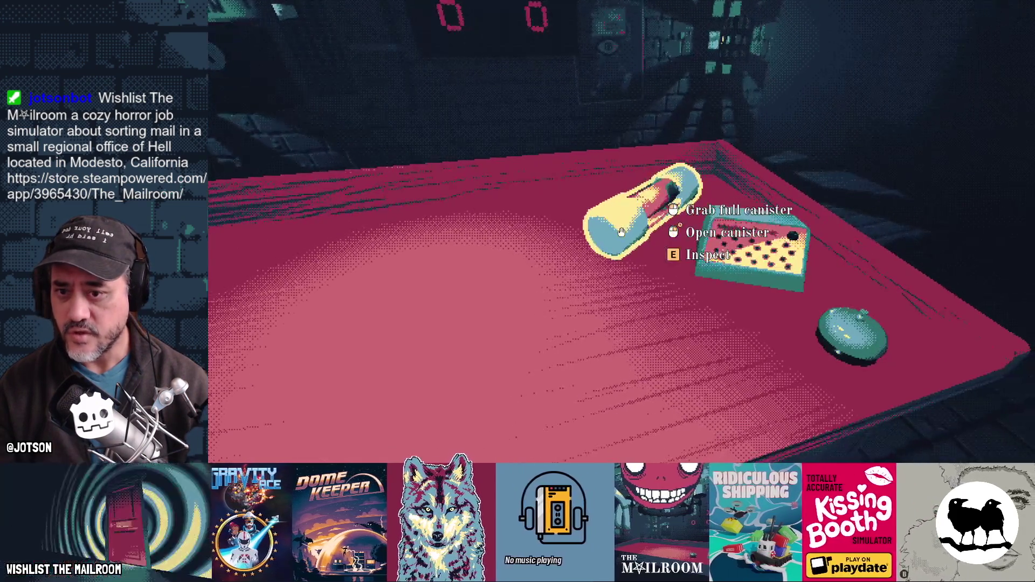
# Open the canister, reinsert the letter, send it to floor 2, and dismiss the intercom.
pyautogui.click(621, 231)
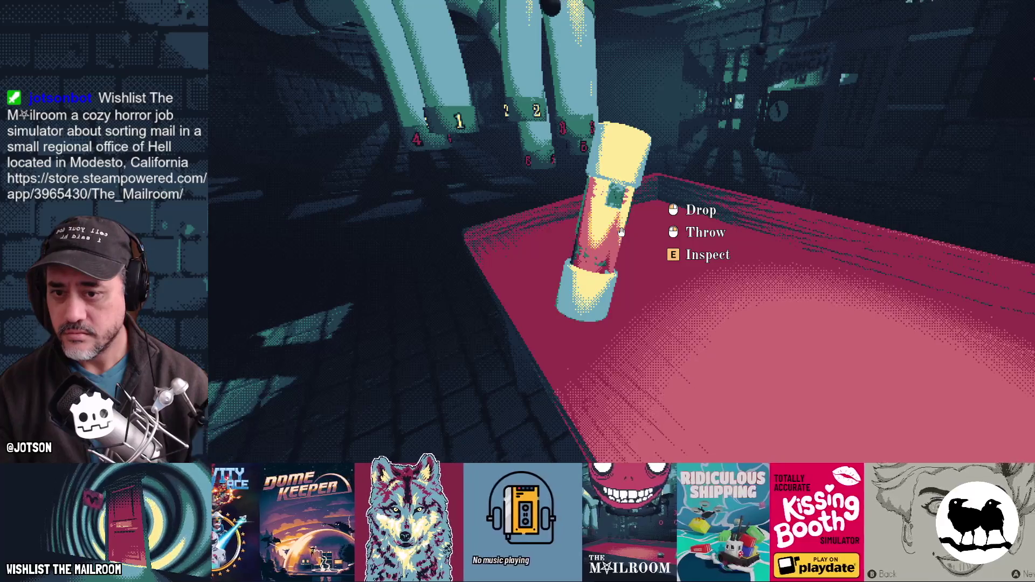
pyautogui.click(621, 232)
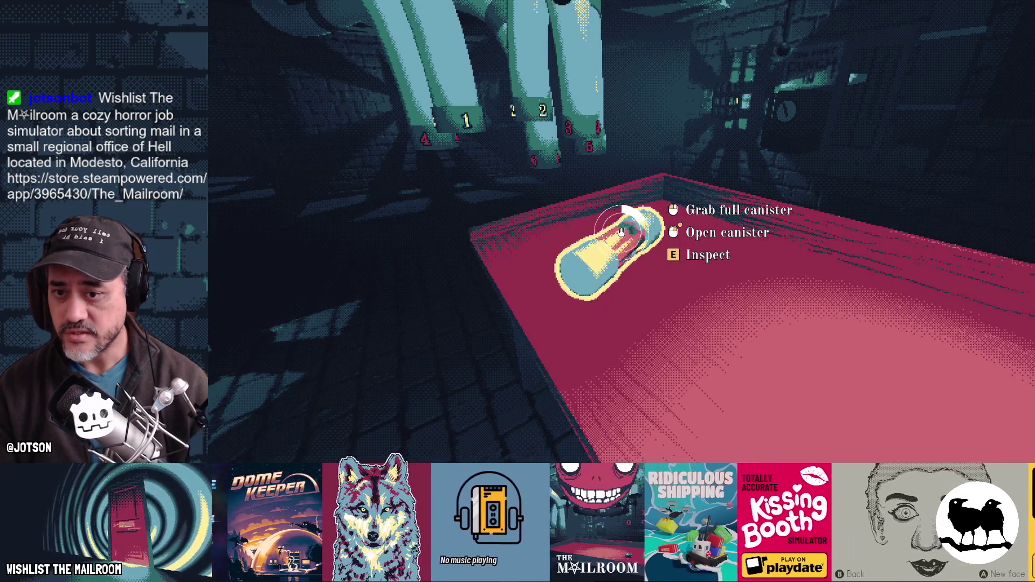
pyautogui.rightClick(621, 231)
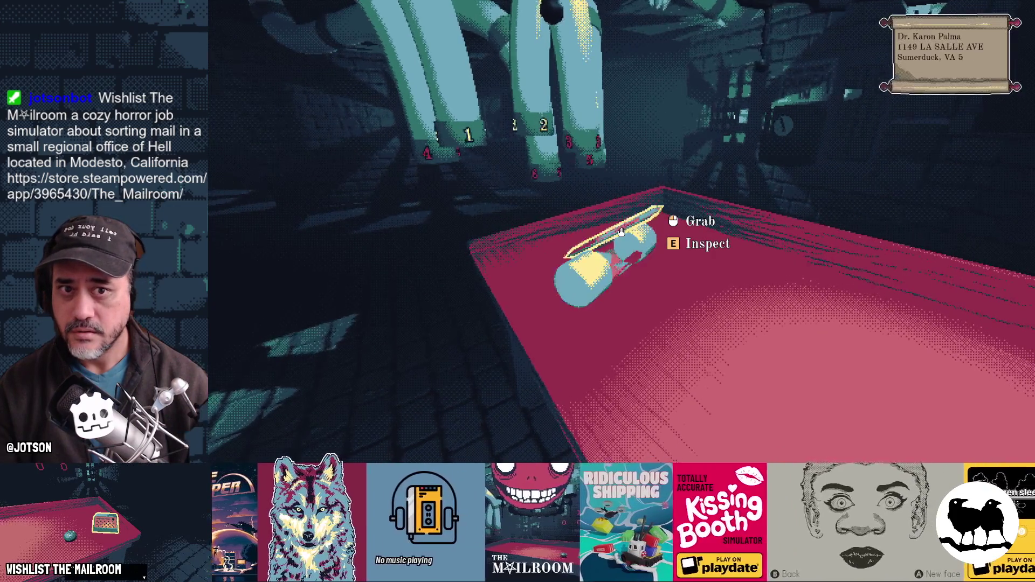
pyautogui.rightClick(621, 231)
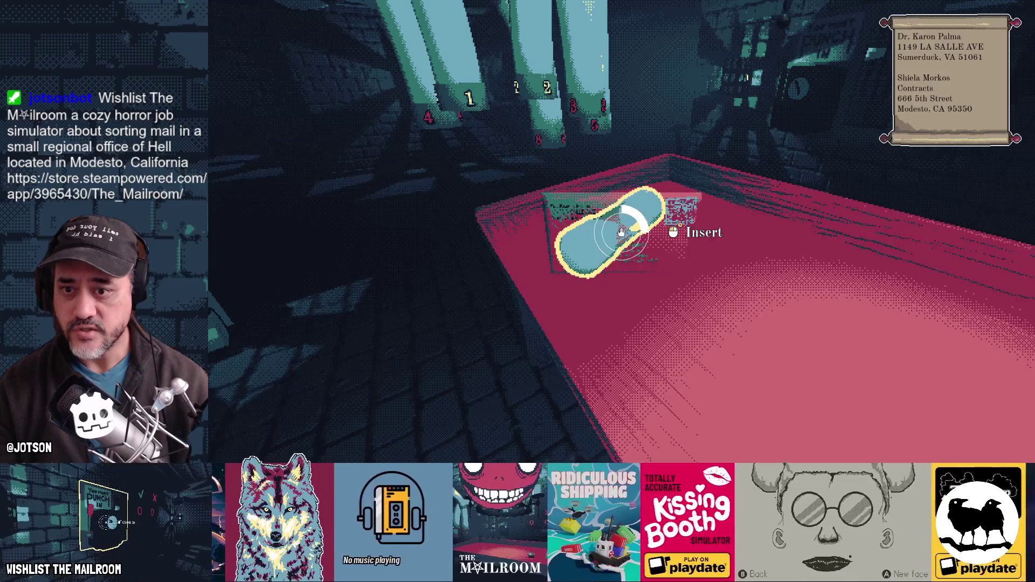
pyautogui.click(621, 232)
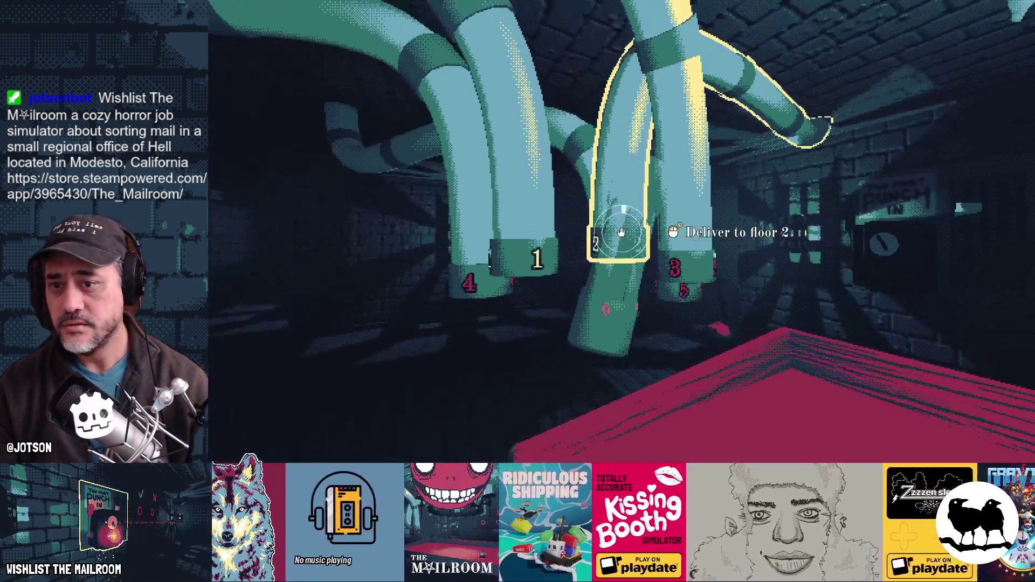
pyautogui.click(621, 231)
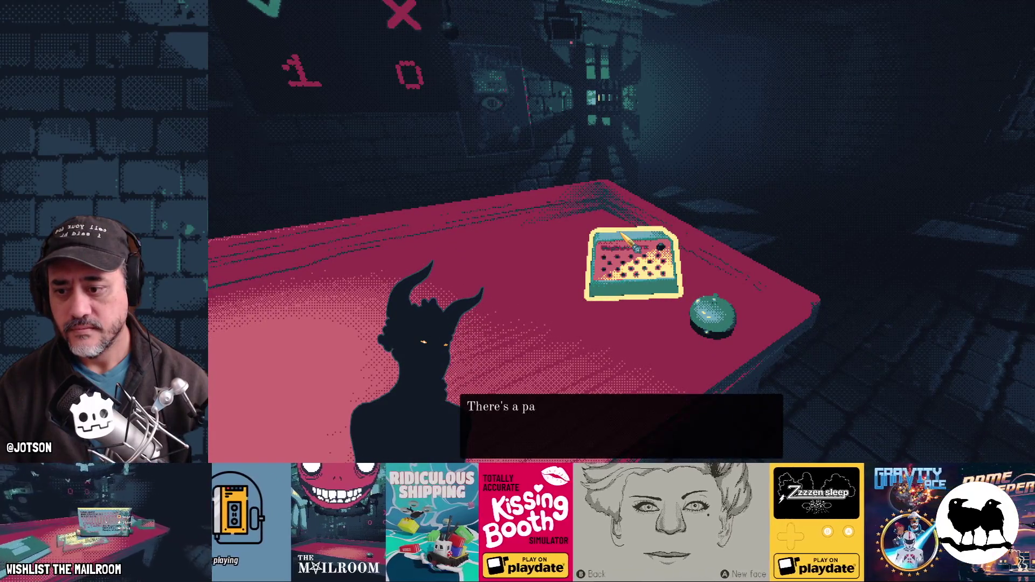
pyautogui.click(621, 233)
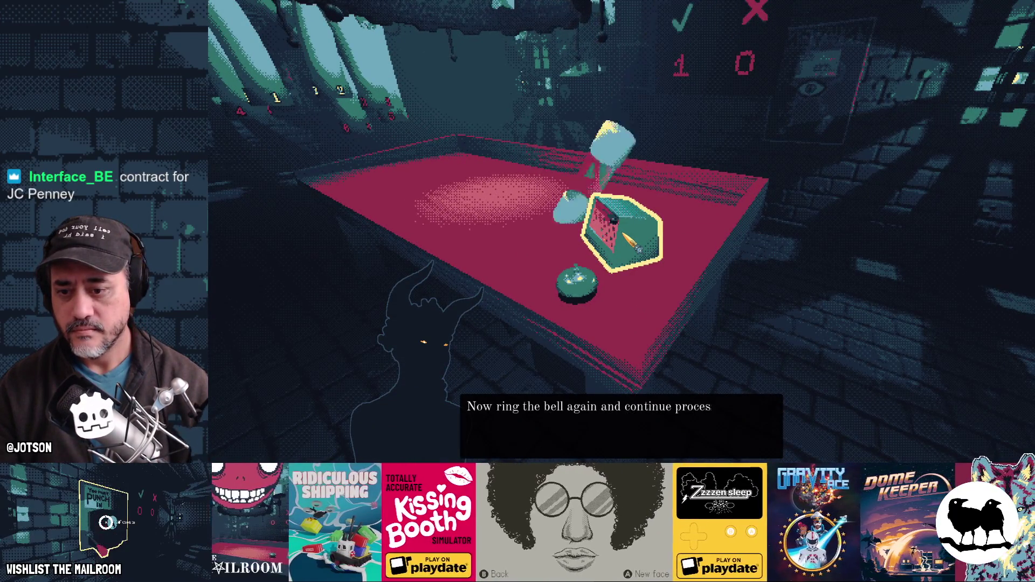
pyautogui.click(621, 232)
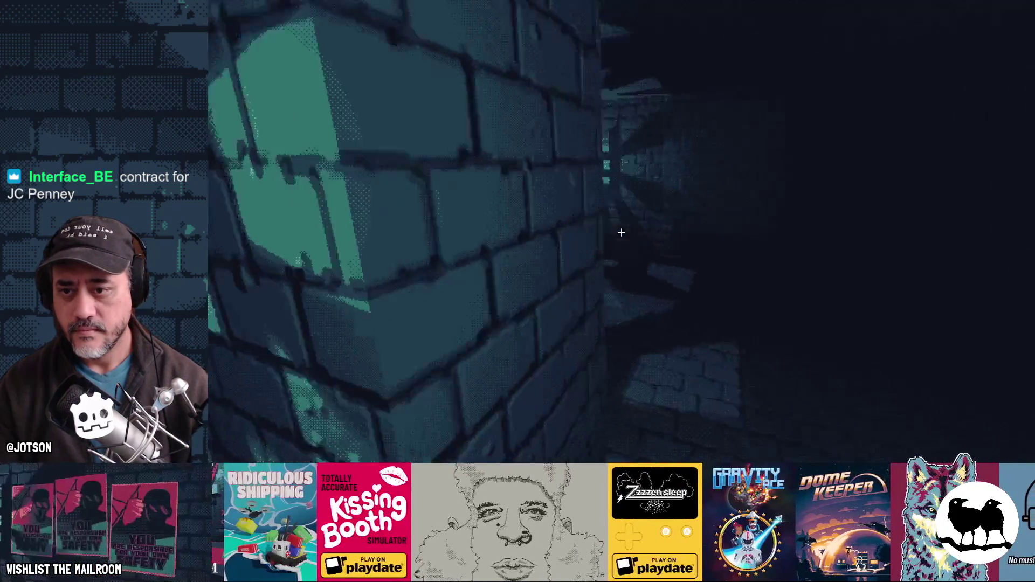
# Set the mortar on the desk, ring the bell, and pause the game.
pyautogui.press('w')
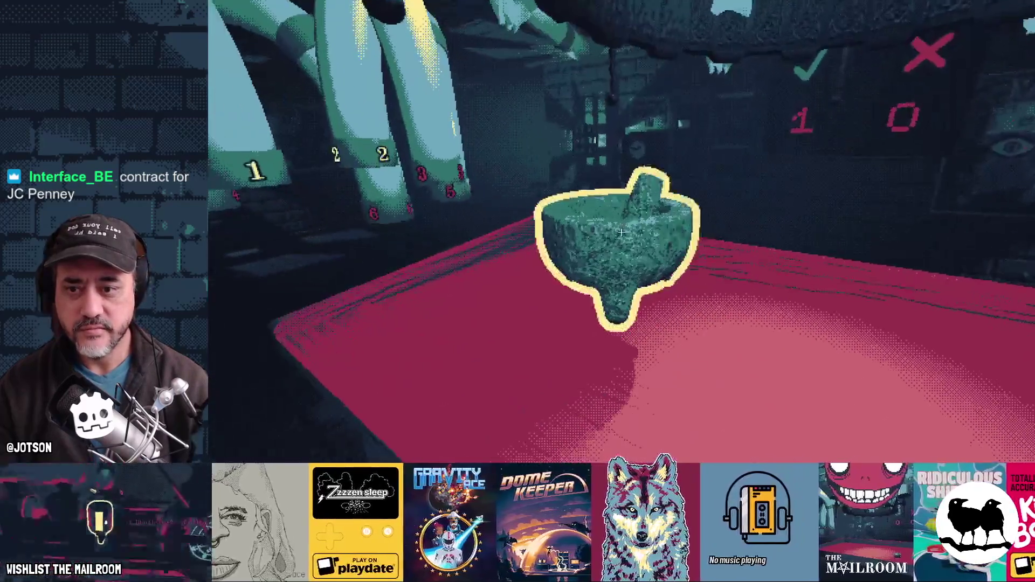
pyautogui.click(621, 232)
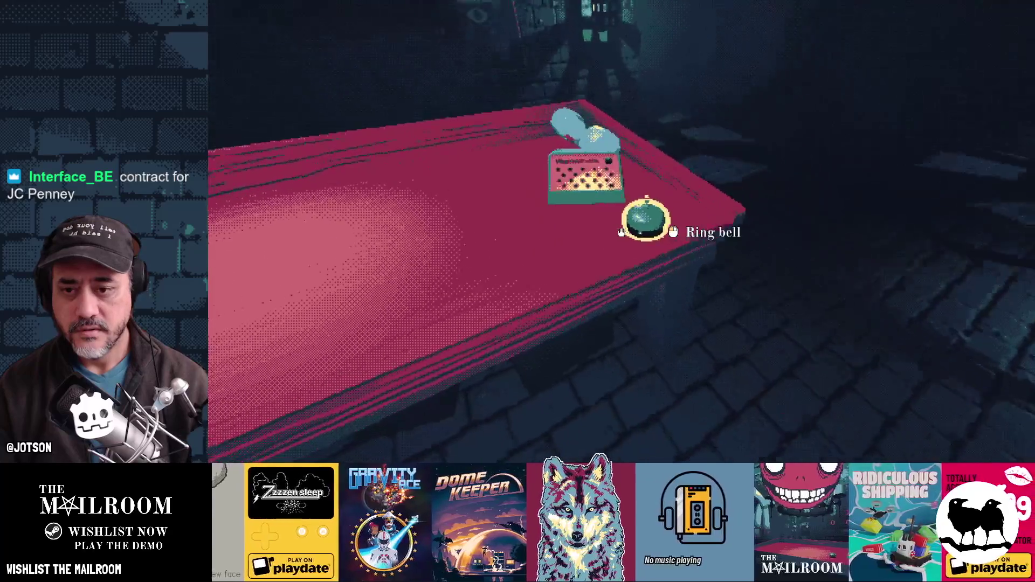
pyautogui.click(621, 232)
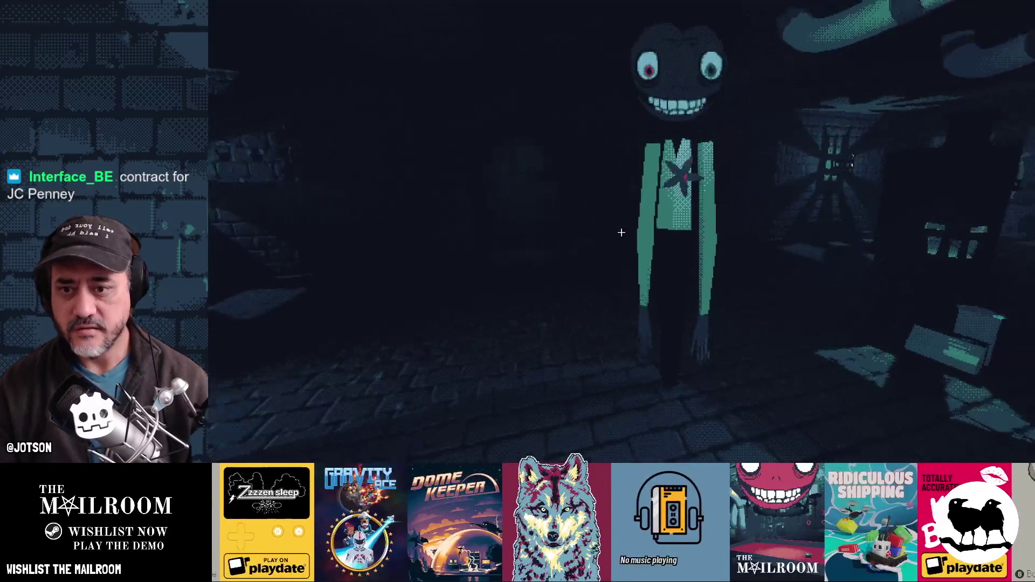
pyautogui.press('Escape')
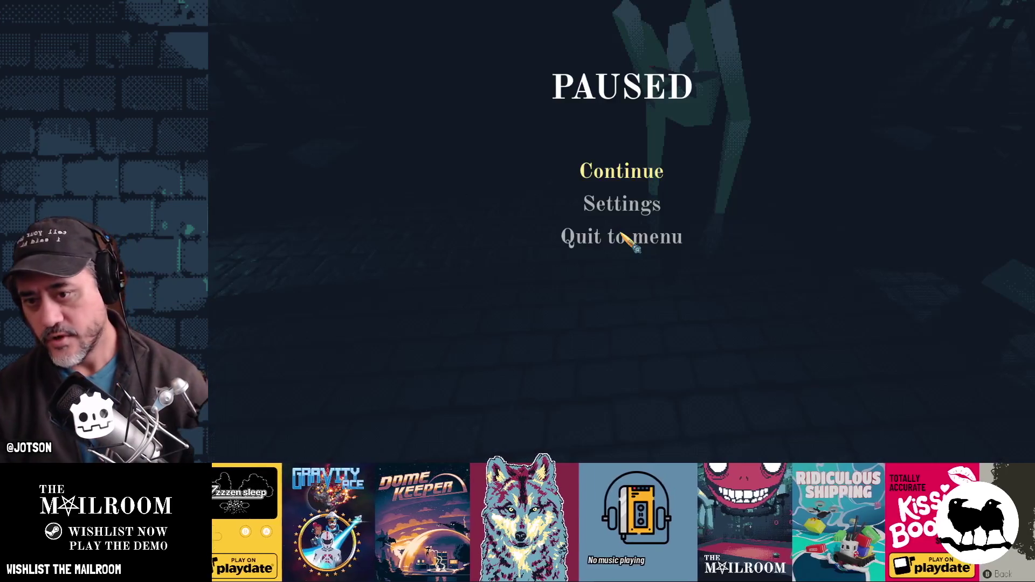
# Quit to the main menu, reload from the testing menu, and ring the bell to start deliveries.
pyautogui.click(624, 237)
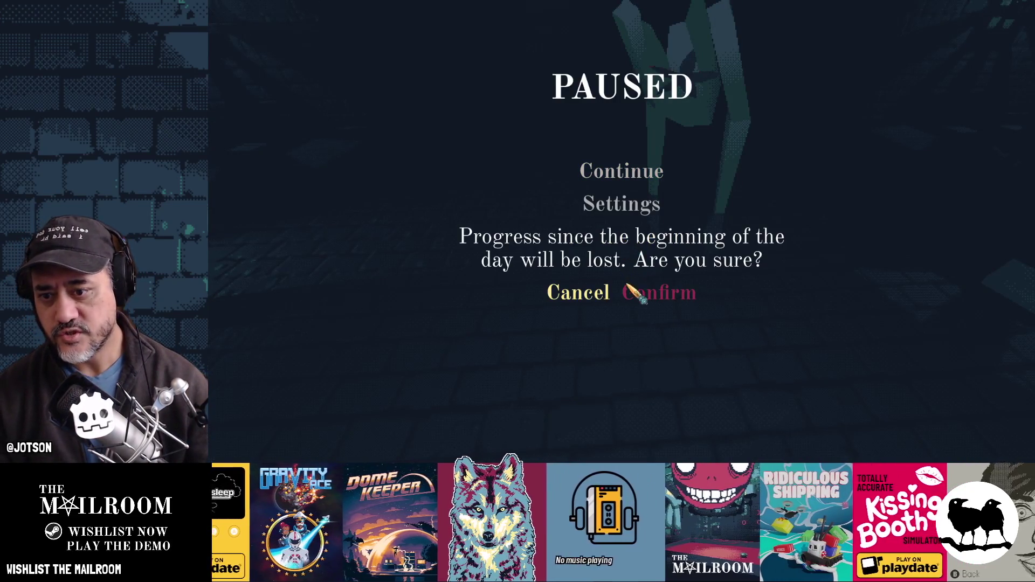
pyautogui.click(635, 291)
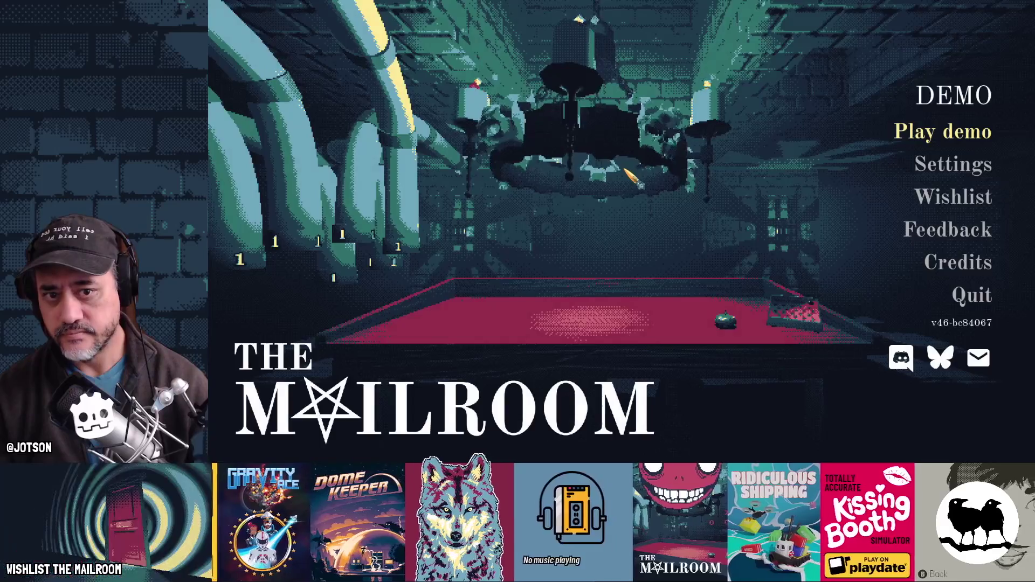
pyautogui.press('F1')
pyautogui.click(640, 274)
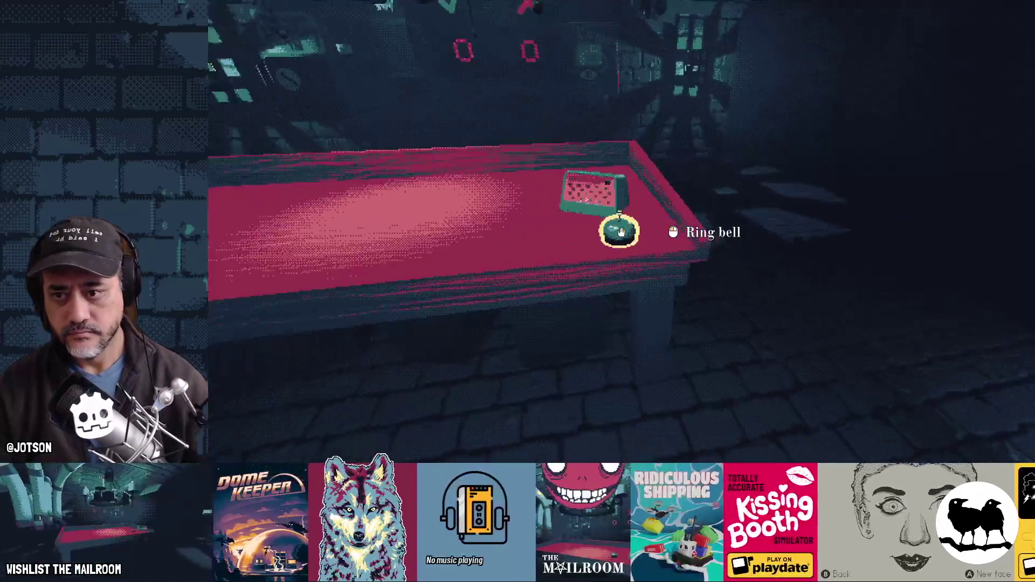
pyautogui.click(621, 232)
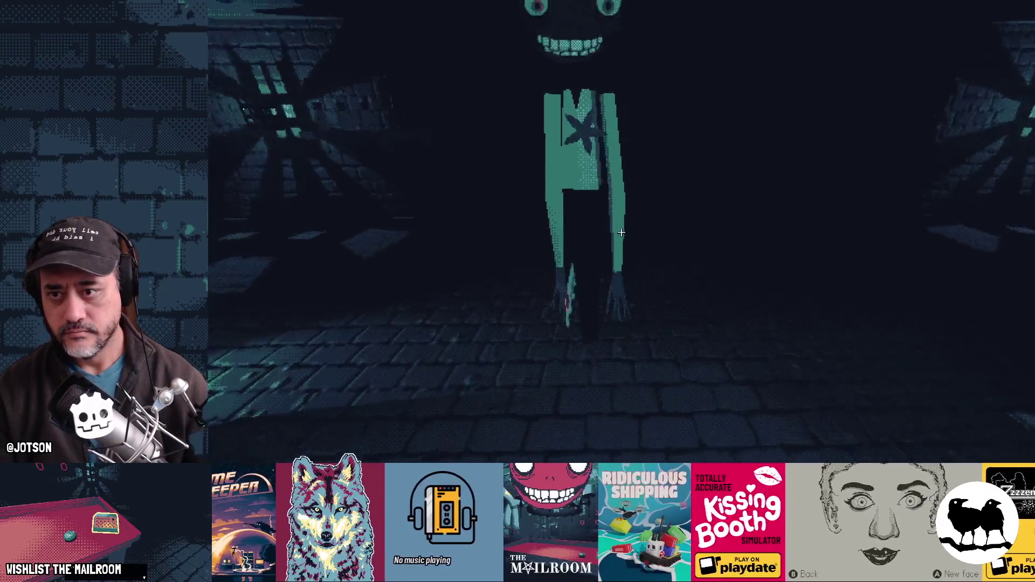
pyautogui.click(938, 48)
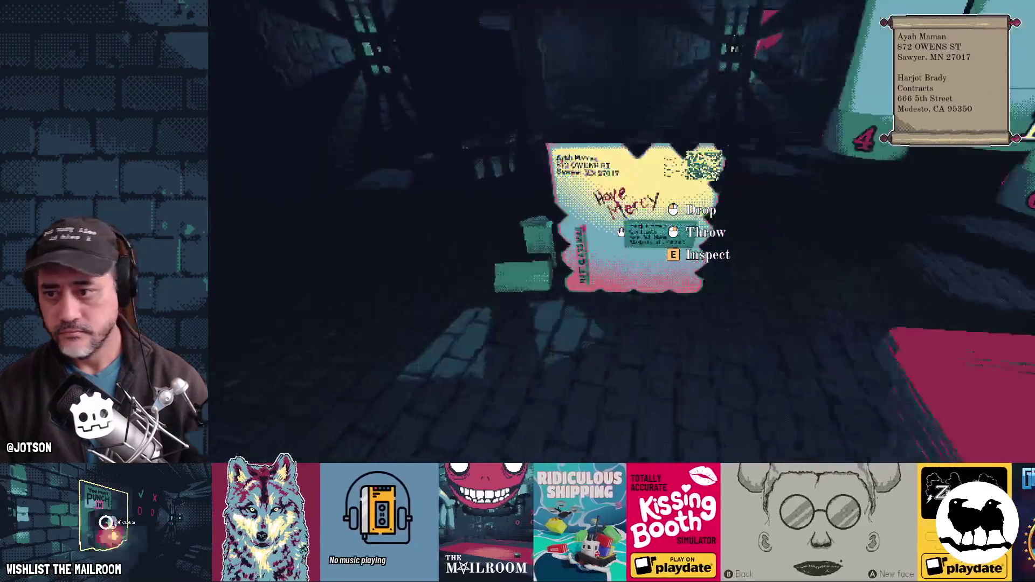
# Set the letter on fire and burn it to ash.
pyautogui.click(621, 232)
pyautogui.click(621, 232)
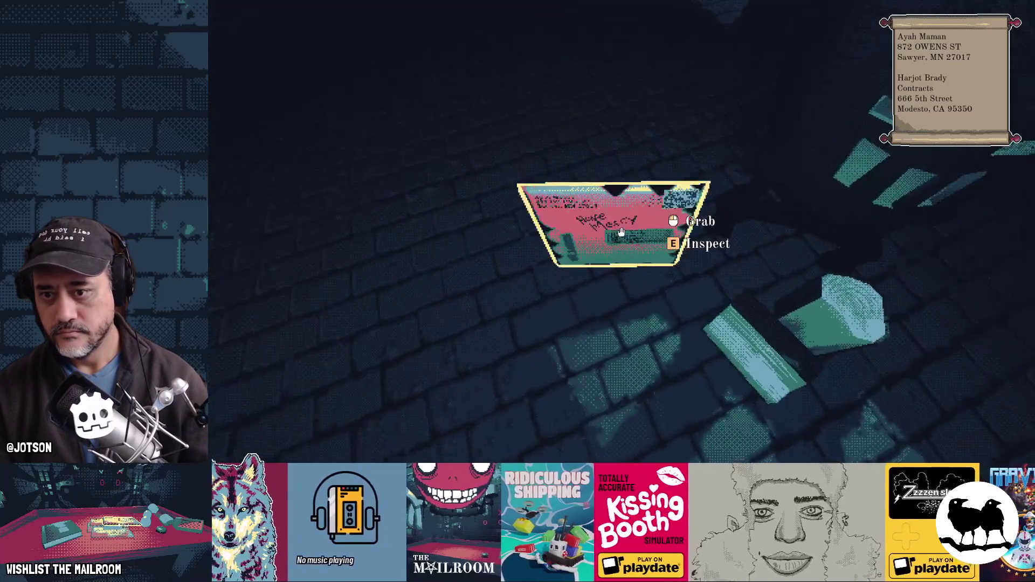
pyautogui.click(621, 232)
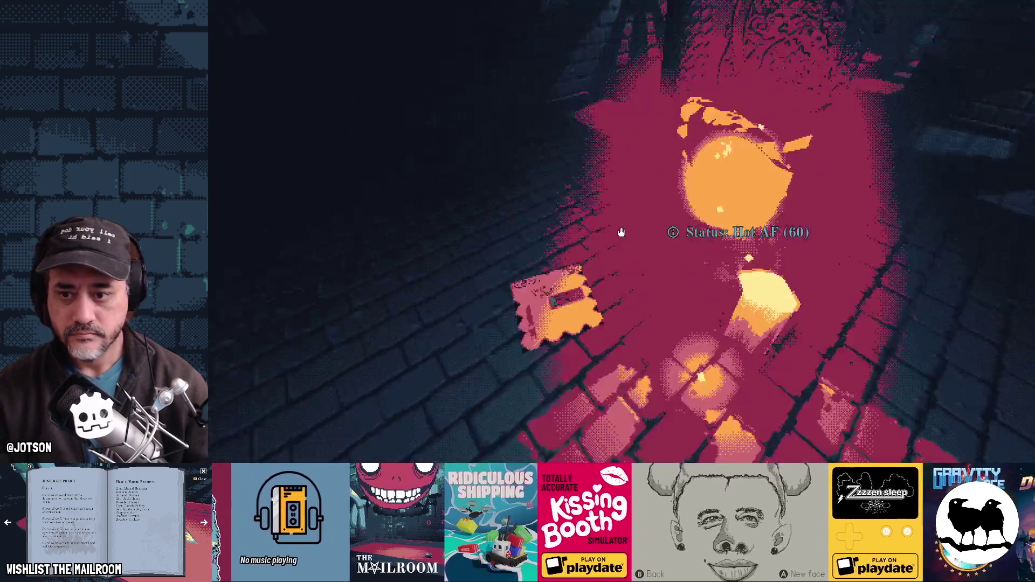
pyautogui.click(621, 233)
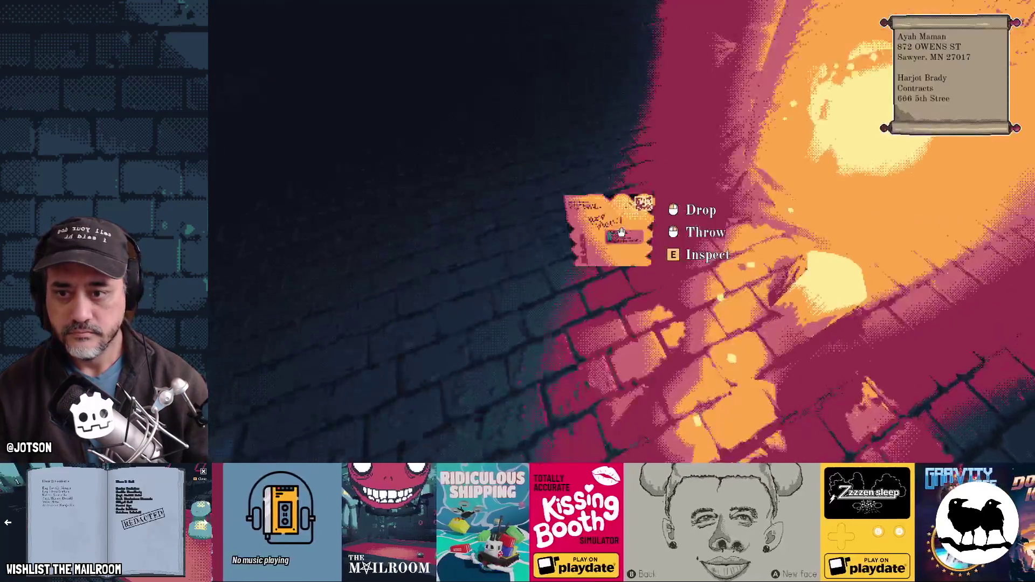
pyautogui.click(621, 232)
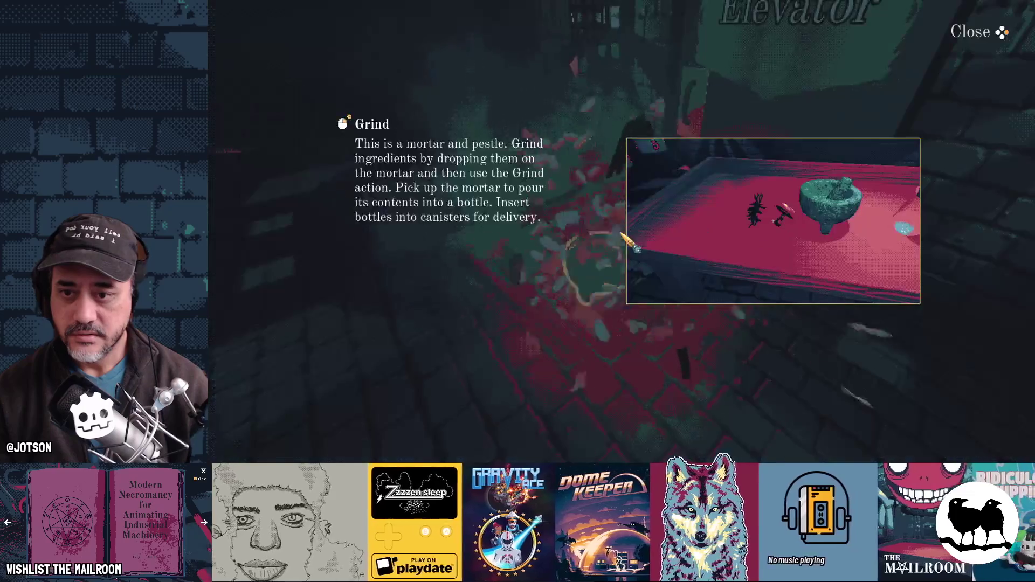
# Inspect a letter, handle the tripod lamp, walk to the red table, and stop the game.
pyautogui.click(970, 38)
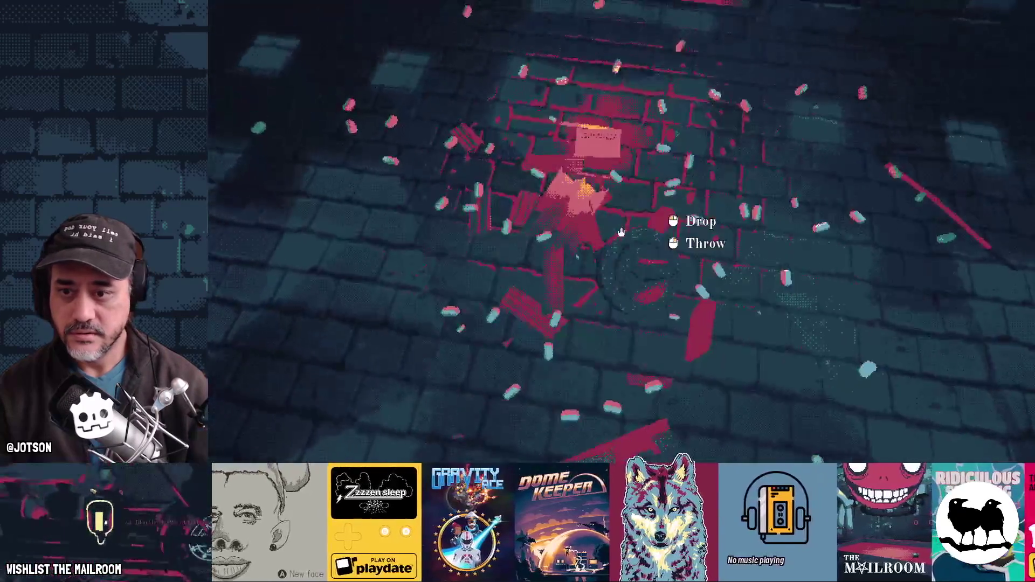
pyautogui.click(621, 232)
pyautogui.click(621, 232)
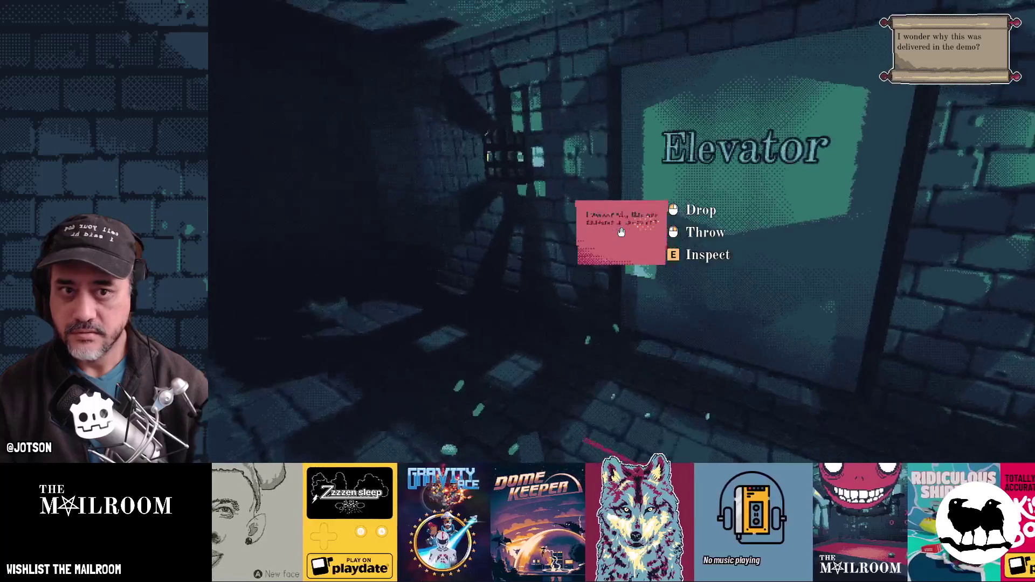
pyautogui.press('e')
pyautogui.press('e')
pyautogui.click(621, 232)
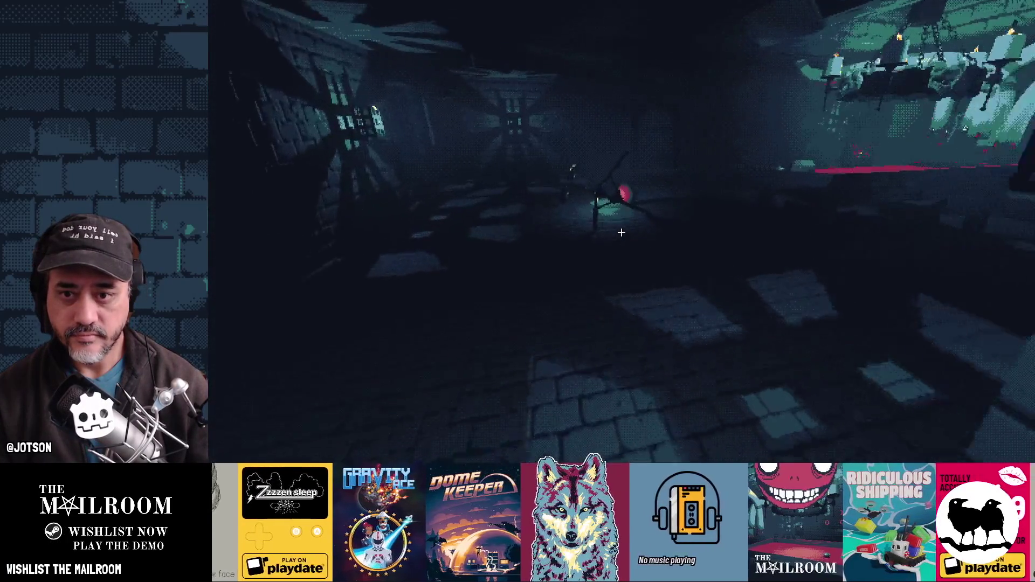
pyautogui.click(621, 232)
pyautogui.click(621, 232)
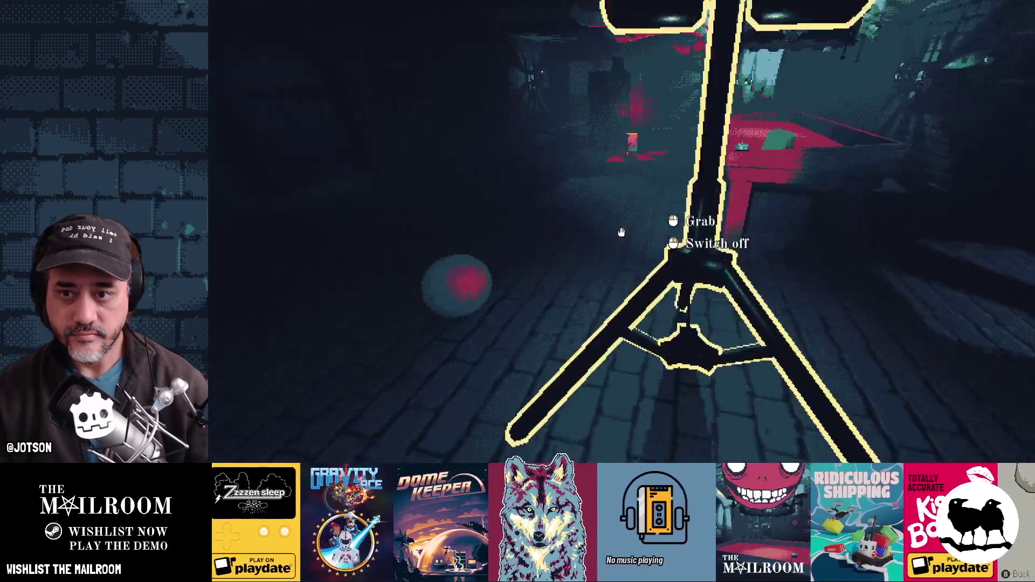
pyautogui.press('w')
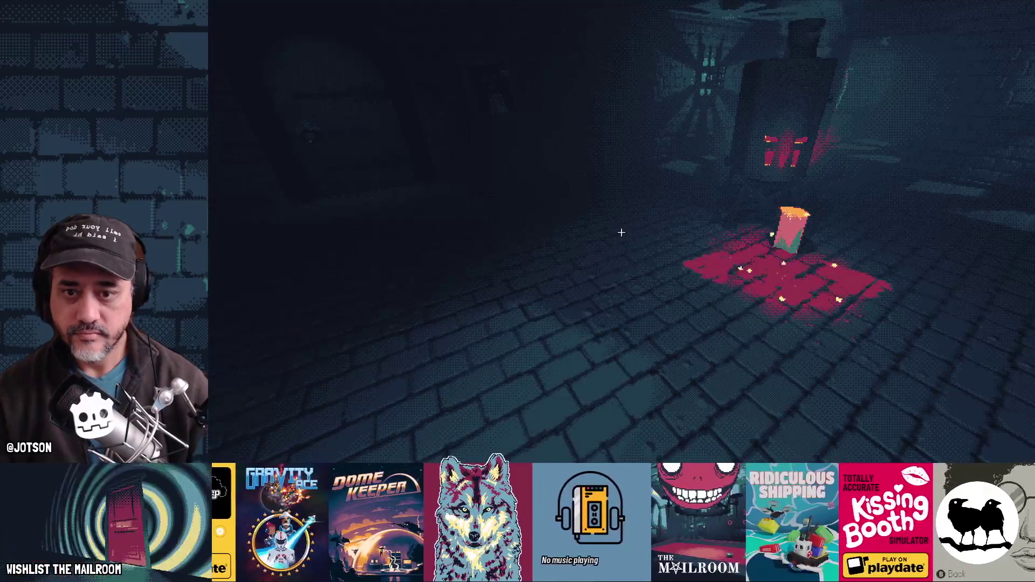
pyautogui.press('F8')
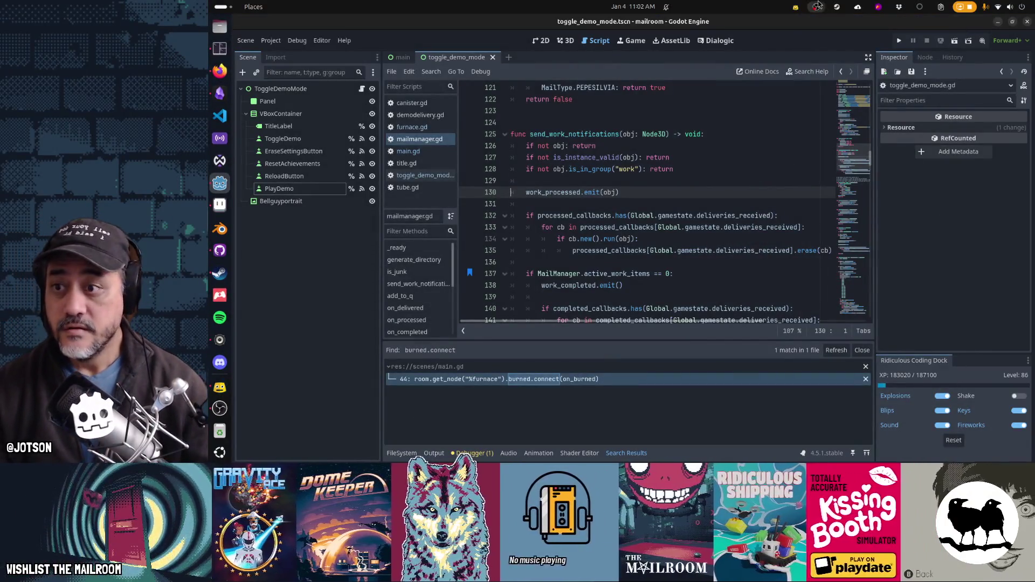
# Open main.gd and search for 'day ==' to find the day-1 block.
pyautogui.click(447, 153)
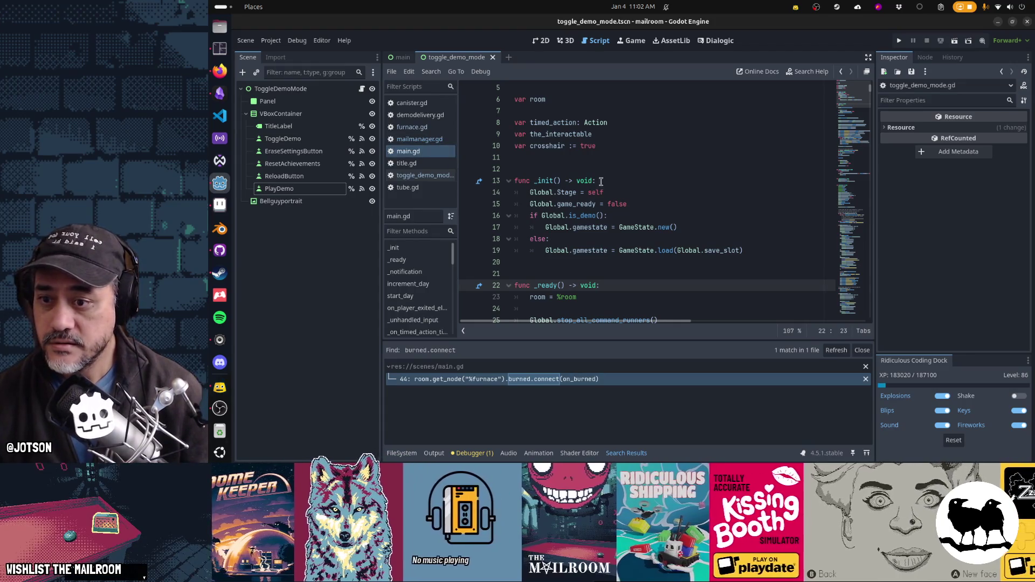
pyautogui.scroll(-14, 601, 181)
pyautogui.scroll(-13, 622, 210)
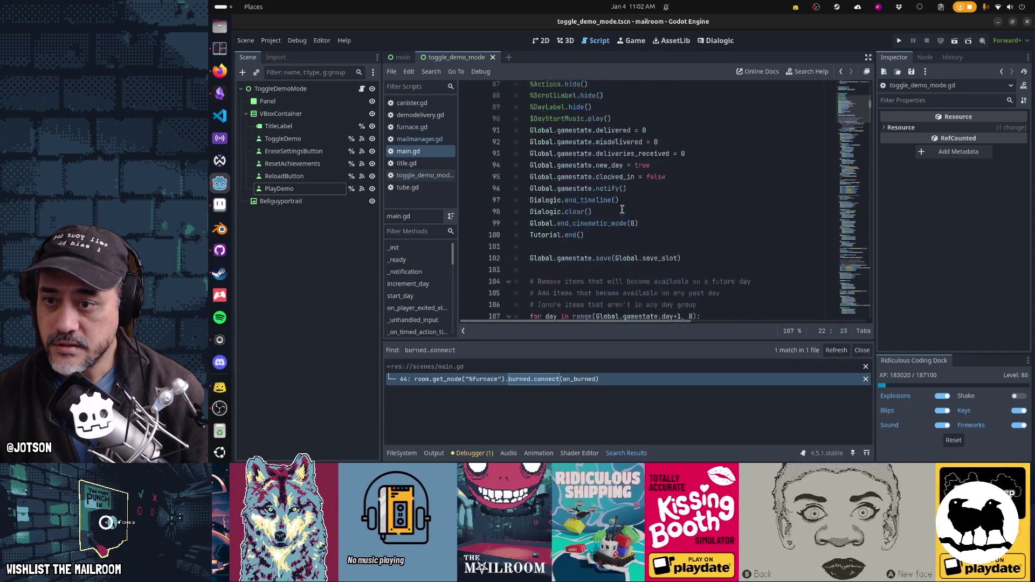
pyautogui.click(622, 209)
pyautogui.hotkey('ctrl', 'f')
pyautogui.write('day')
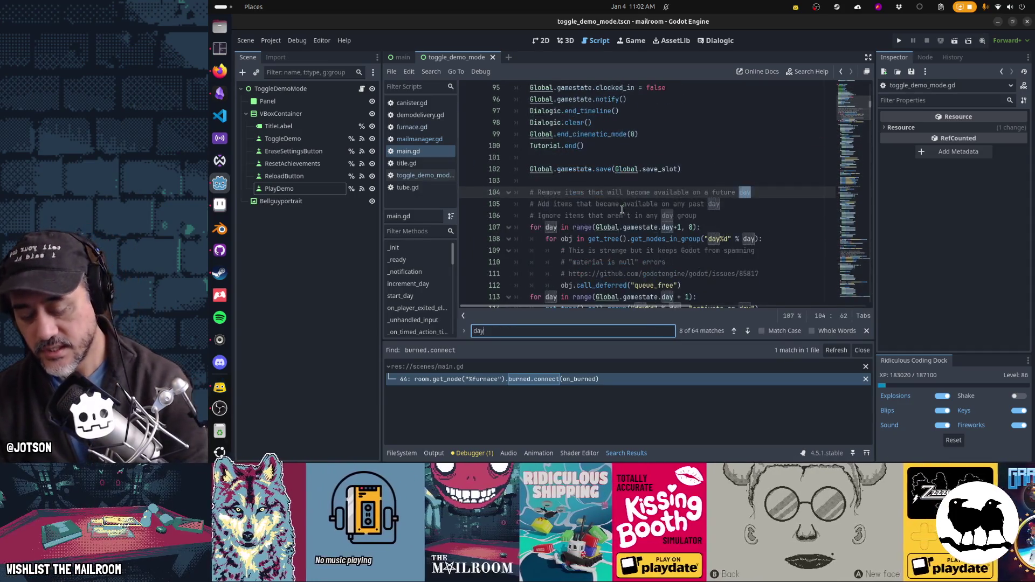
pyautogui.write(' ==')
pyautogui.press('Escape')
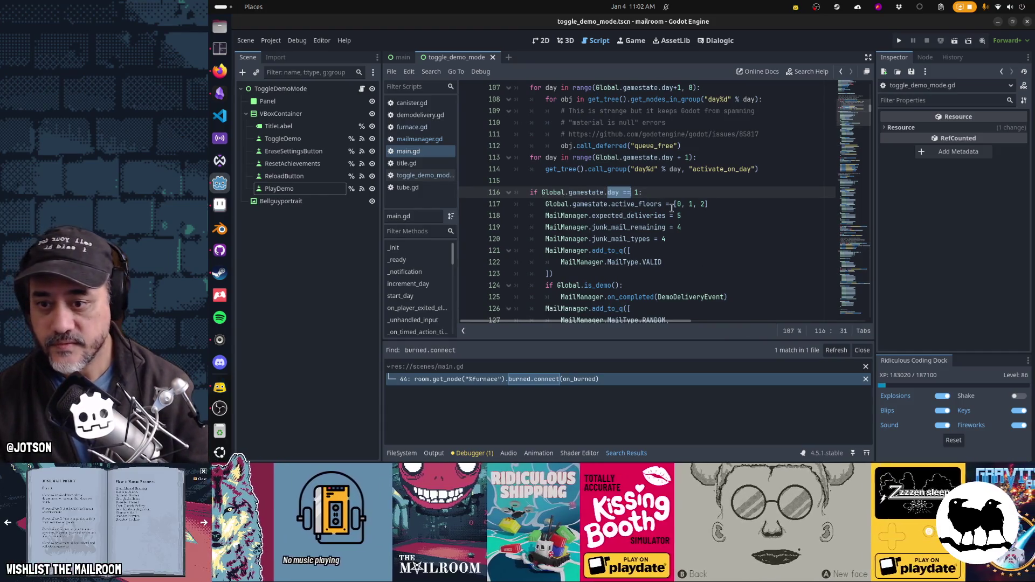
pyautogui.scroll(-3, 671, 208)
# Move the 'if Global.is_demo()' block to follow the LAB_REPORT mail queue.
pyautogui.click(675, 183)
pyautogui.hotkey('shift', 'Down')
pyautogui.hotkey('shift', 'Down')
pyautogui.hotkey('ctrl', 'x')
pyautogui.press('Up')
pyautogui.press('Down')
pyautogui.press('Down')
pyautogui.press('Down')
pyautogui.press('Down')
pyautogui.press('Down')
pyautogui.press('Down')
pyautogui.hotkey('ctrl', 'v')
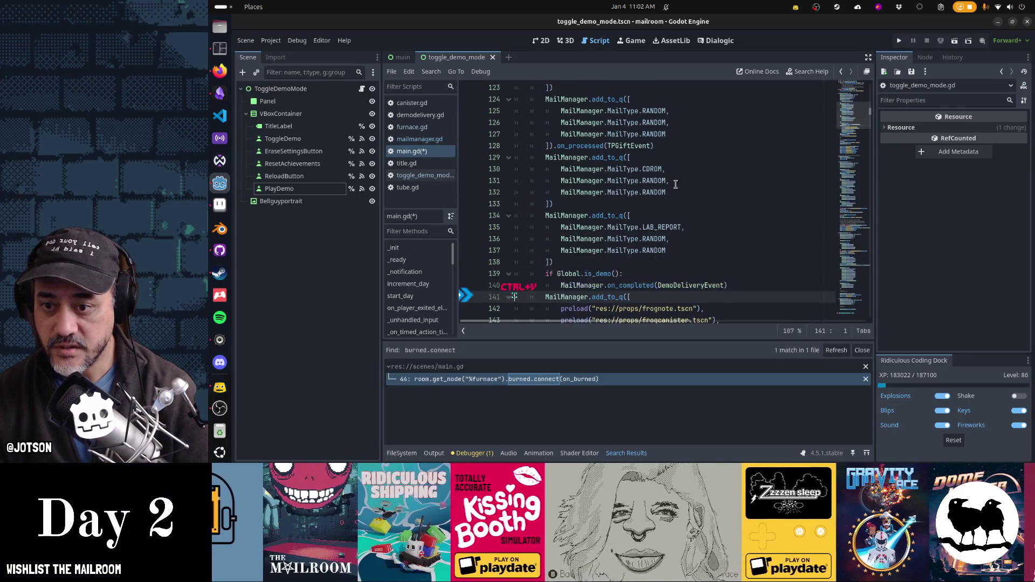
# Check the block's placement among the mail queues and save main.gd.
pyautogui.press('Up')
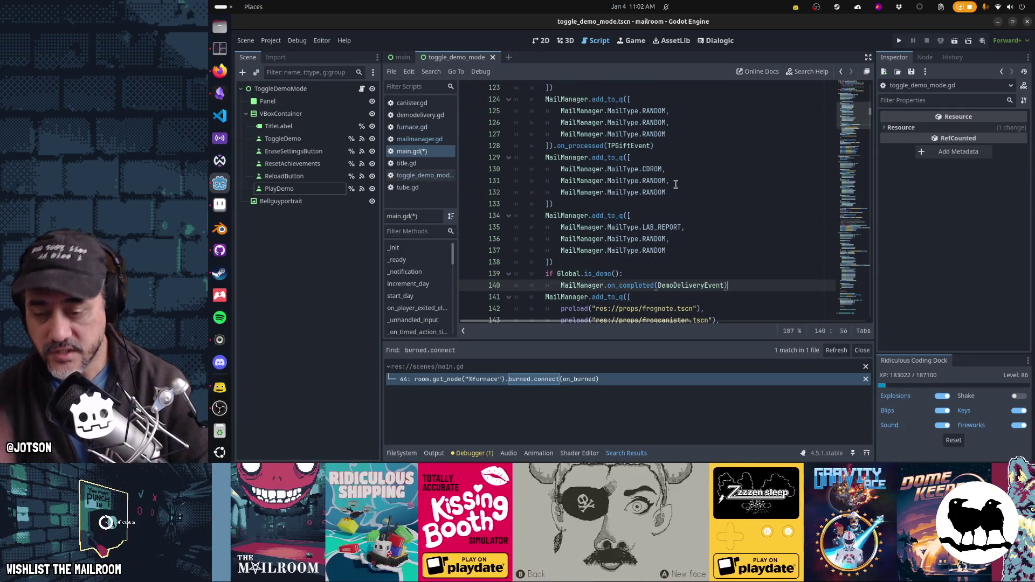
pyautogui.press('Up')
pyautogui.press('Up')
pyautogui.press('Up')
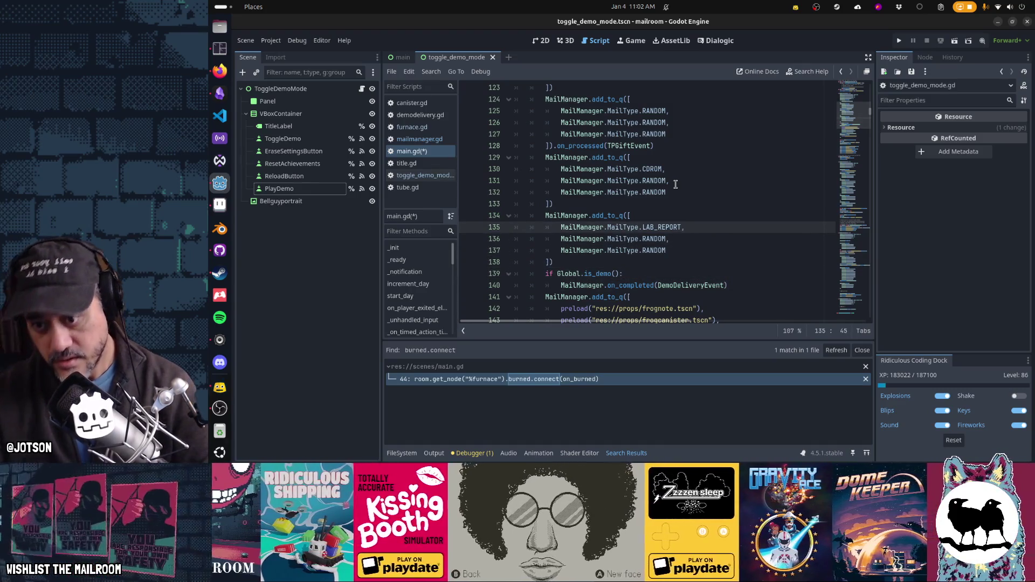
pyautogui.press('Down')
pyautogui.press('Down')
pyautogui.press('Down')
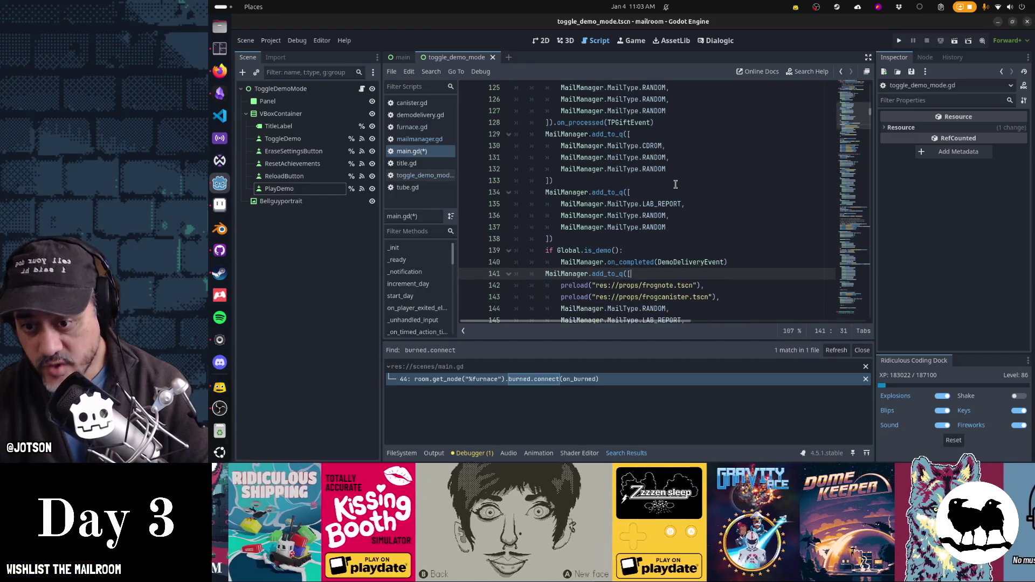
pyautogui.press('Down')
pyautogui.press('Down')
pyautogui.press('Down')
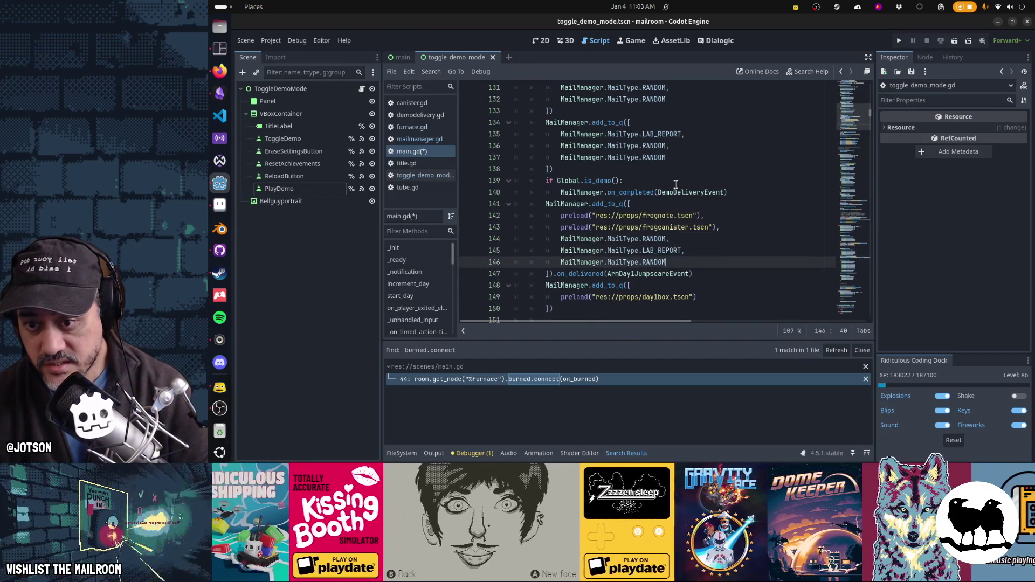
pyautogui.press('Down')
pyautogui.press('Down')
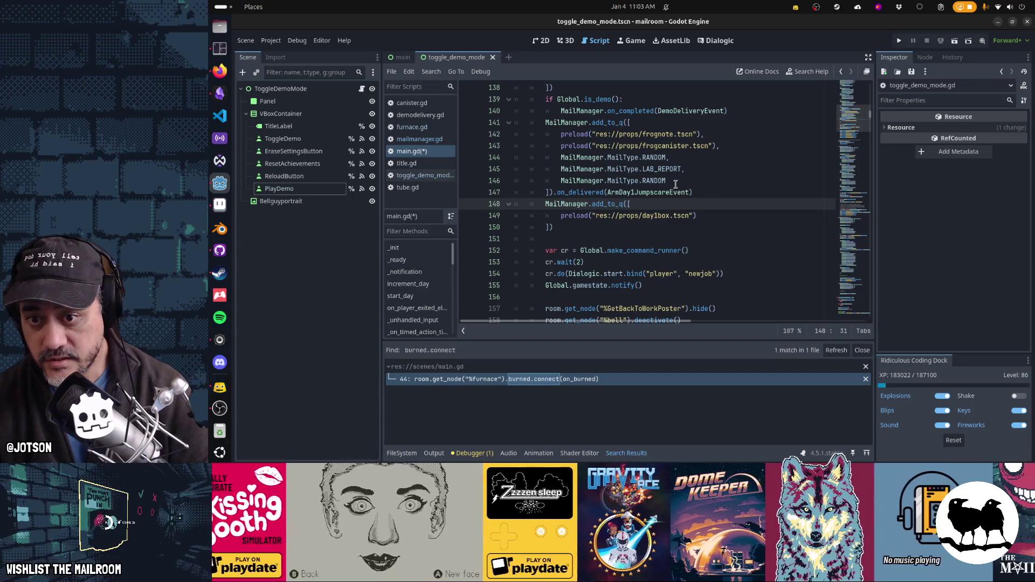
pyautogui.press('Up')
pyautogui.press('Up')
pyautogui.press('Up')
pyautogui.press('End')
pyautogui.press('Up')
pyautogui.press('Up')
pyautogui.press('Up')
pyautogui.press('Down')
pyautogui.press('Down')
pyautogui.press('Down')
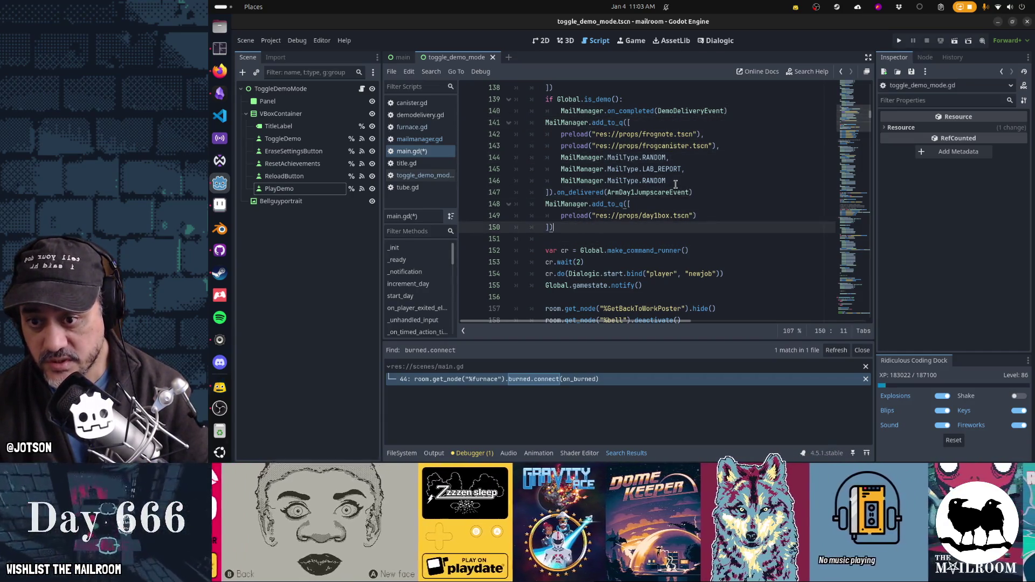
pyautogui.press('Down')
pyautogui.press('Down')
pyautogui.press('Down')
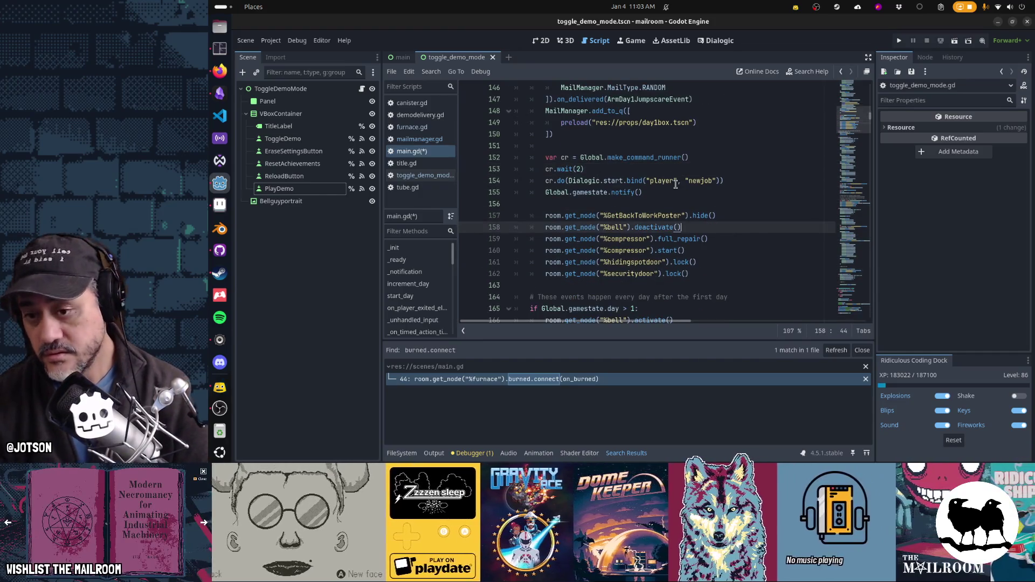
pyautogui.hotkey('ctrl', 's')
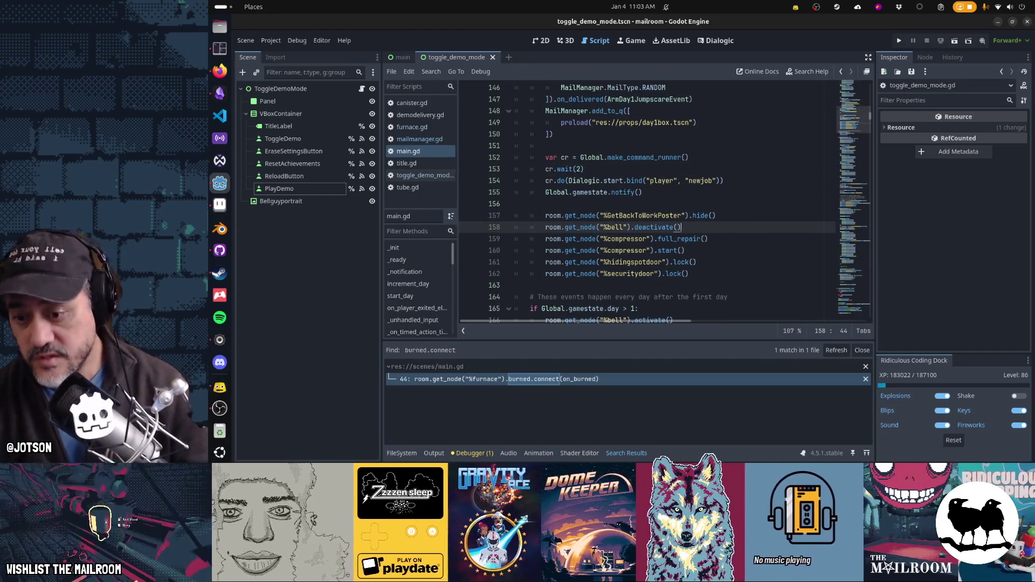
# In GitHub Desktop, view the toggle_demo_mode.gd, keys.de_DE.translation and mailbundle.gd diffs.
pyautogui.click(220, 251)
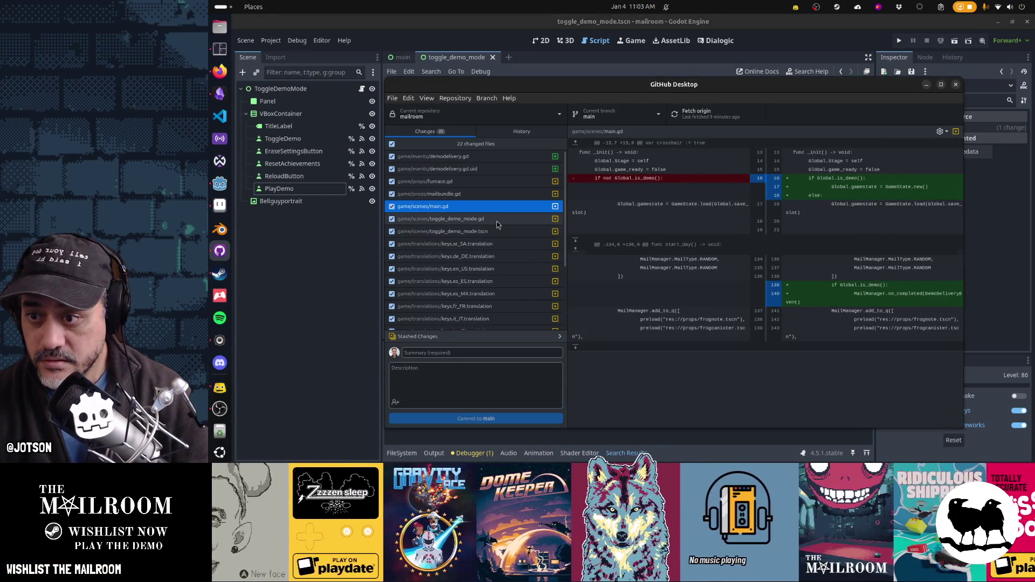
pyautogui.click(497, 221)
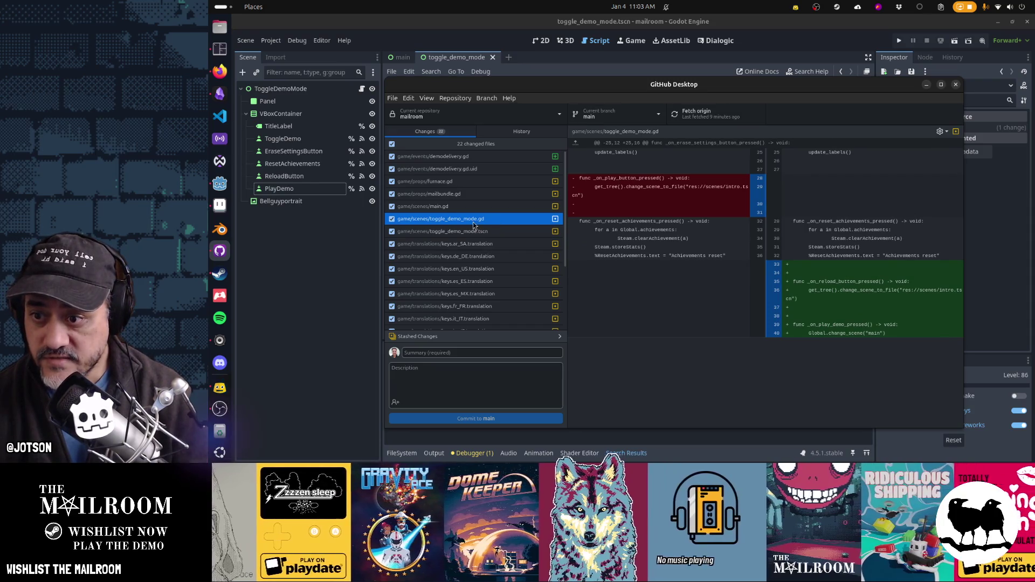
pyautogui.click(477, 255)
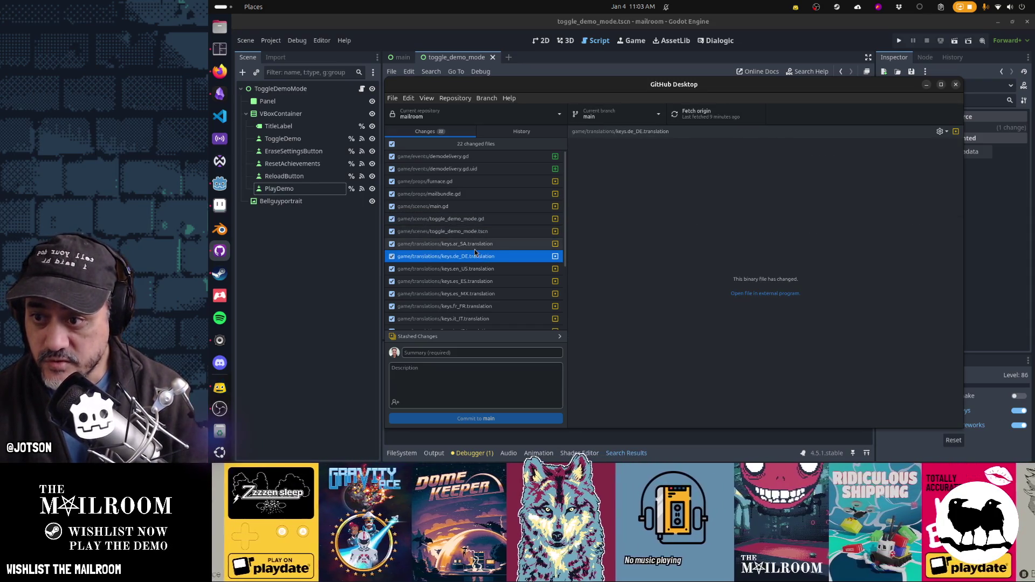
pyautogui.click(461, 197)
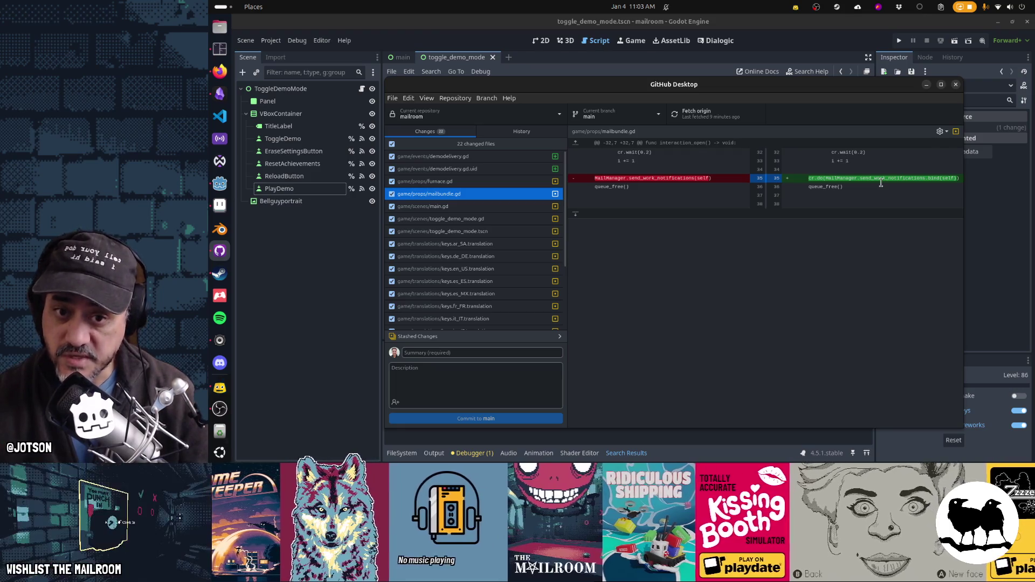
# Compare the furnace.gd and mailbundle.gd diffs, highlighting furnace's tree_exited.connect call.
pyautogui.click(500, 181)
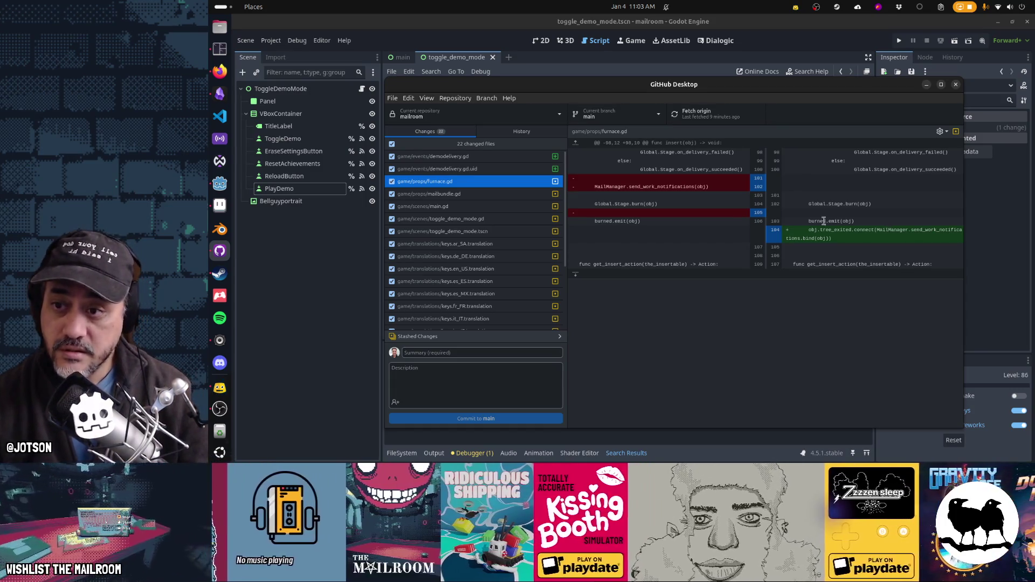
pyautogui.click(474, 195)
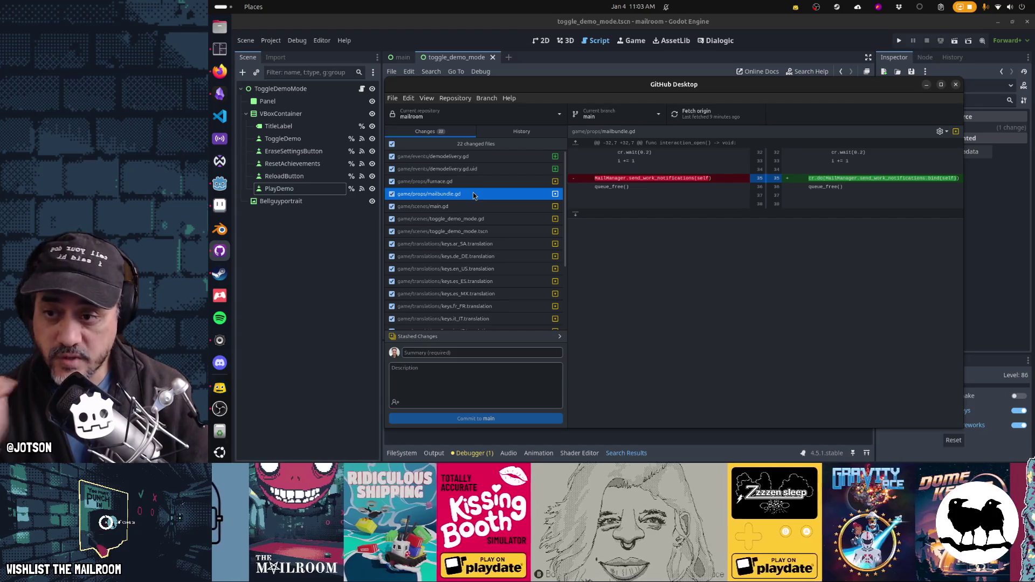
pyautogui.click(470, 184)
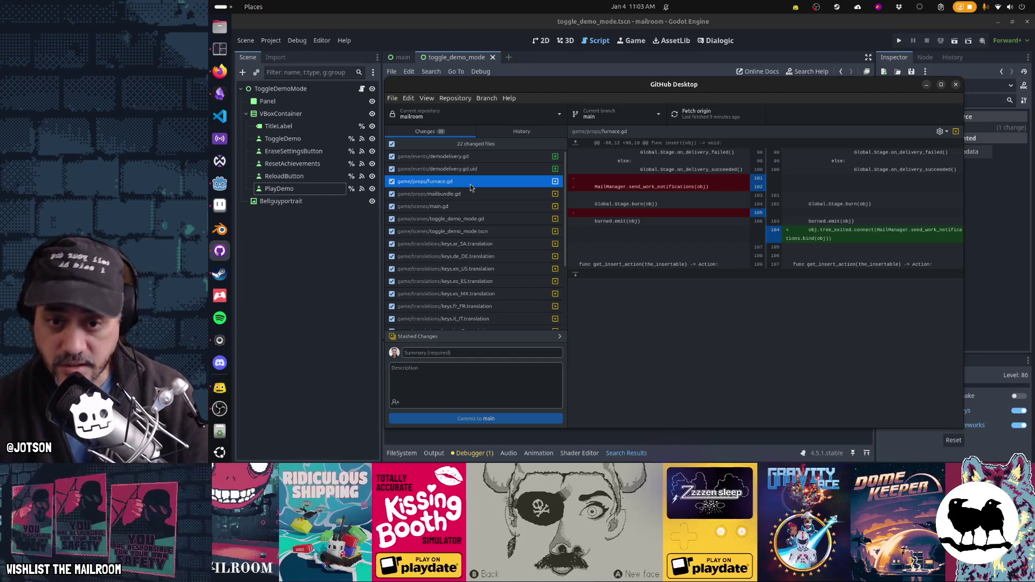
pyautogui.click(460, 198)
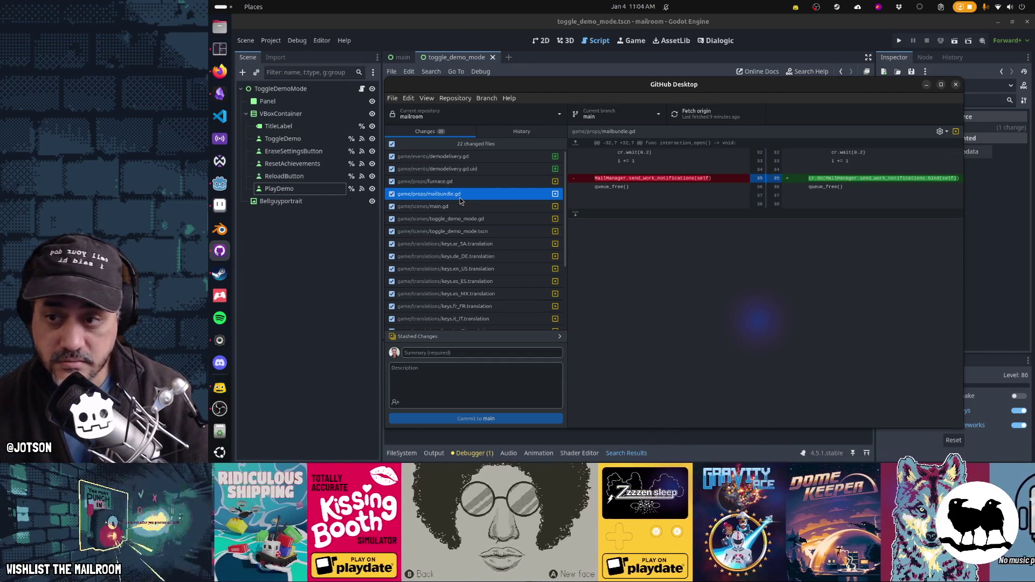
pyautogui.click(453, 187)
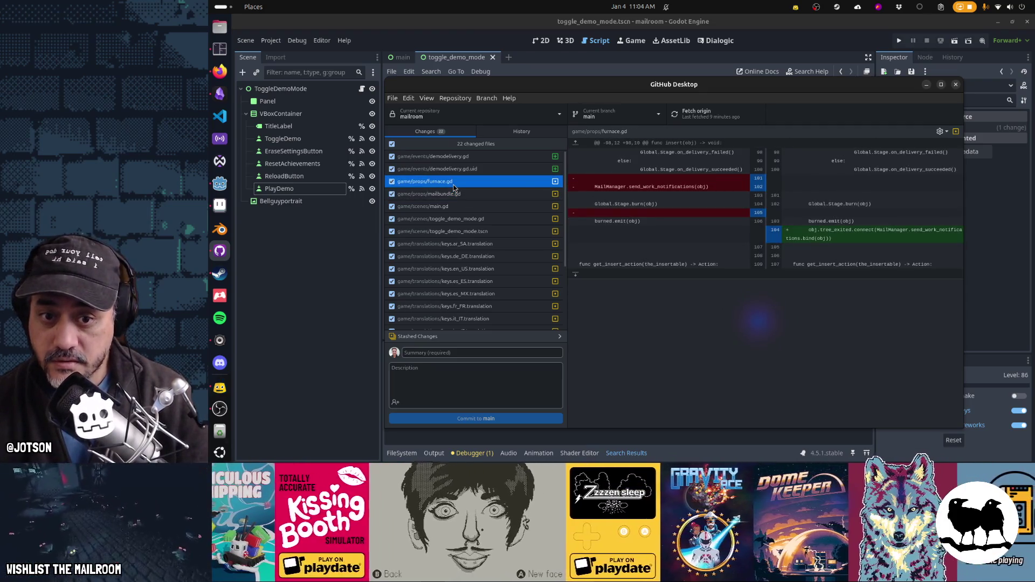
pyautogui.click(454, 198)
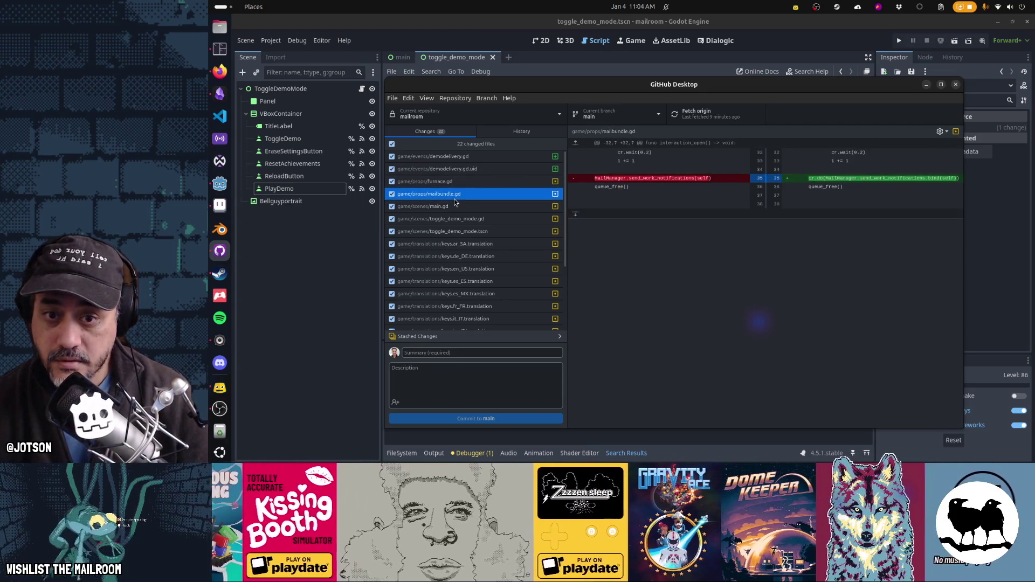
pyautogui.click(450, 183)
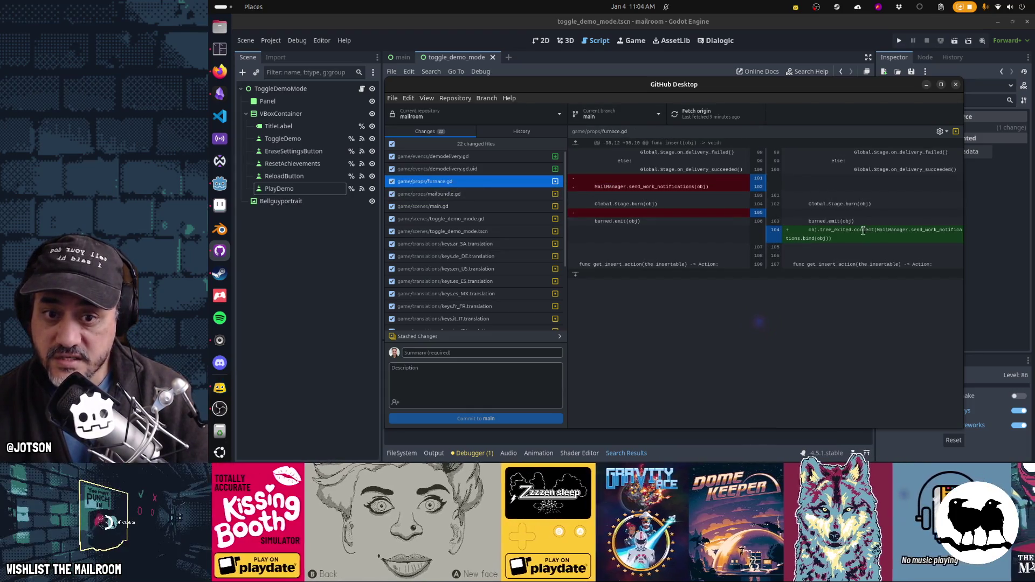
pyautogui.moveTo(872, 230); pyautogui.dragTo(833, 226)
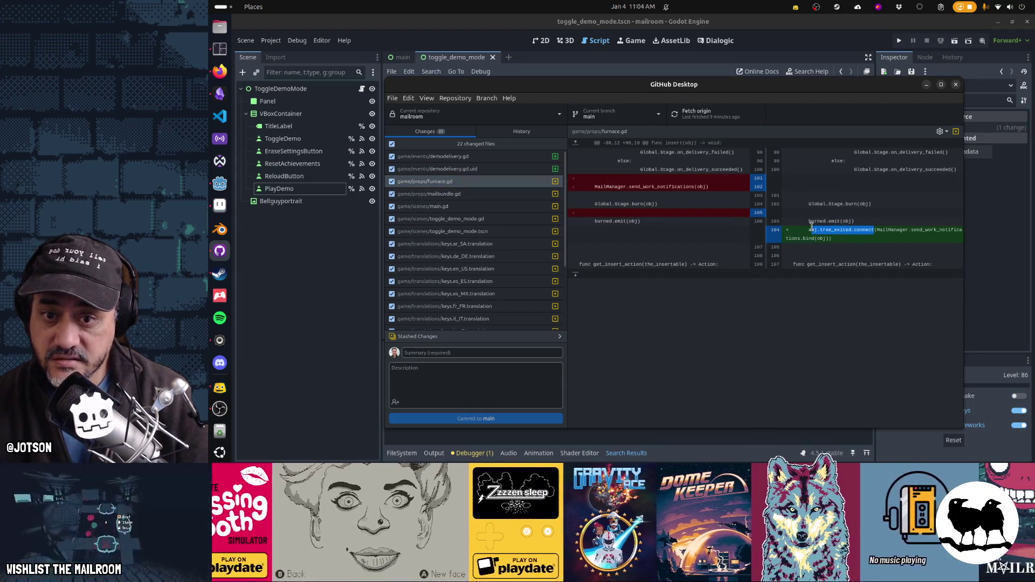
pyautogui.click(485, 194)
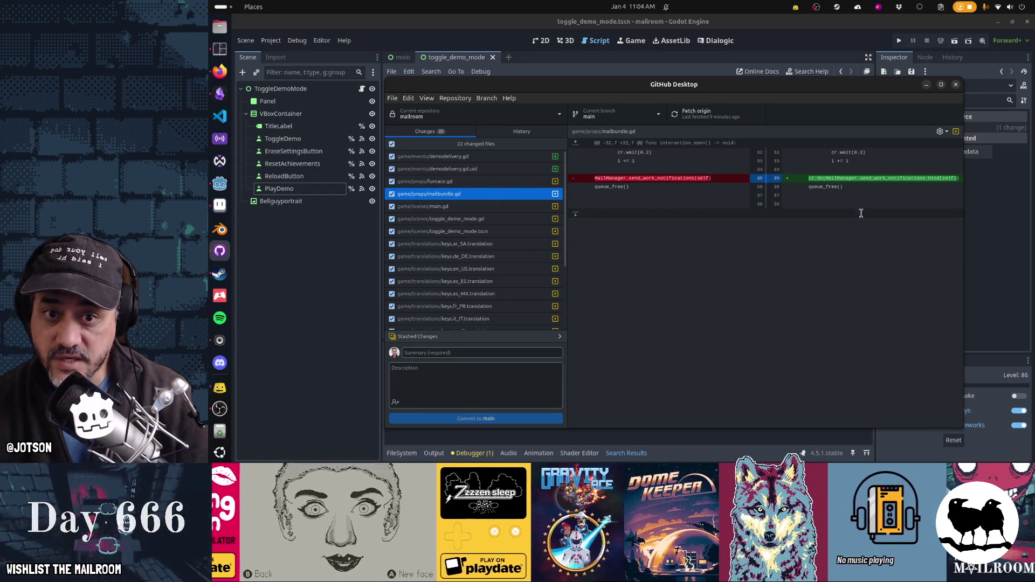